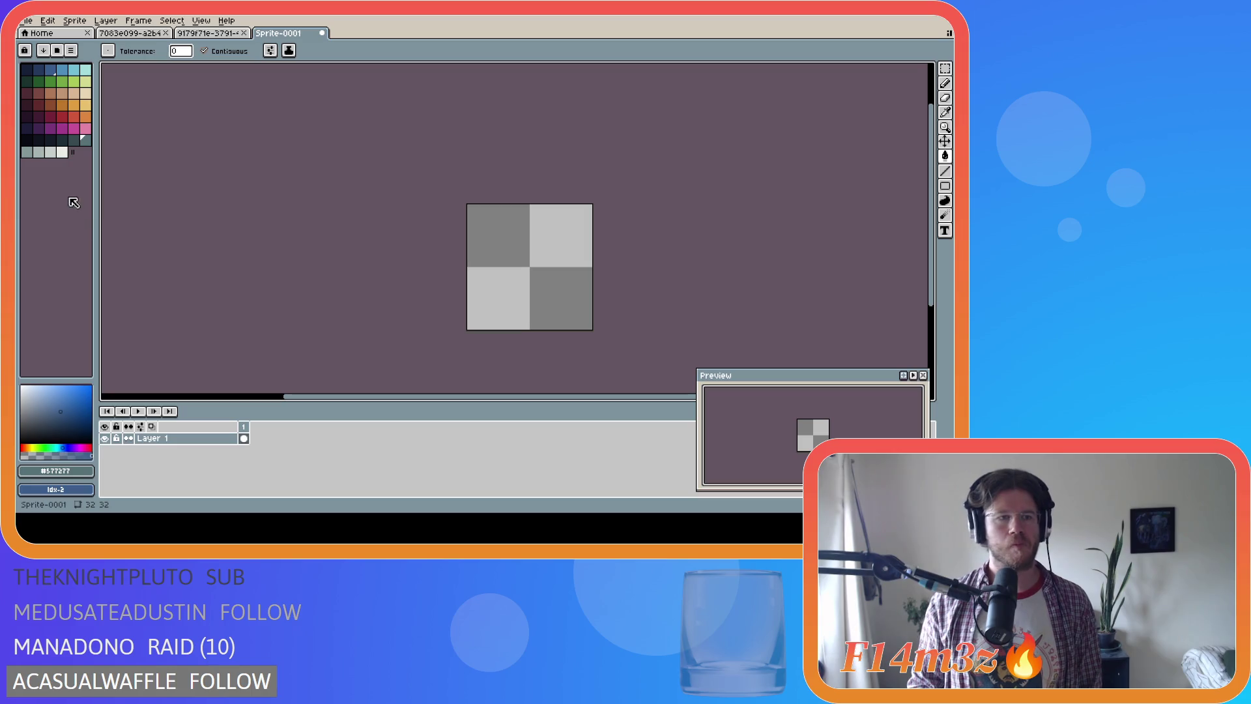
Zoom into the canvas and make light cyan the foreground colour
scroll(520, 329, "up", 2)
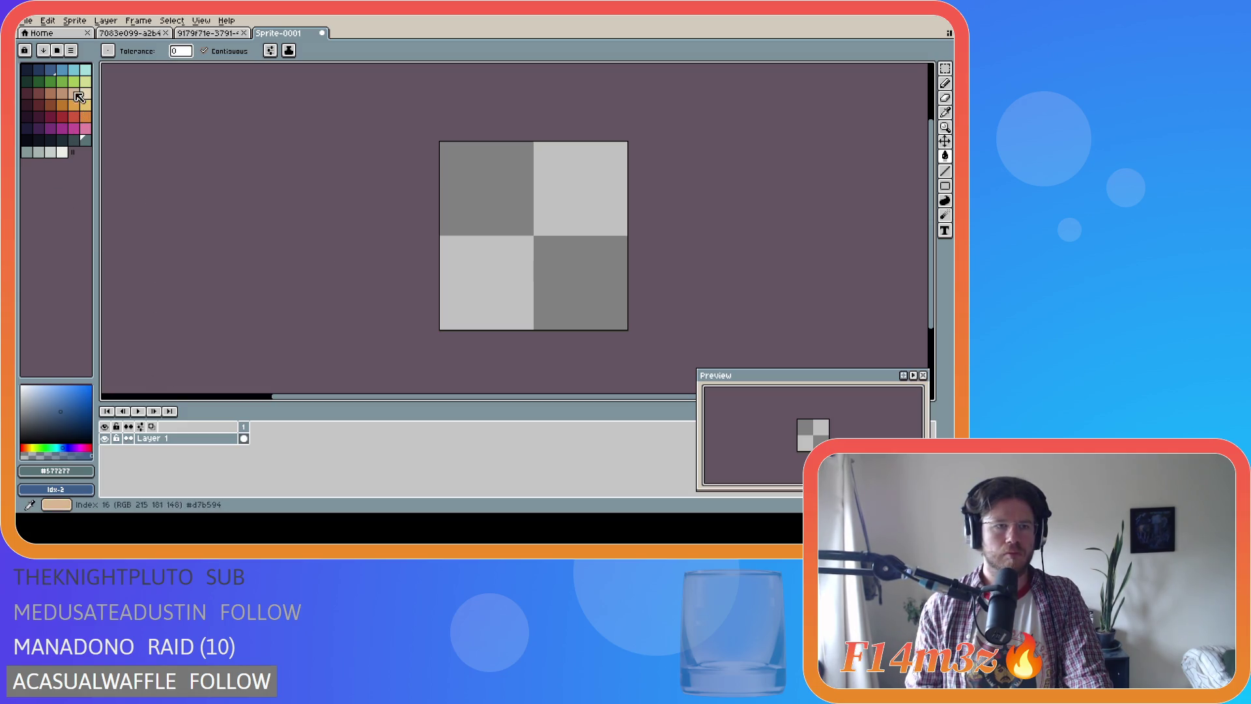
left_click(86, 70)
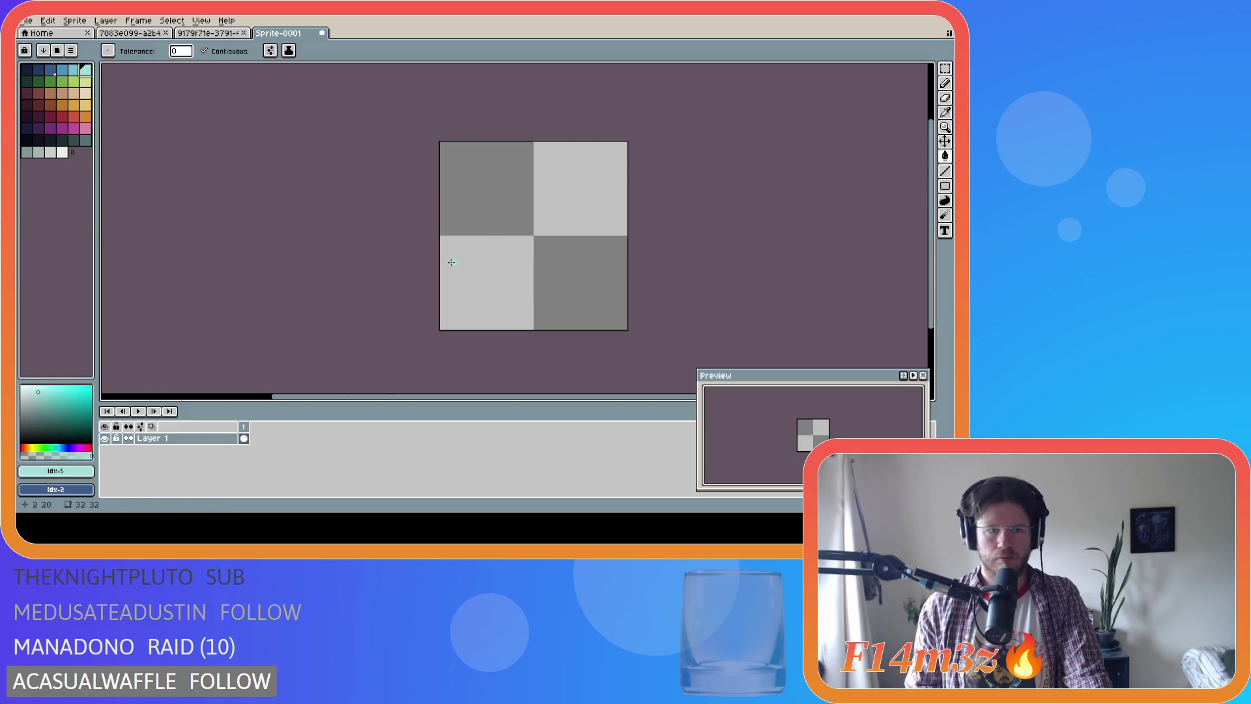
key("shift+u")
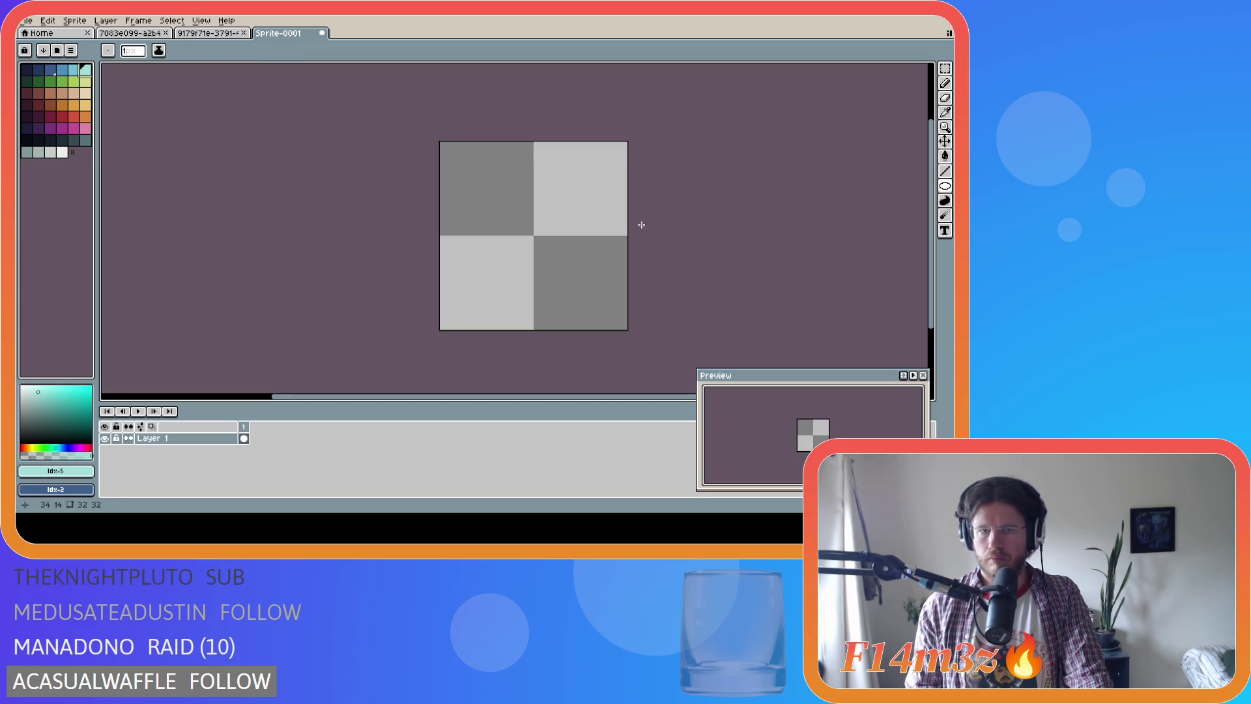
Draw a light cyan ellipse across the sprite's lower half, then add Layer 2
left_click_drag(443, 240, 624, 325)
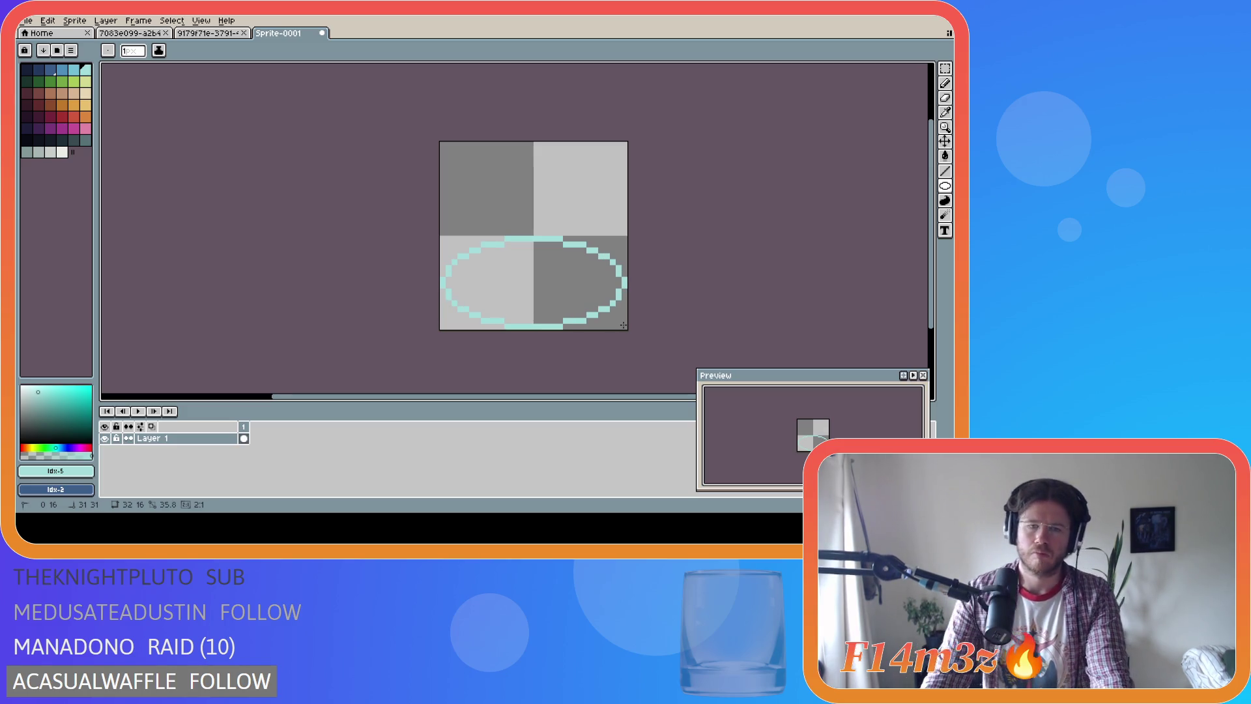
key("ctrl+z")
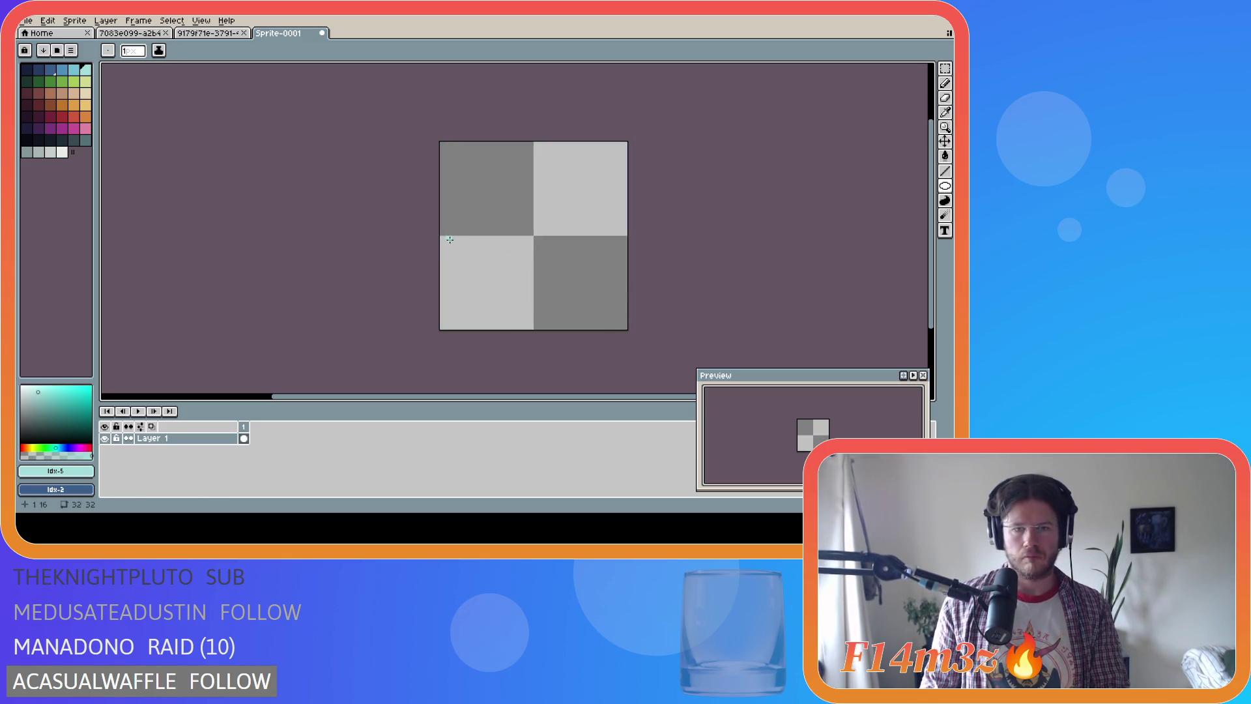
mouse_move(455, 244)
left_mouse_down()
mouse_move(559, 306)
mouse_move(625, 326)
mouse_move(613, 321)
left_mouse_up()
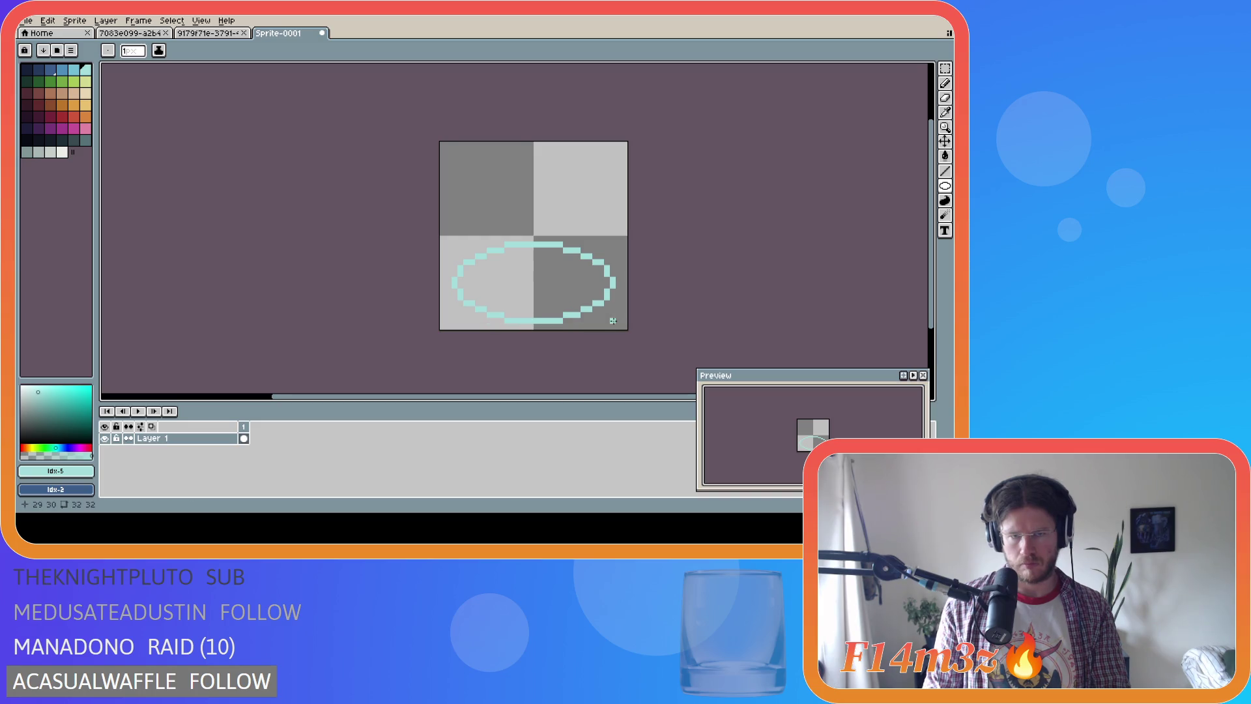
key("ctrl+z")
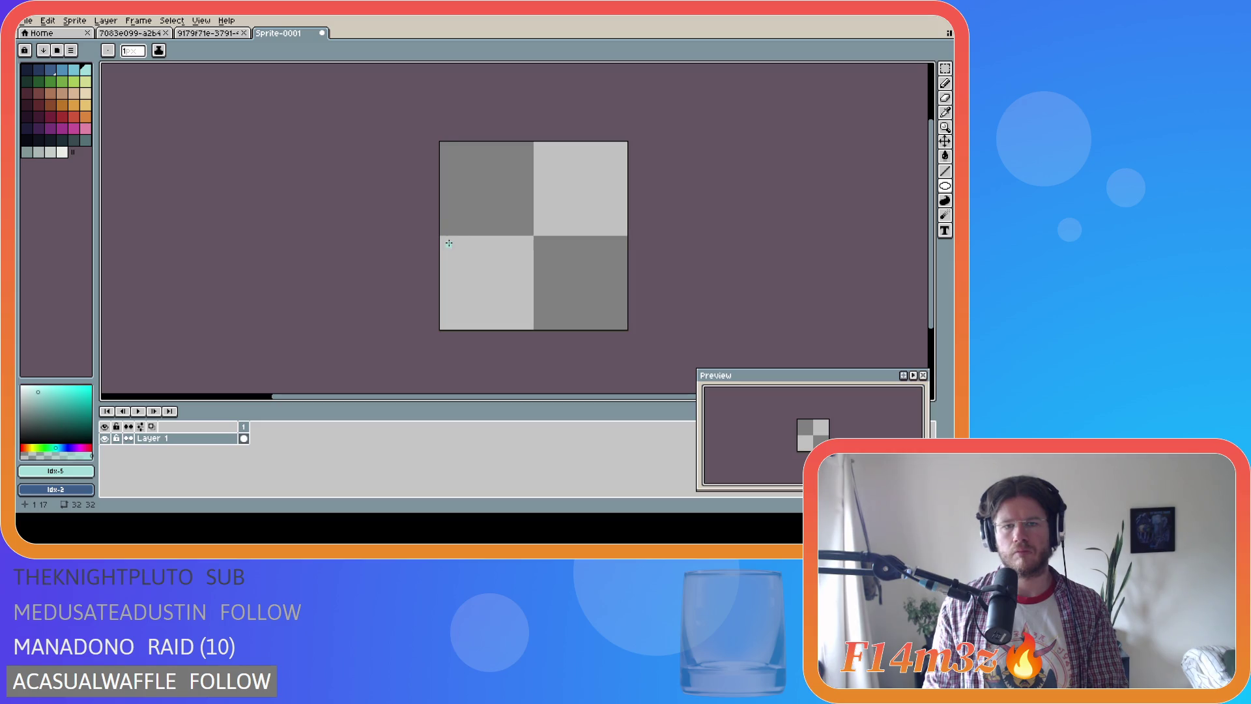
mouse_move(453, 243)
left_mouse_down()
mouse_move(628, 328)
mouse_move(612, 321)
left_mouse_up()
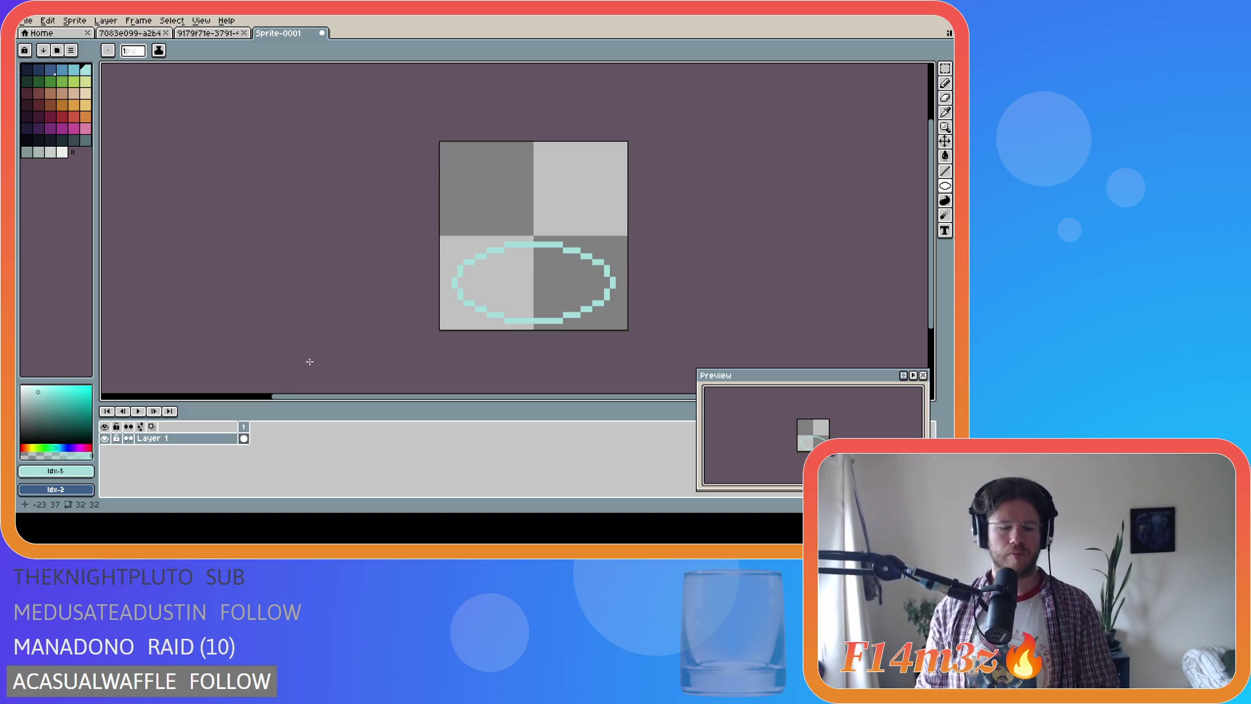
key("shift+n")
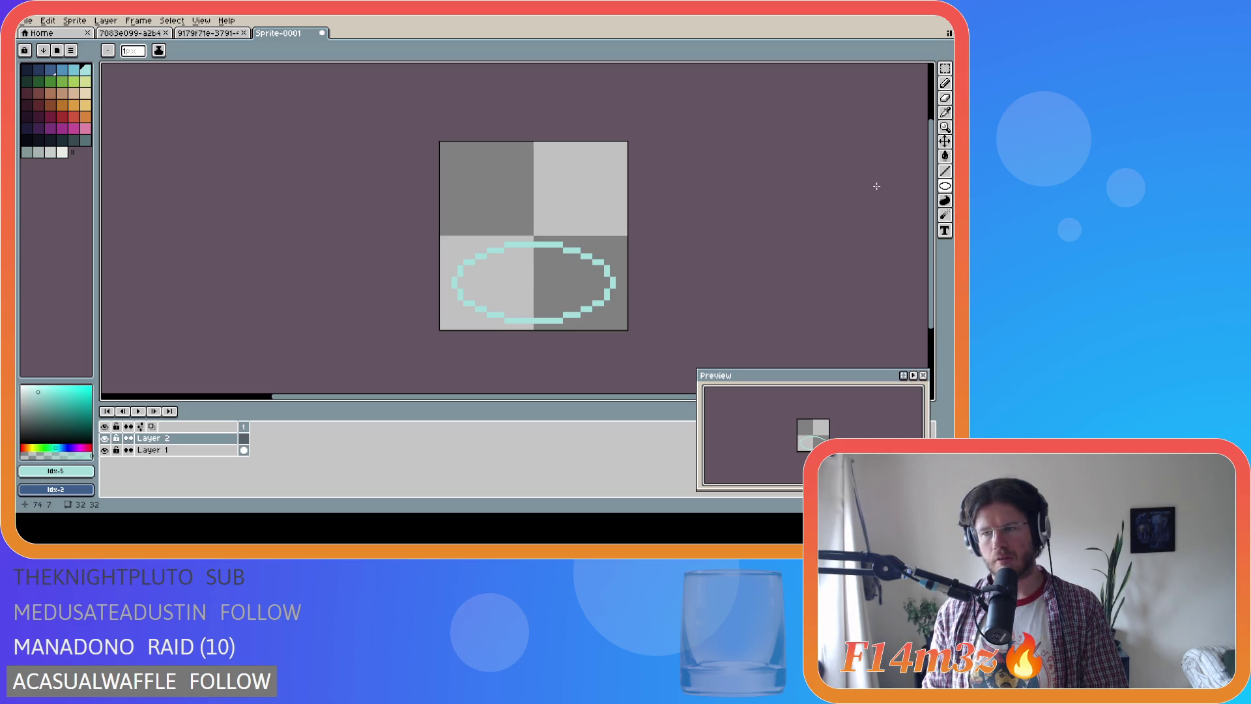
Move the cyan ellipse on Layer 1 down one pixel
key("v")
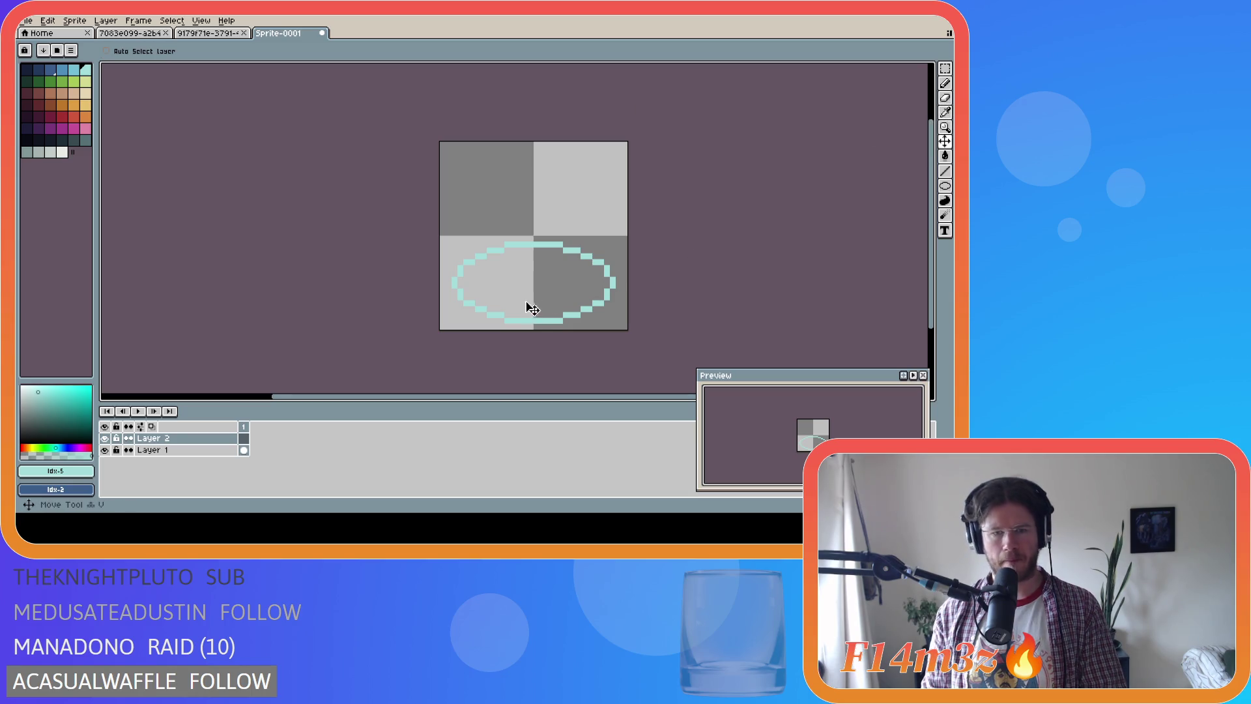
key("Down")
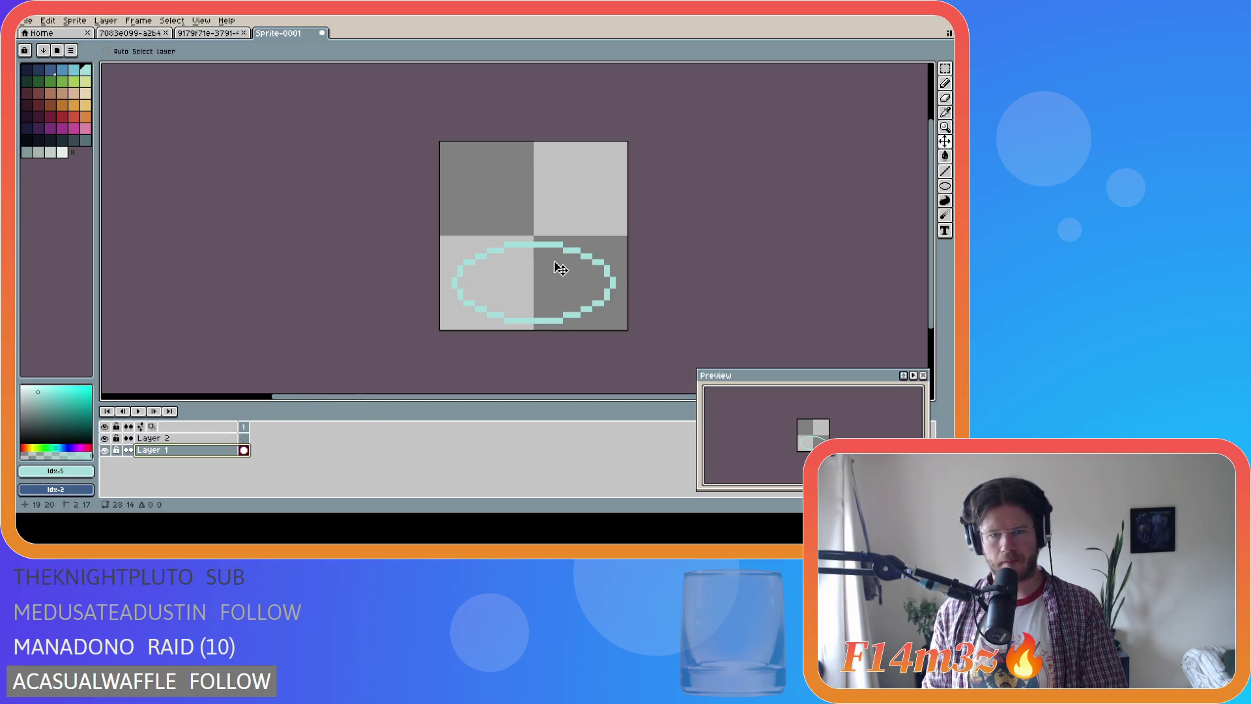
left_click_drag(556, 265, 559, 273)
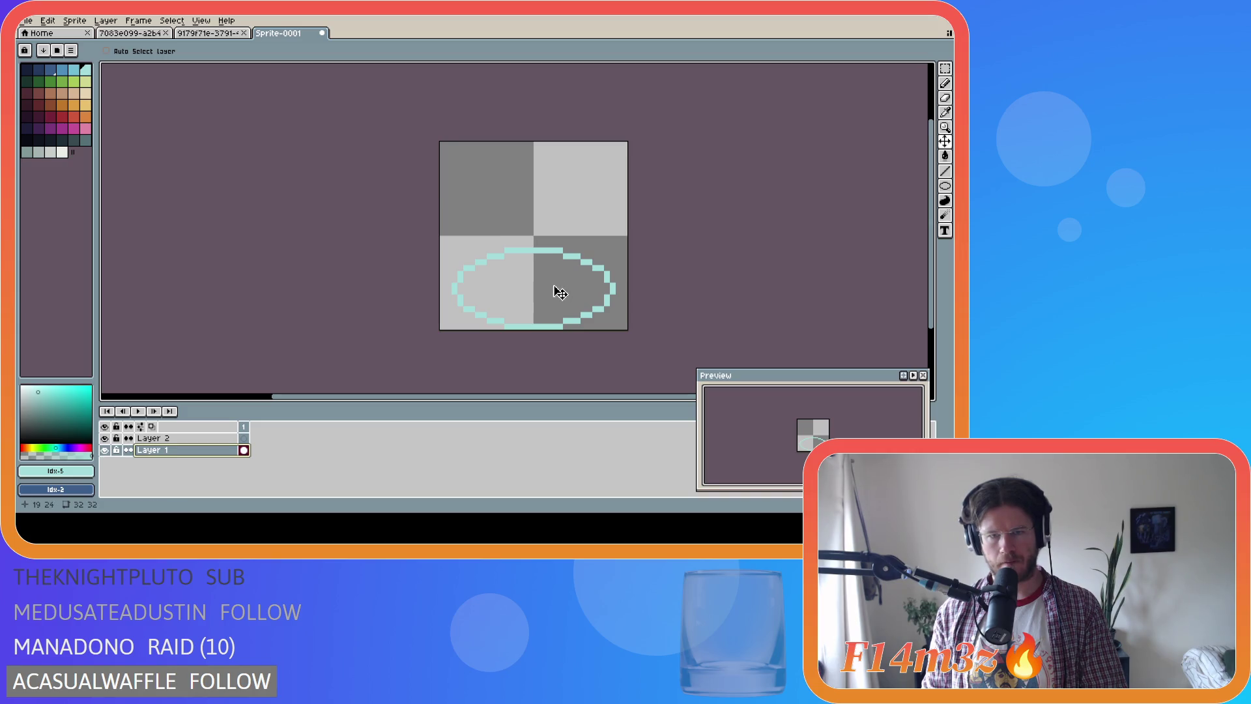
Return to Layer 2 with dark grey as the colour and the Ellipse tool
left_click(196, 438)
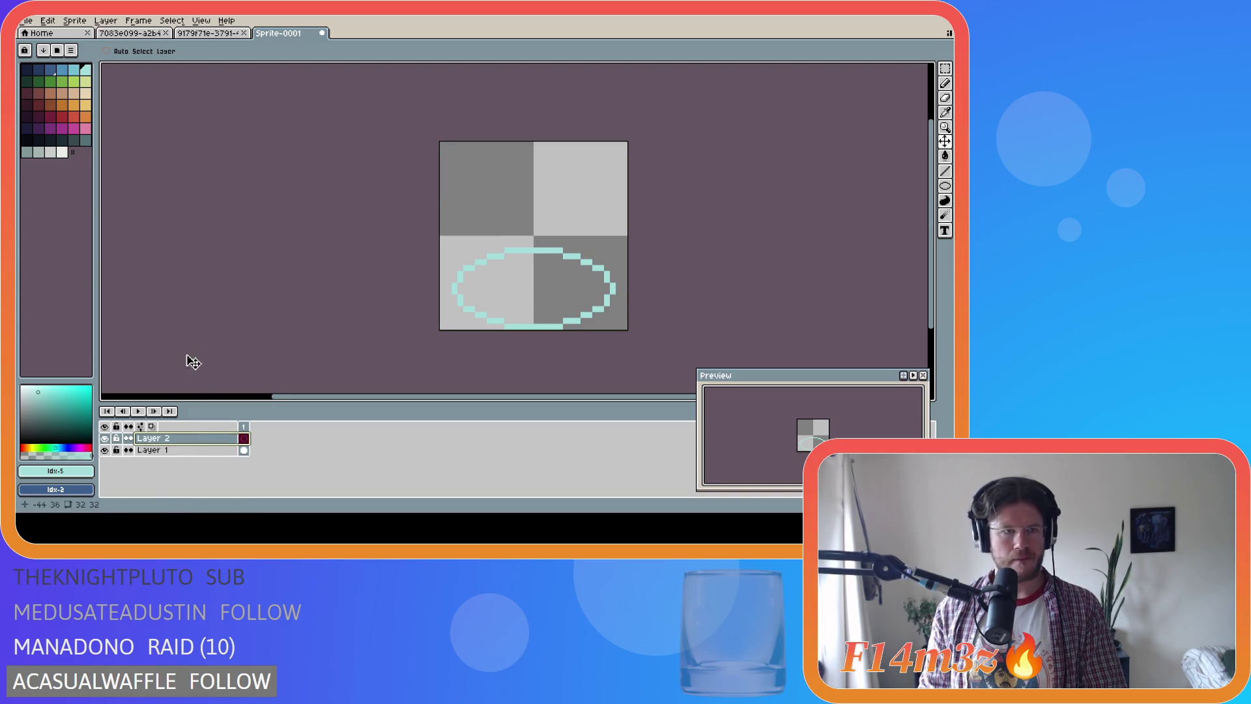
left_click(85, 139)
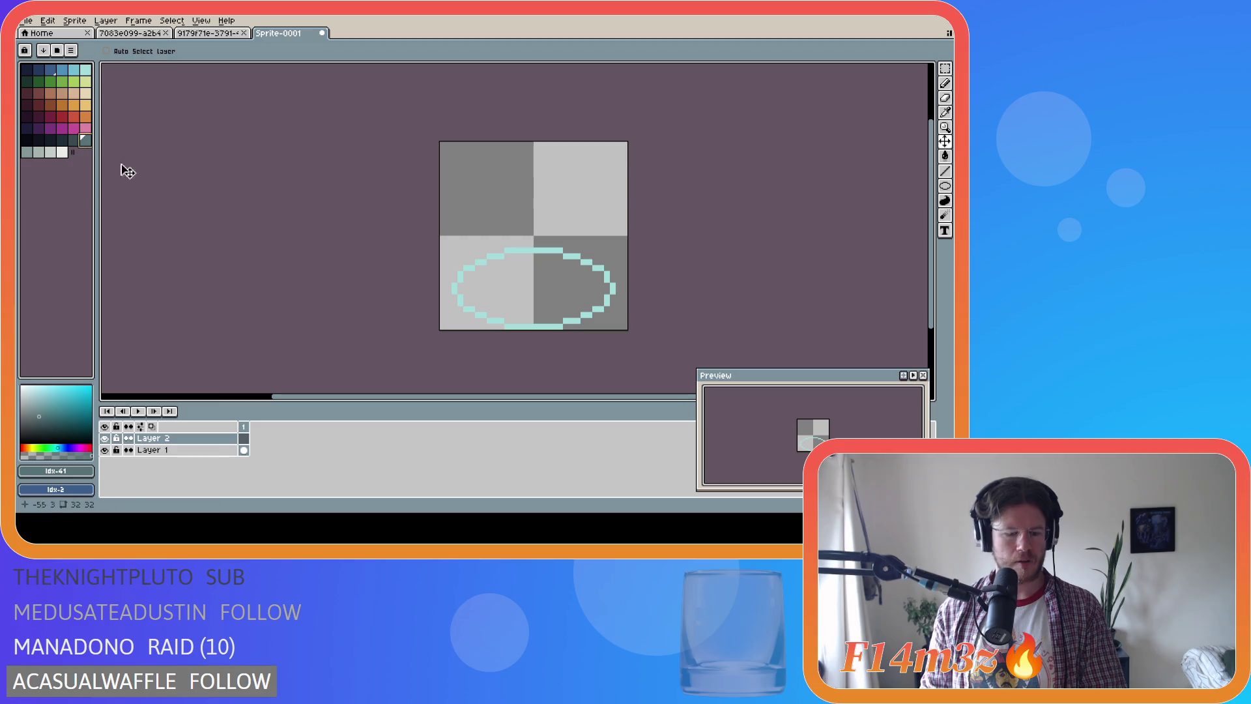
left_click(946, 185)
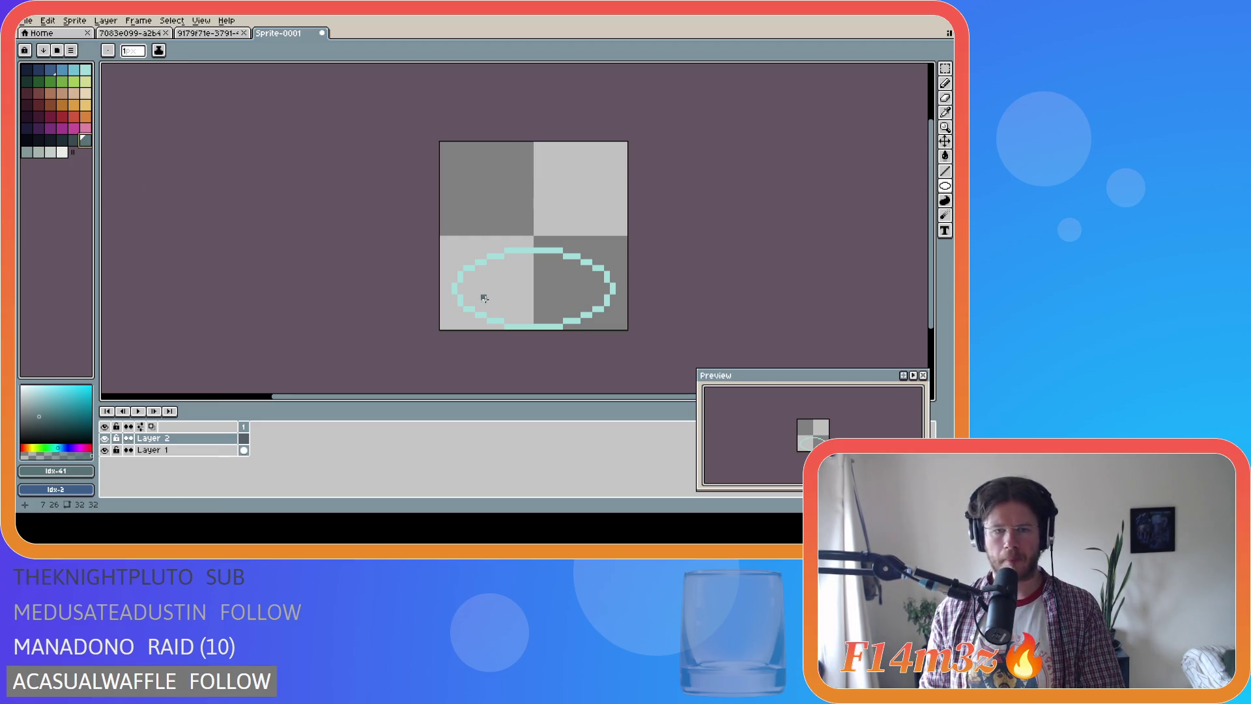
Draw small dark grey stone circles along the bottom of the cyan ellipse
left_click_drag(529, 298, 495, 327)
key("ctrl+z")
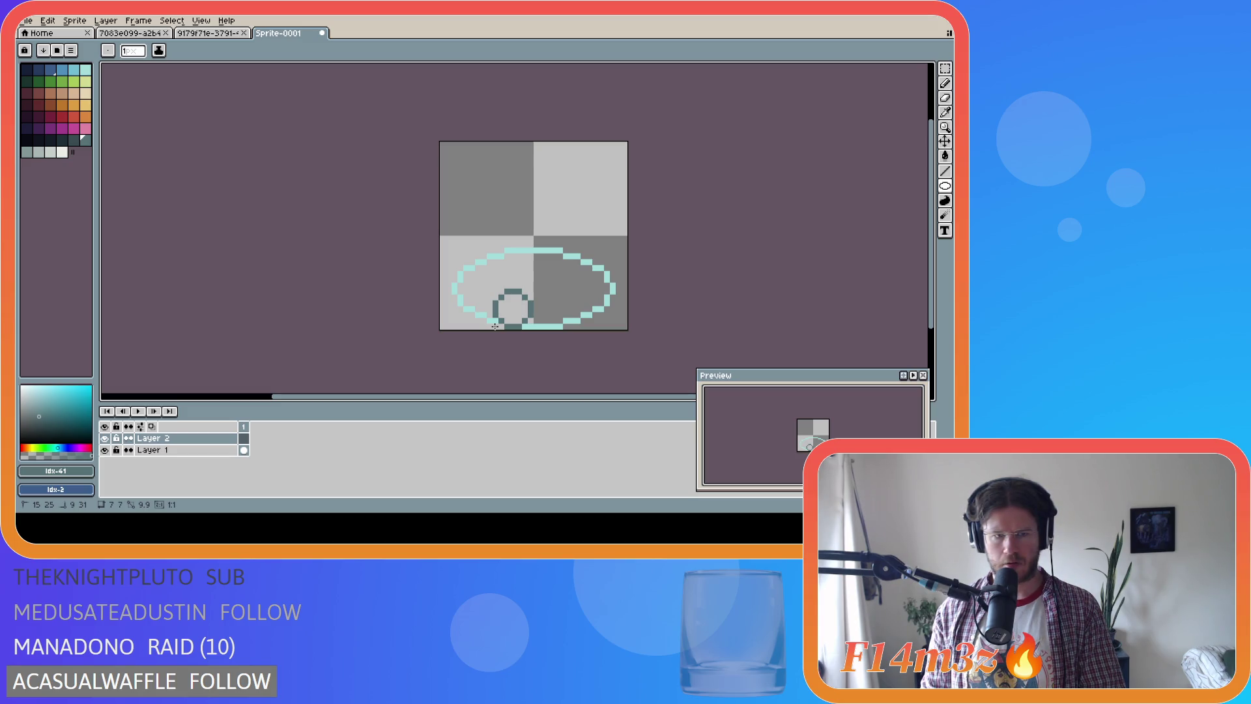
left_click_drag(495, 327, 495, 327)
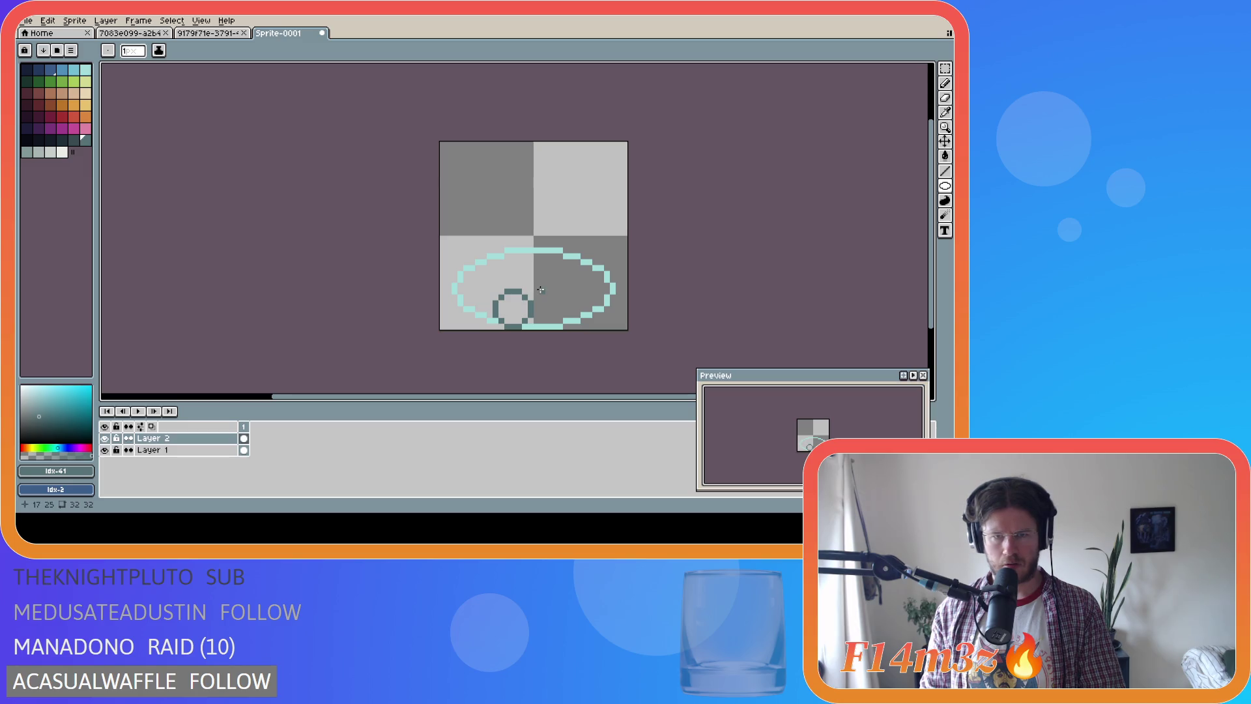
mouse_move(538, 291)
left_mouse_down()
mouse_move(572, 331)
mouse_move(592, 302)
mouse_move(611, 317)
left_mouse_up()
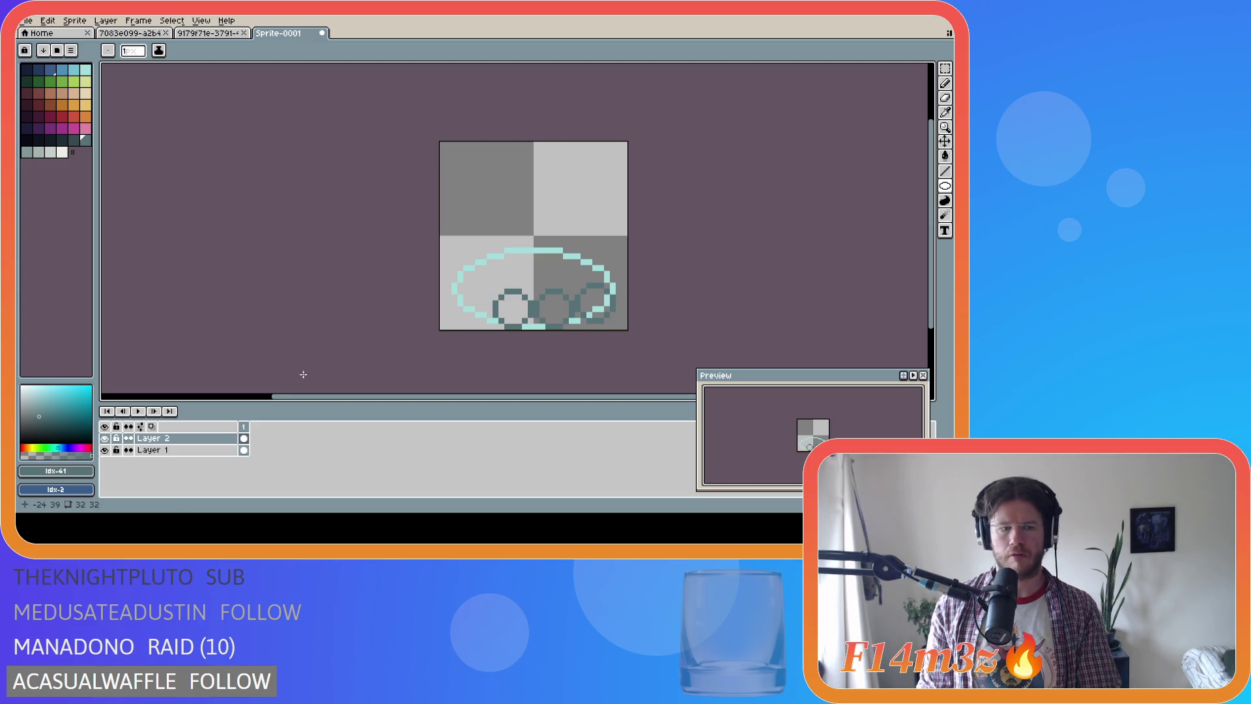
Select the rightmost stone circle and nudge it up and to the right
key("m")
mouse_move(575, 283)
left_mouse_down()
mouse_move(615, 320)
mouse_move(601, 313)
mouse_move(619, 314)
left_mouse_up()
left_click(683, 297)
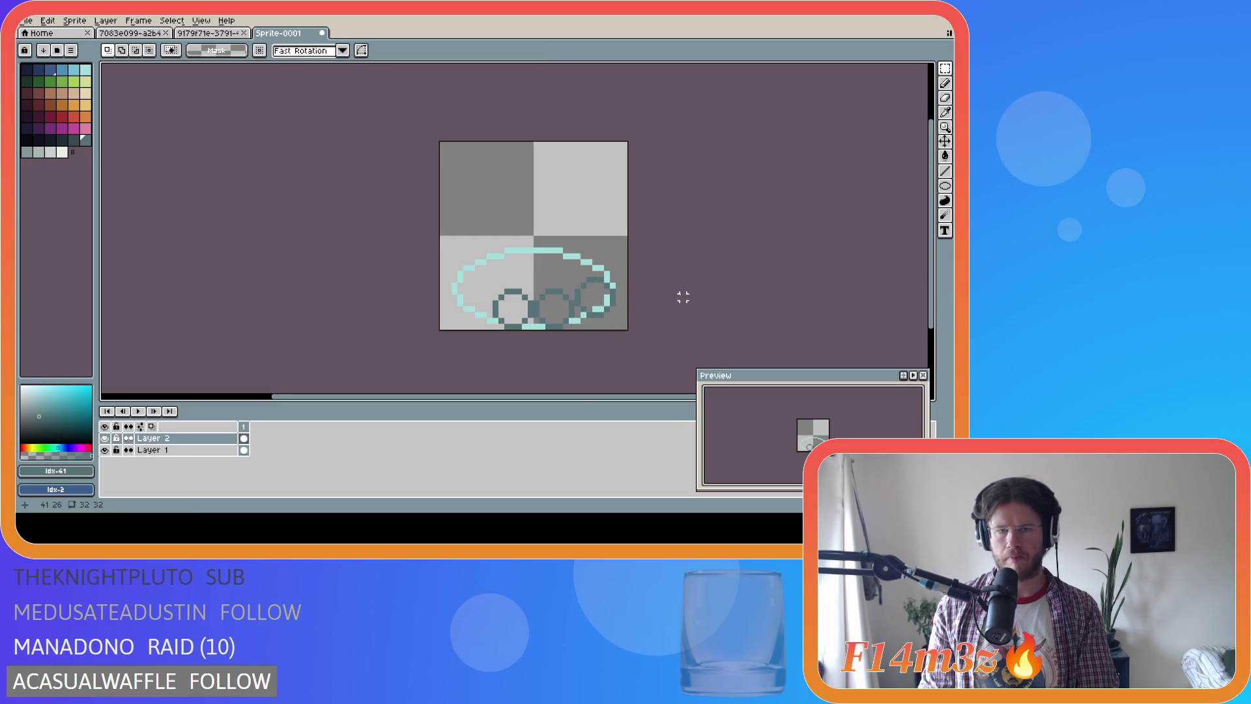
Cut the right stone circle from Layer 2 and paste it in place on new Layer 3
mouse_move(572, 274)
left_mouse_down()
mouse_move(618, 320)
mouse_move(603, 298)
mouse_move(495, 299)
left_mouse_up()
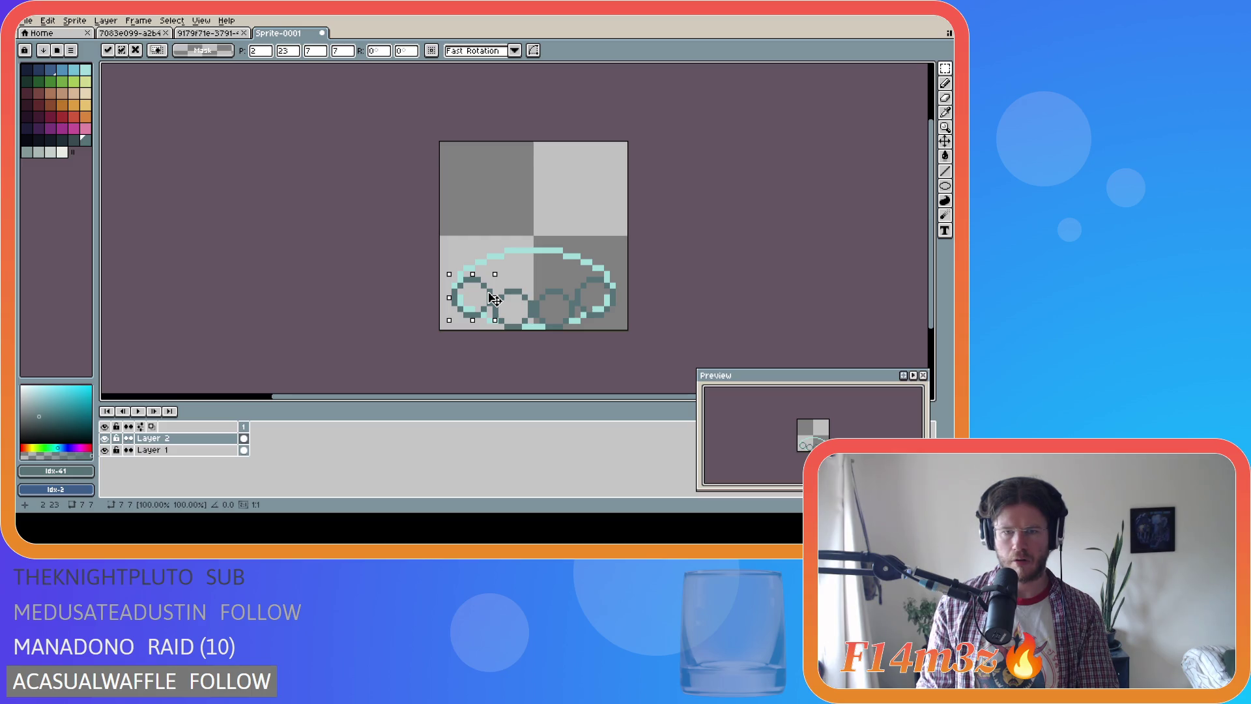
left_click_drag(495, 298, 495, 298)
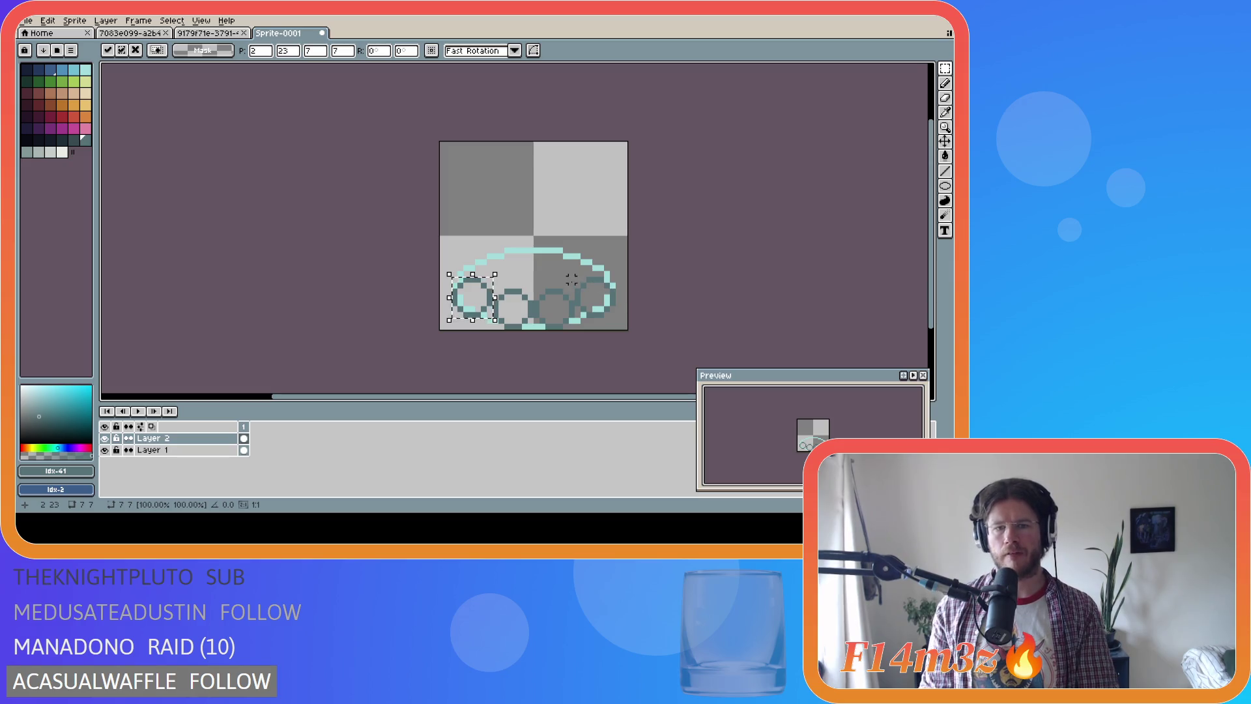
key("Escape")
left_click_drag(576, 278, 616, 319)
key("ctrl+x")
key("shift+n")
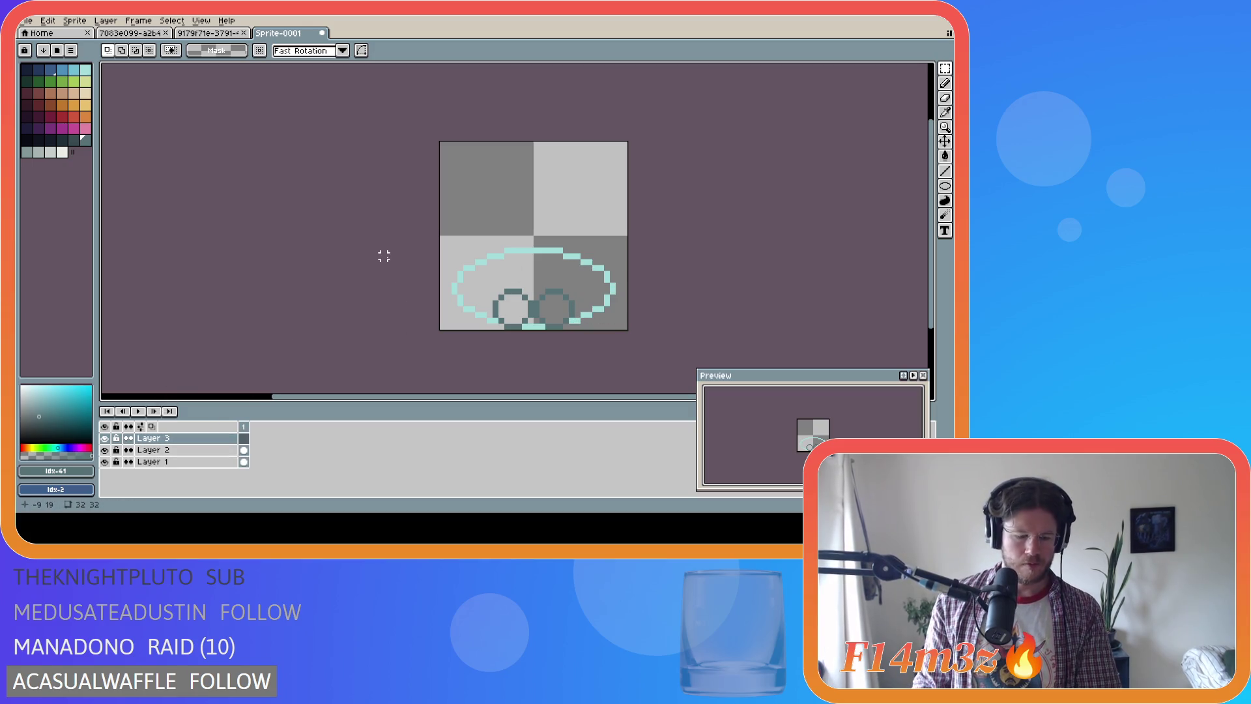
key("ctrl+v")
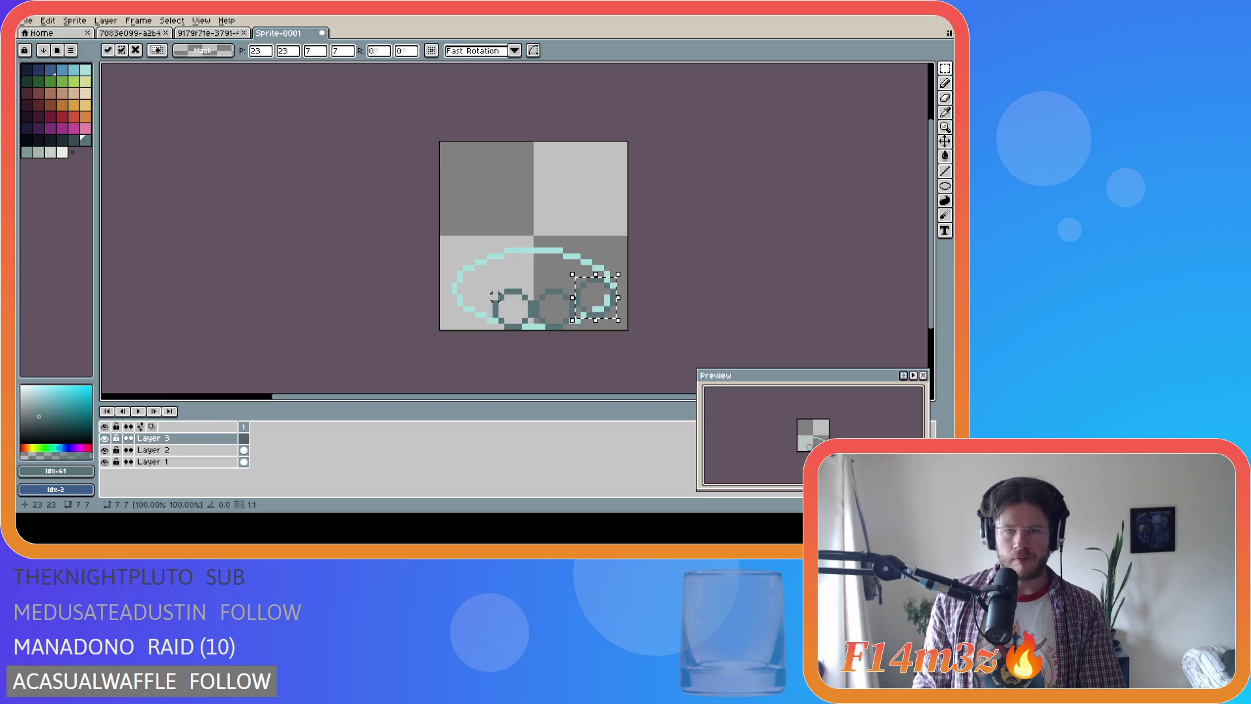
key("Return")
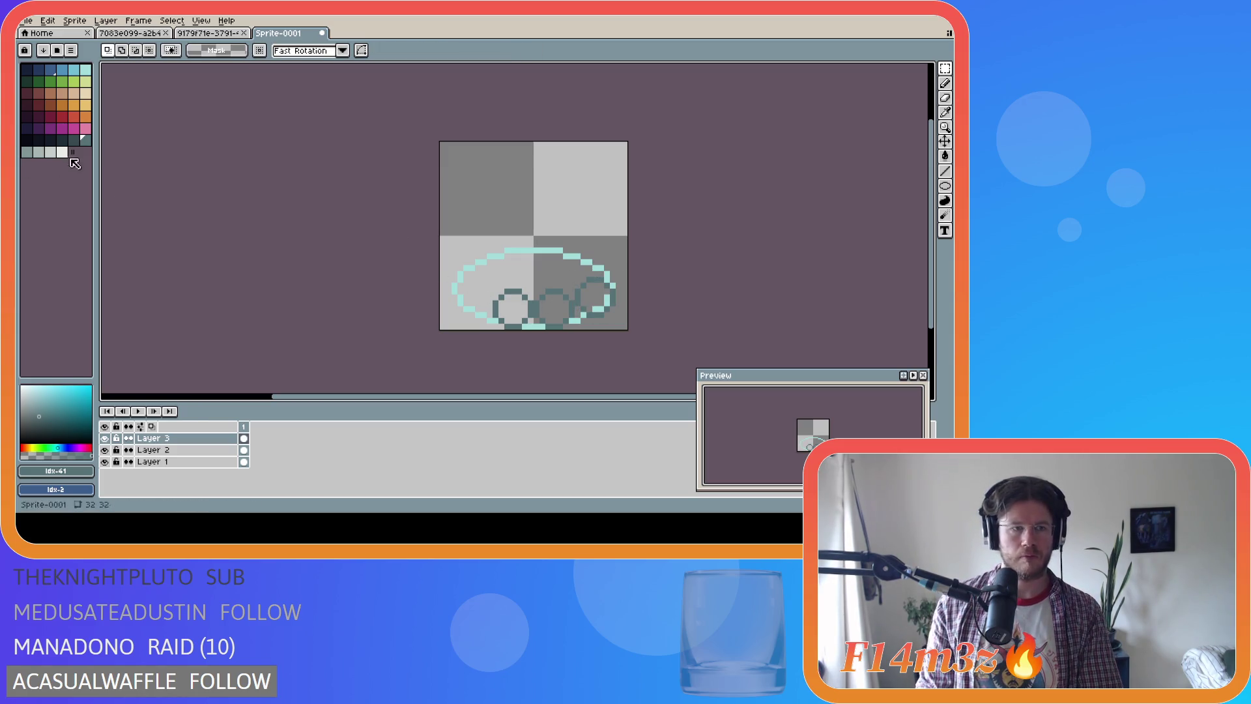
left_click(159, 450)
Bucket-fill the stones on Layer 2 and Layer 3 with mid grey
left_click(27, 152)
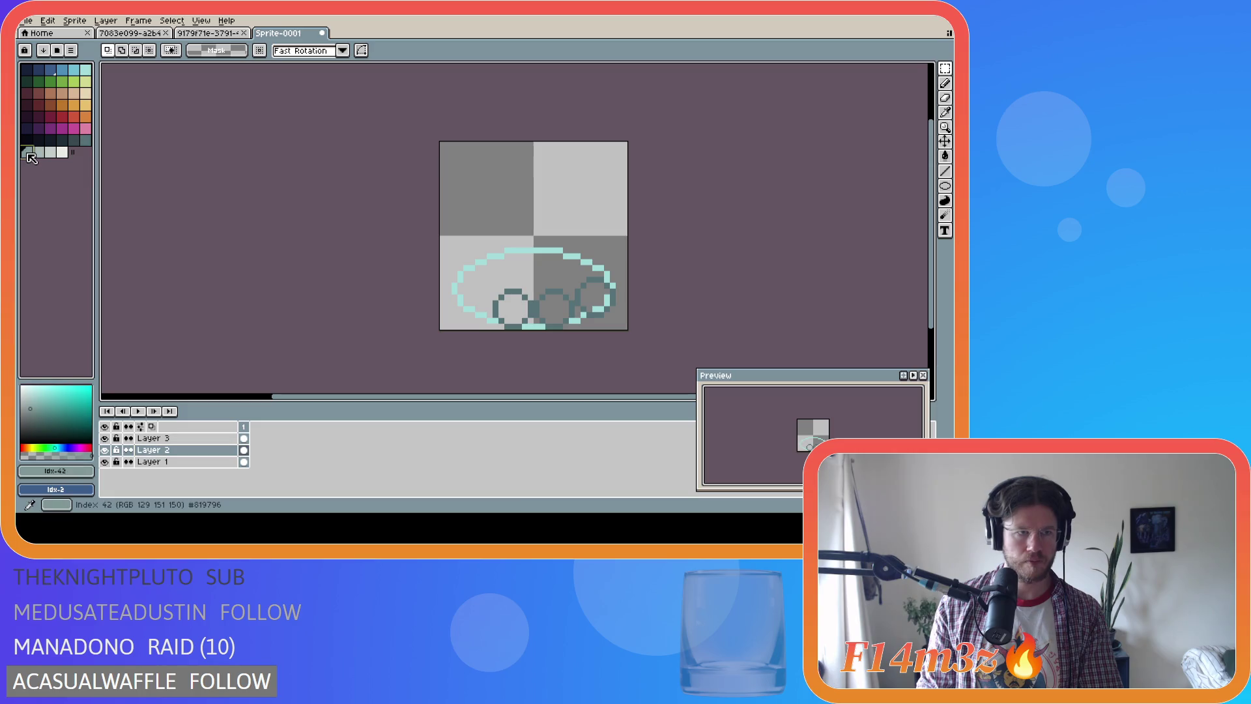
key("g")
left_click(512, 309)
left_click(560, 312)
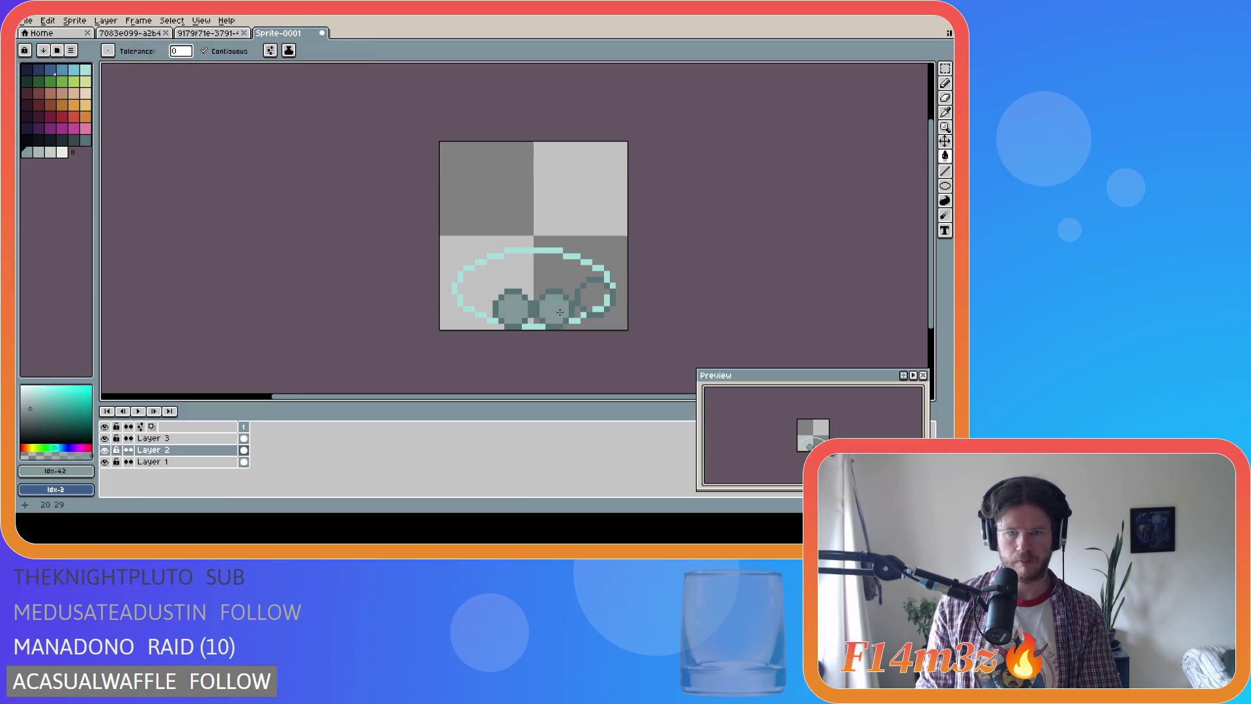
left_click(153, 438)
left_click(600, 297)
Nudge the right grey stone into place, raising it one pixel
key("v")
left_click_drag(611, 316, 601, 305)
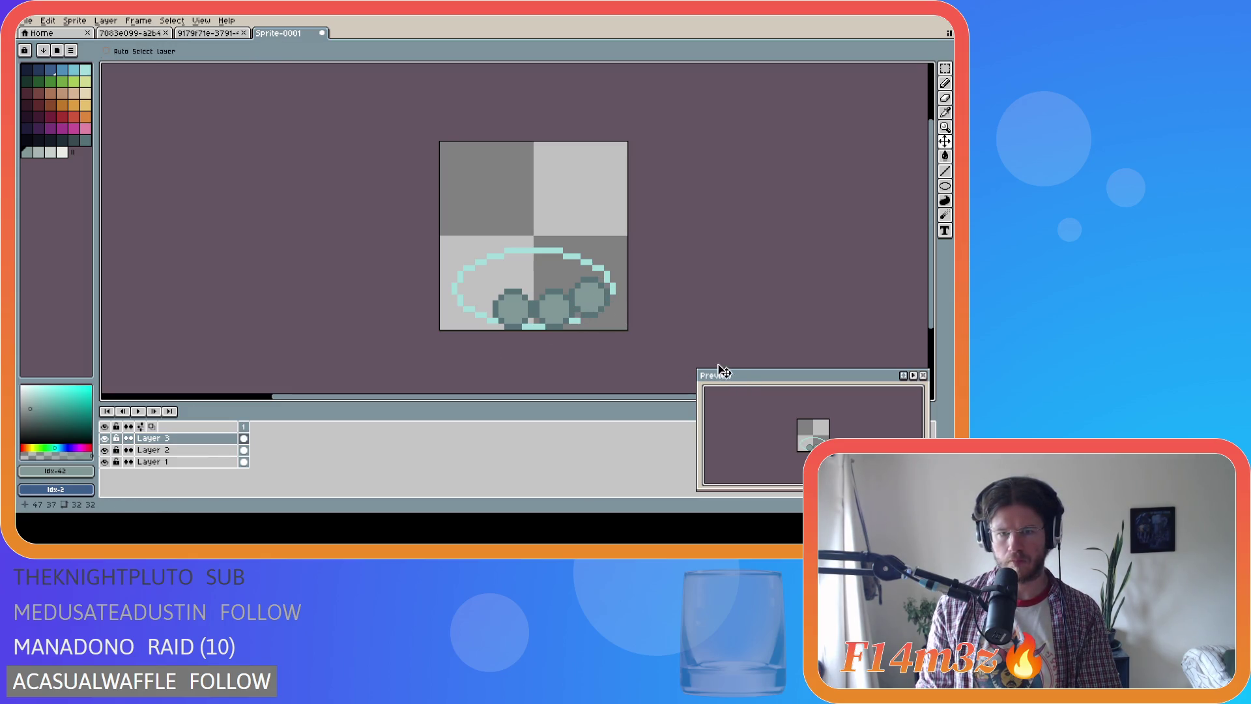
left_click_drag(595, 306, 587, 302)
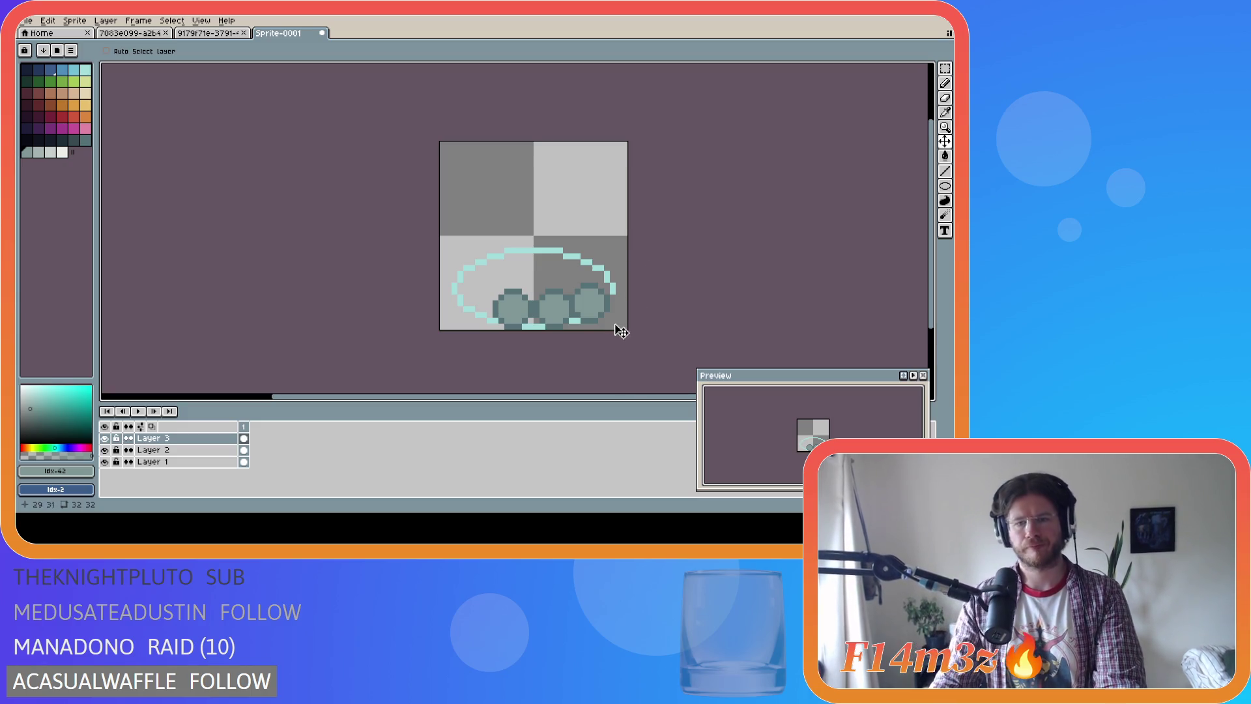
mouse_move(600, 304)
left_mouse_down()
mouse_move(589, 290)
mouse_move(601, 299)
left_mouse_up()
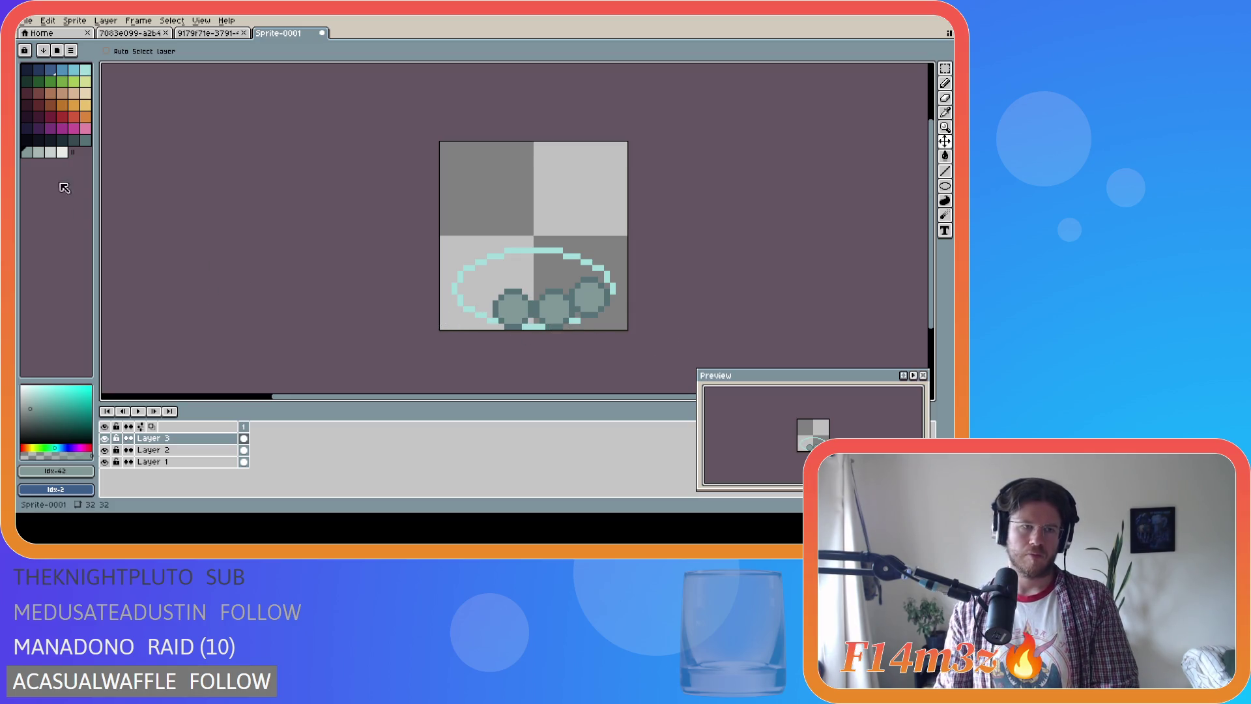
Try placing a stone copy at the ring's left end and moving the right stone, then cancel
key("m")
mouse_move(570, 278)
left_mouse_down()
mouse_move(613, 316)
mouse_move(511, 307)
mouse_move(560, 301)
mouse_move(486, 308)
left_mouse_up()
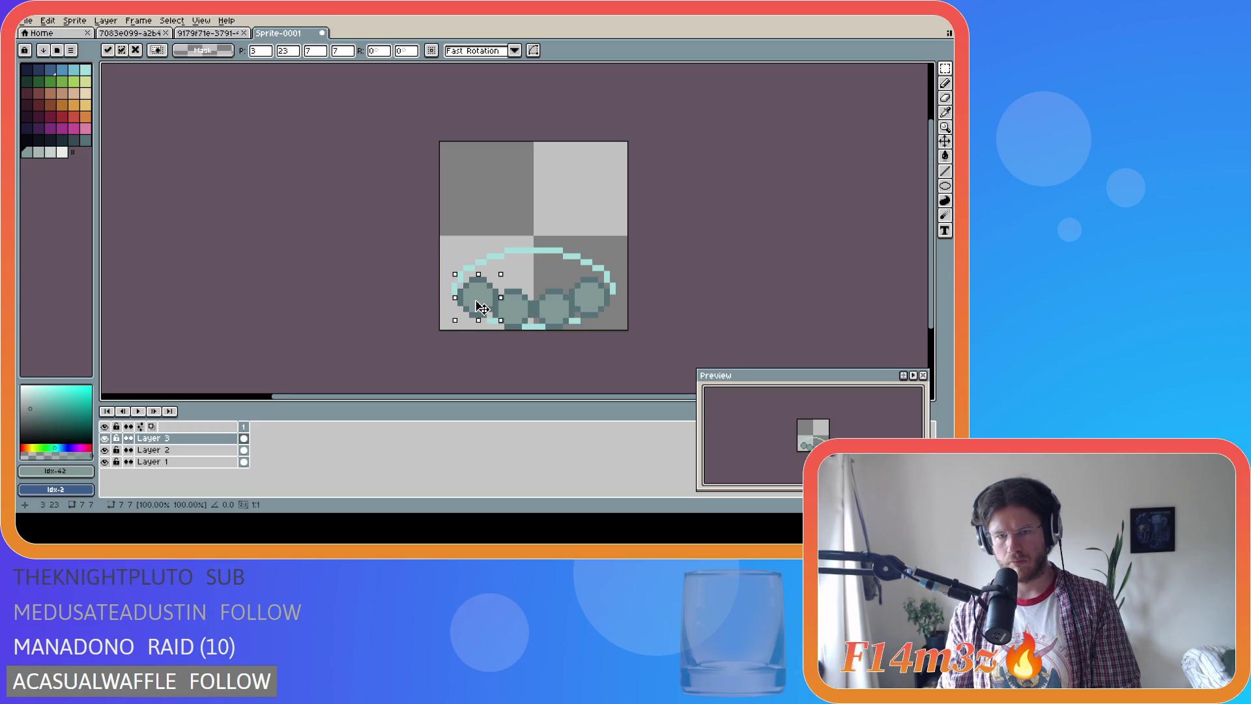
left_click(665, 281)
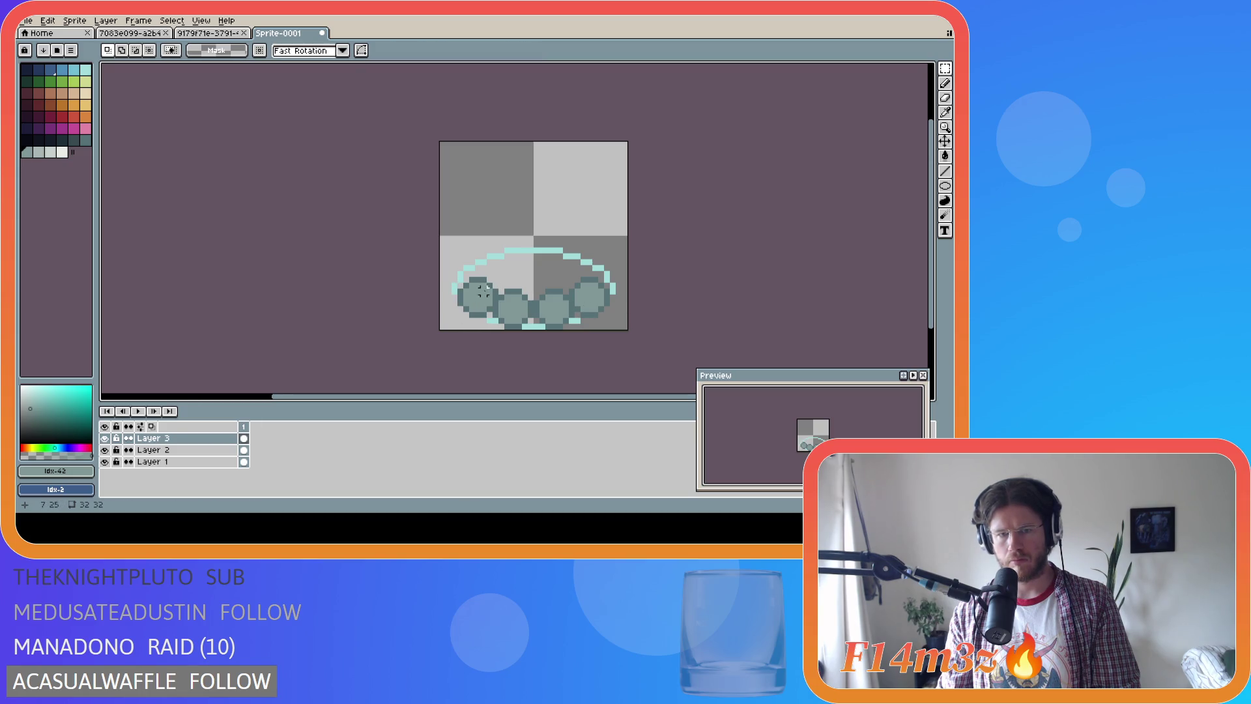
mouse_move(569, 276)
left_mouse_down()
mouse_move(612, 321)
mouse_move(597, 305)
mouse_move(613, 279)
mouse_move(604, 257)
left_mouse_up()
key("Escape")
Move the recalled circle up-right onto new Layer 4, placed just above Layer 1
key("shift+n")
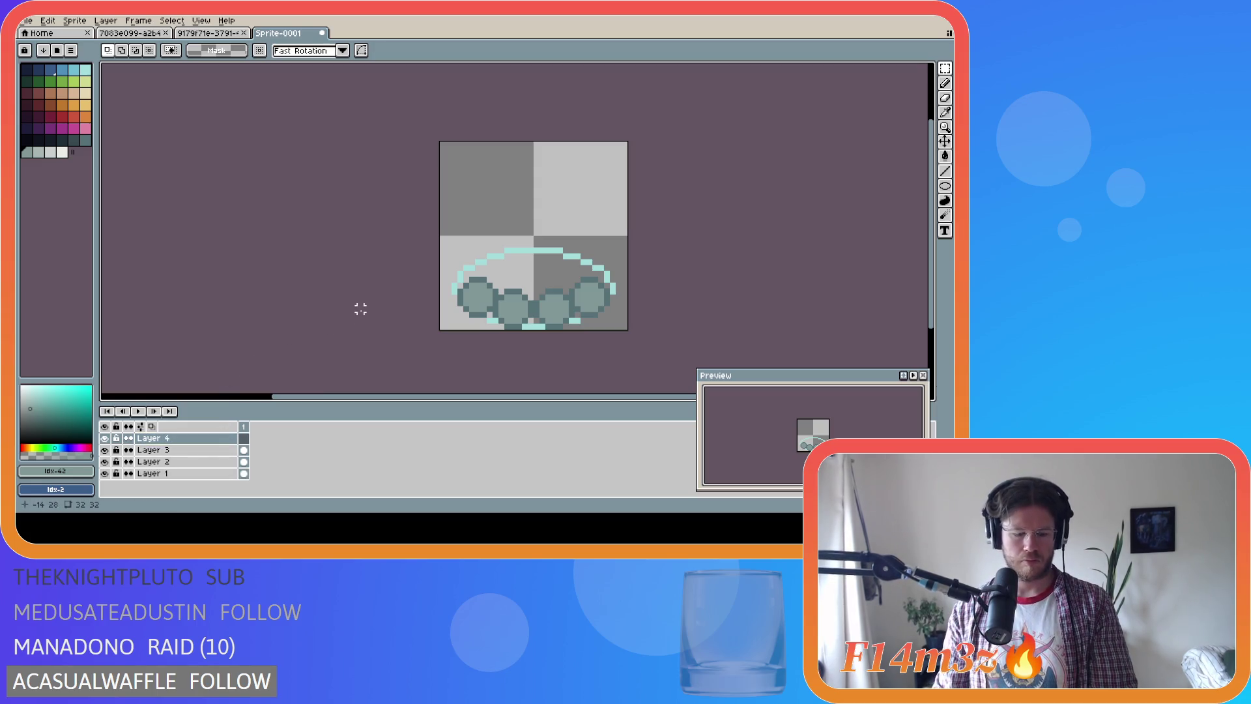
key("ctrl+shift+d")
mouse_move(592, 313)
left_mouse_down()
mouse_move(612, 295)
mouse_move(609, 279)
left_mouse_up()
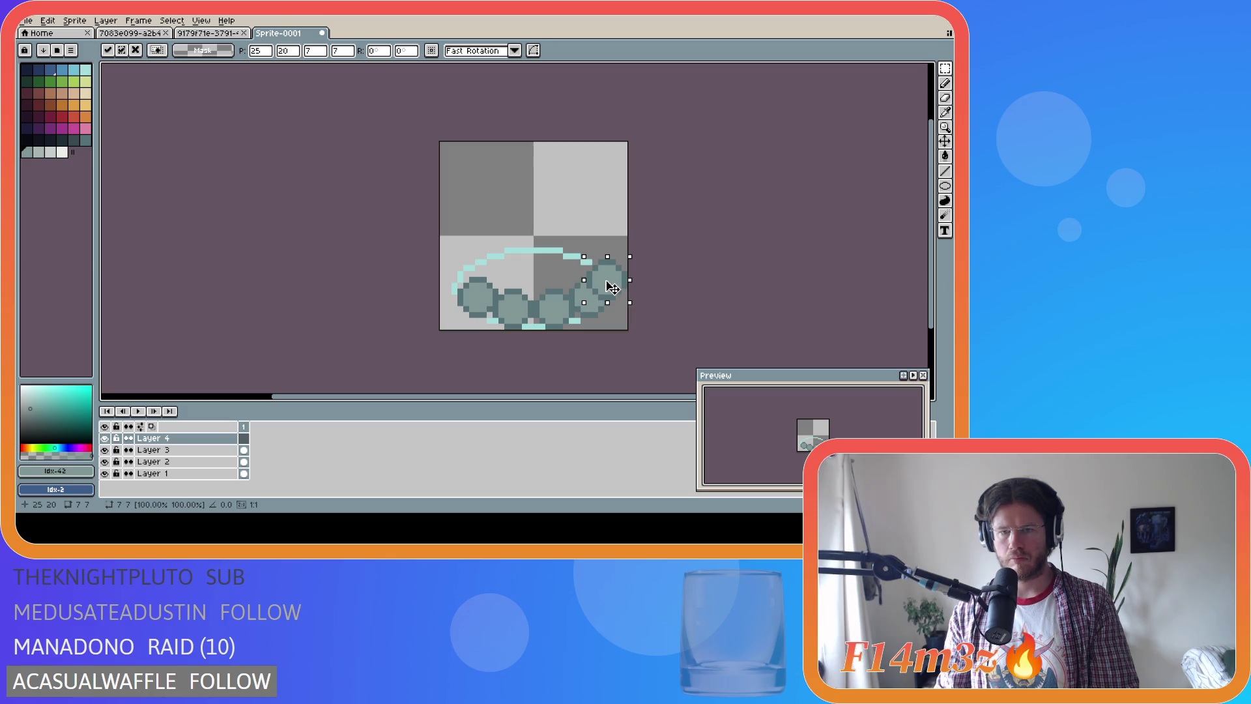
left_click_drag(189, 453, 188, 464)
left_click(184, 439)
mouse_move(616, 286)
left_mouse_down()
mouse_move(614, 267)
mouse_move(614, 281)
left_mouse_up()
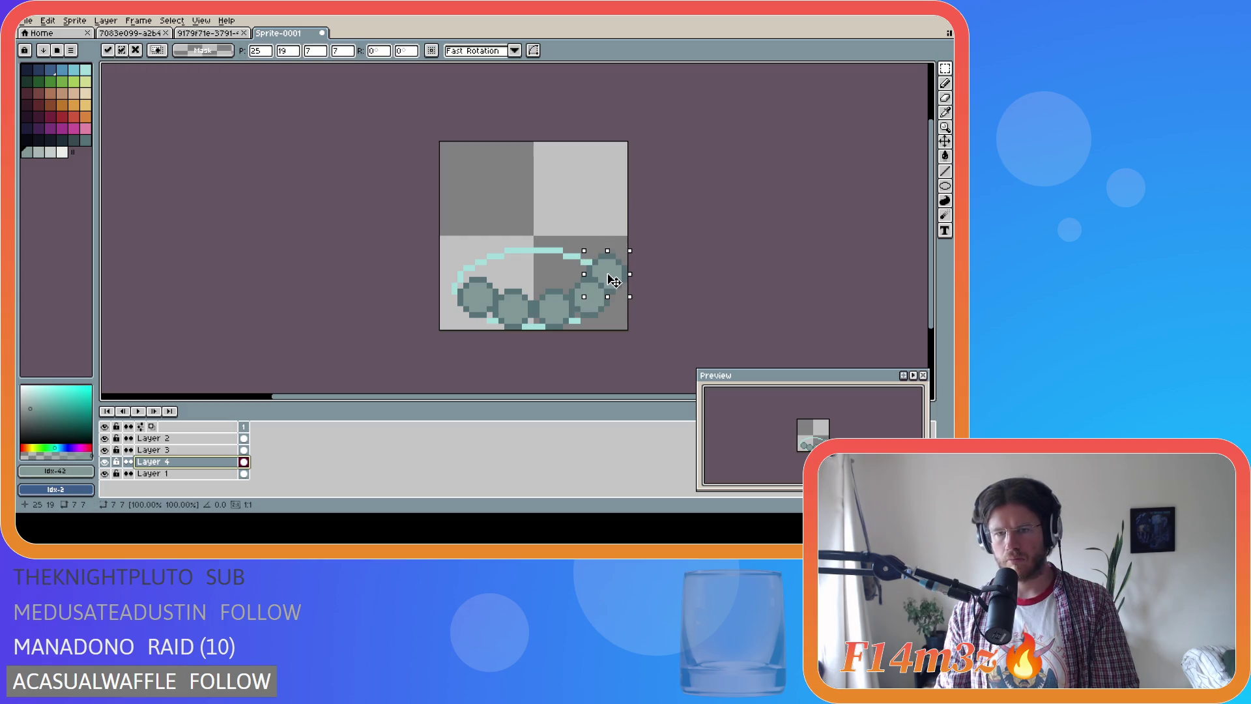
left_click(718, 298)
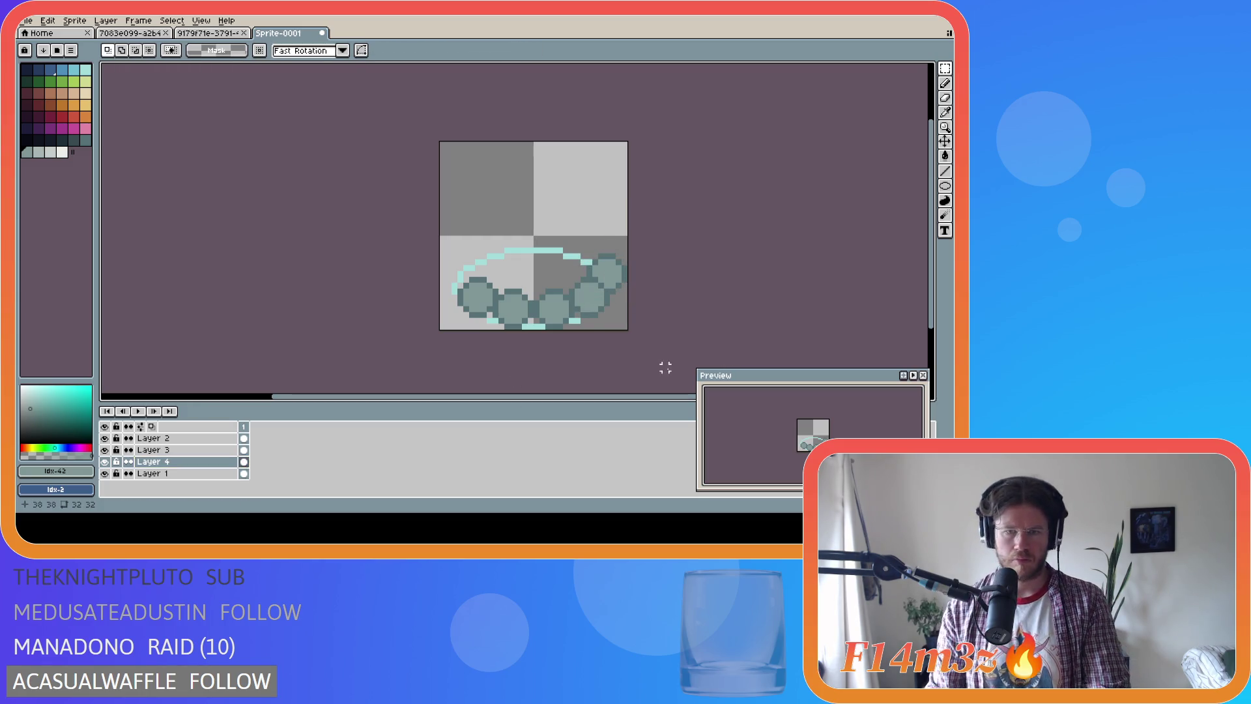
key("v")
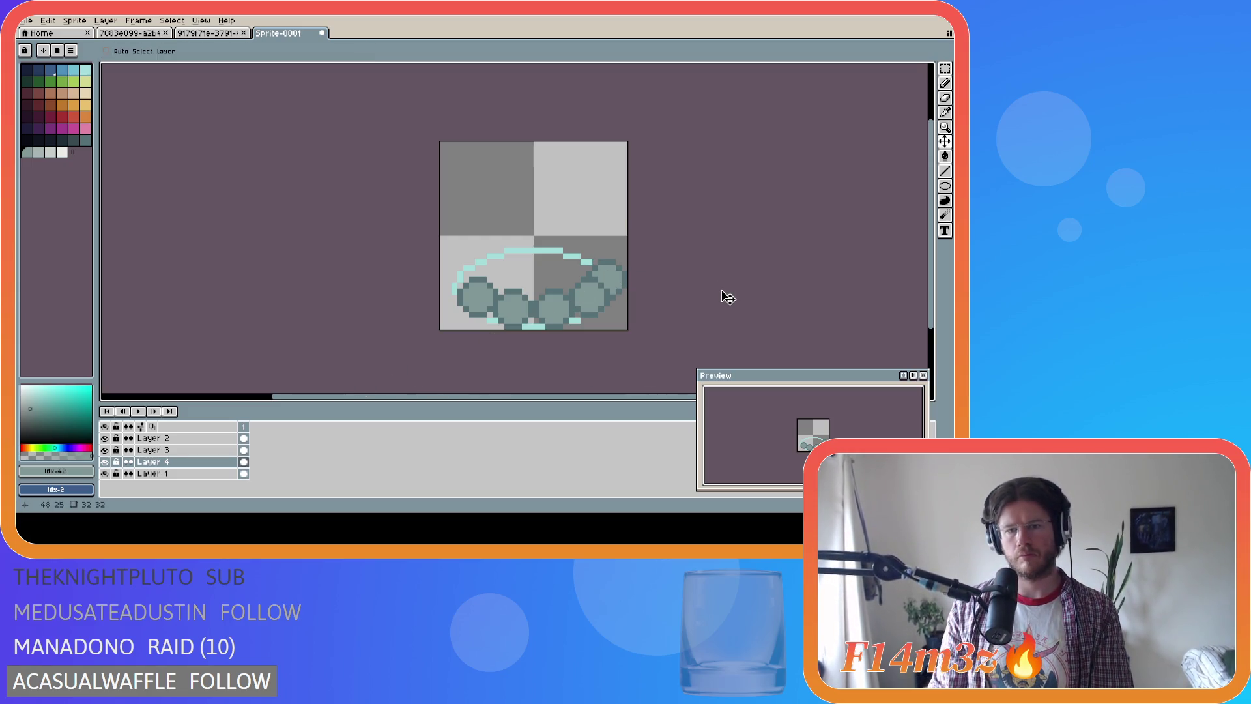
Fine-tune the right-hand stone's position, toggling layer visibility to compare
left_click_drag(609, 286, 615, 281)
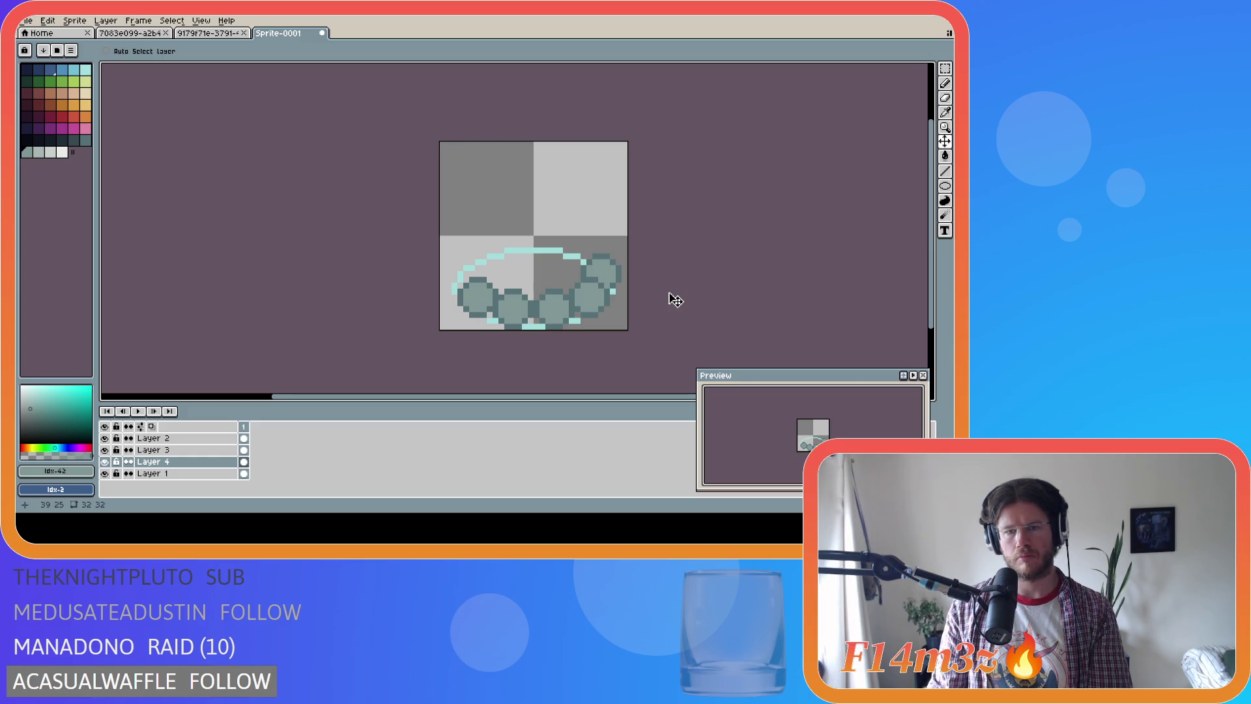
left_click_drag(609, 279, 616, 288)
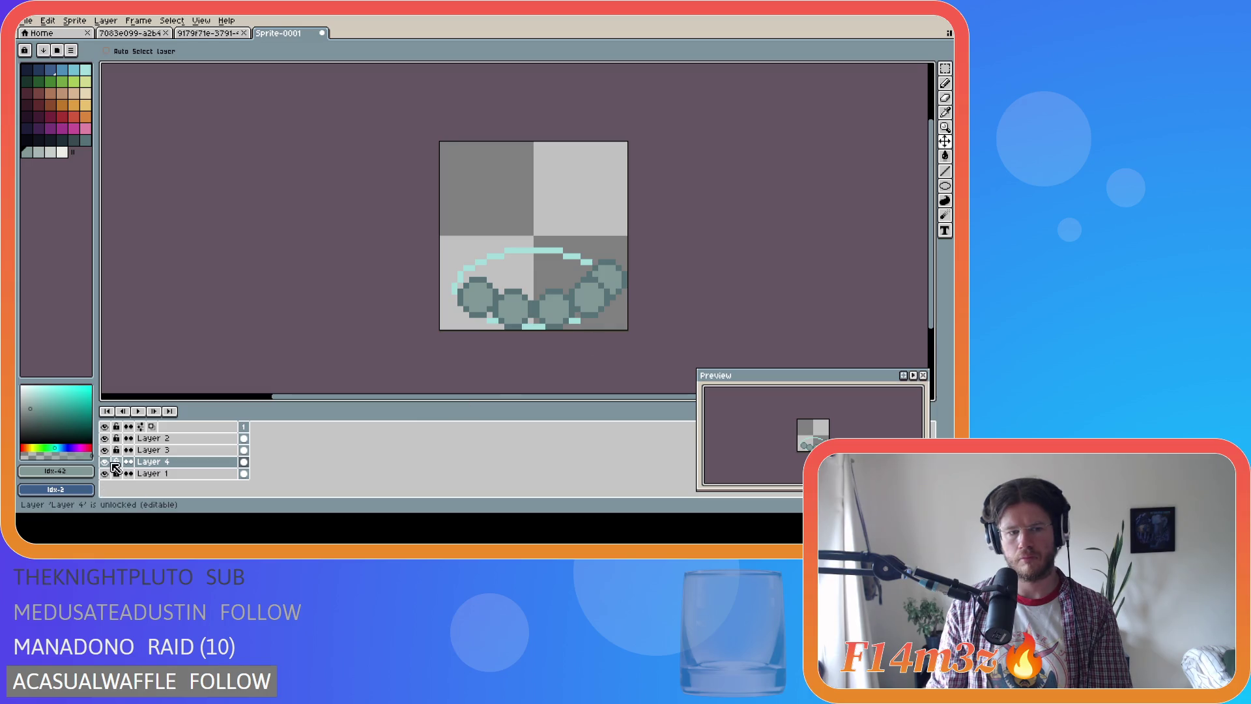
left_click_drag(104, 461, 104, 438)
left_click(105, 437)
left_click(105, 450)
left_click(105, 461)
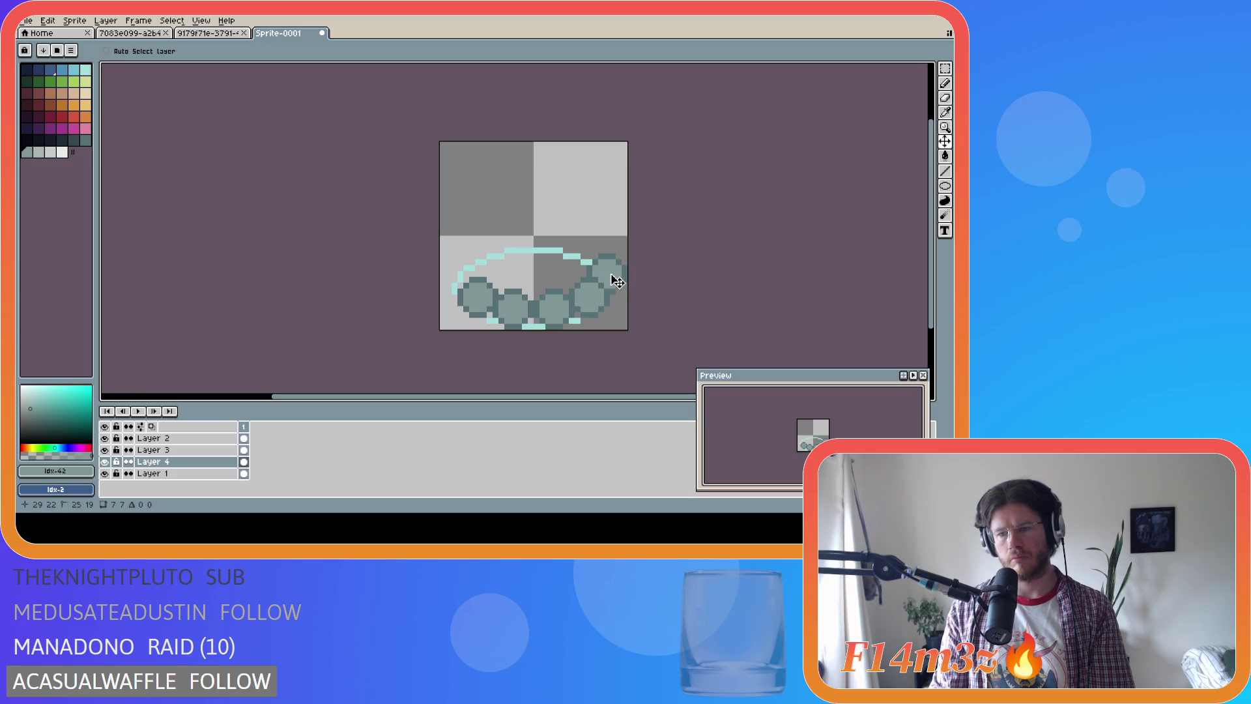
left_click_drag(616, 282, 626, 294)
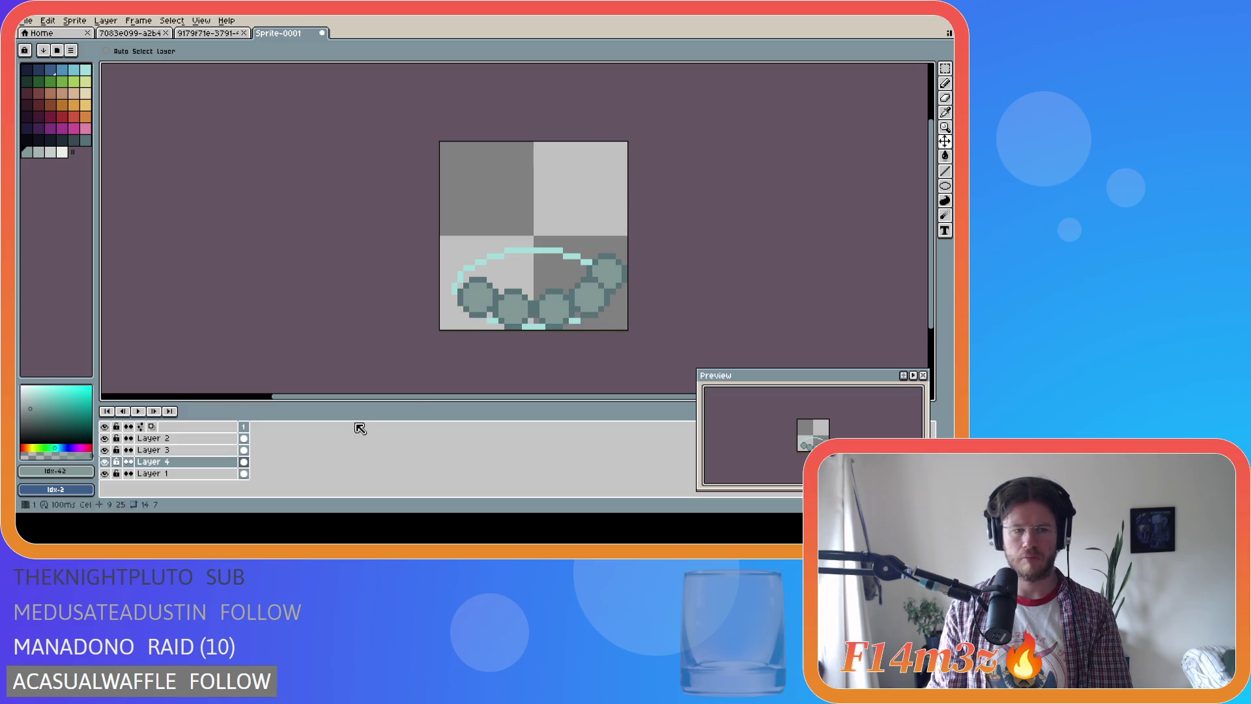
left_click(182, 464)
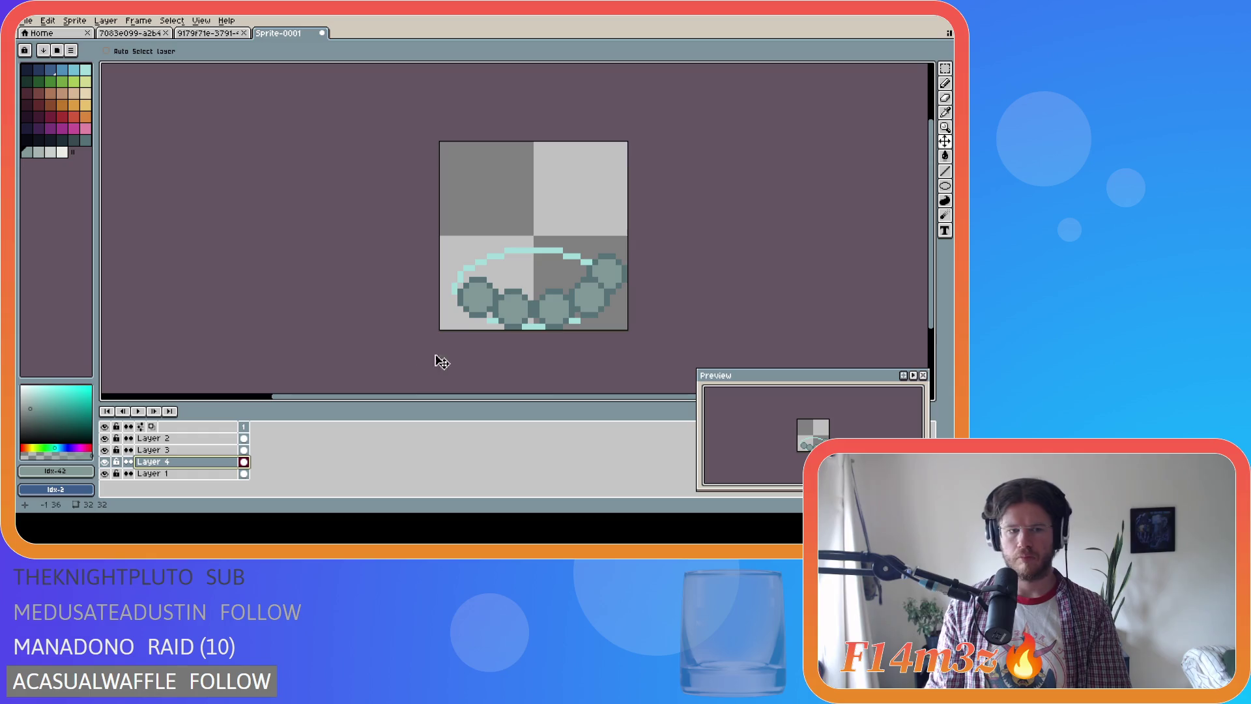
Copy a stone circle to the cyan ring's far left edge
key("m")
mouse_move(584, 251)
left_mouse_down()
mouse_move(630, 296)
mouse_move(600, 270)
mouse_move(471, 275)
left_mouse_up()
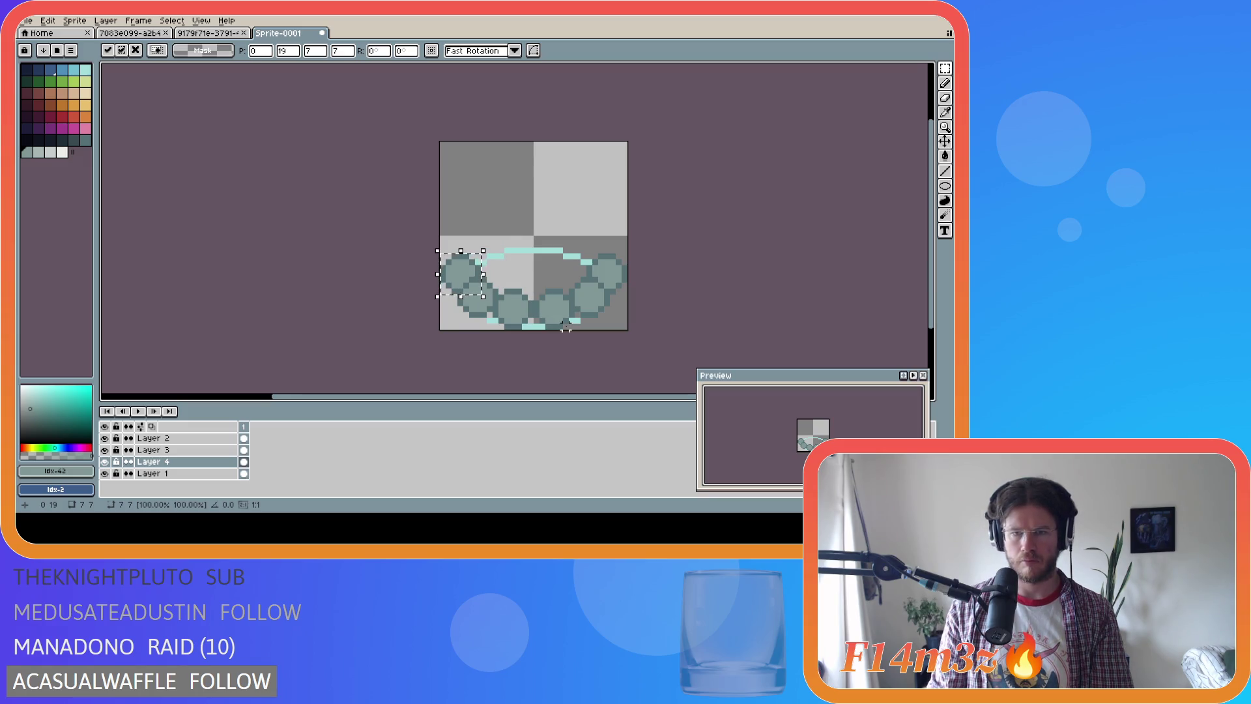
key("ctrl+d")
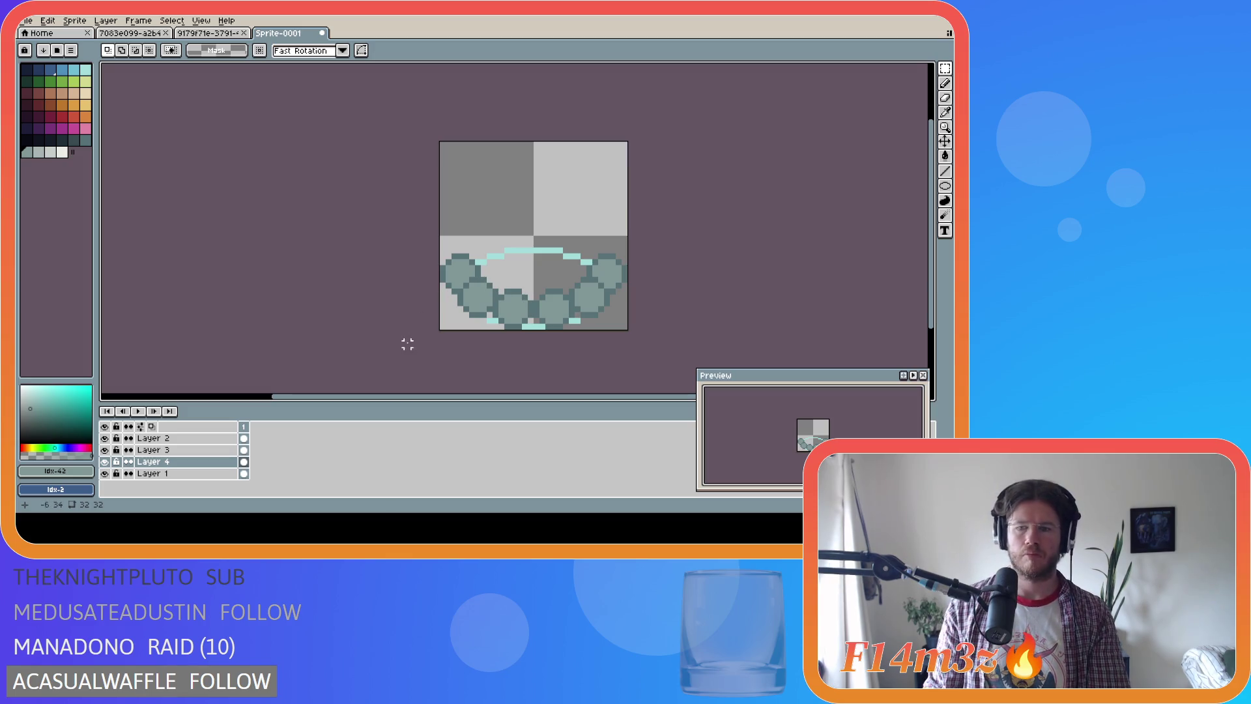
right_click(182, 464)
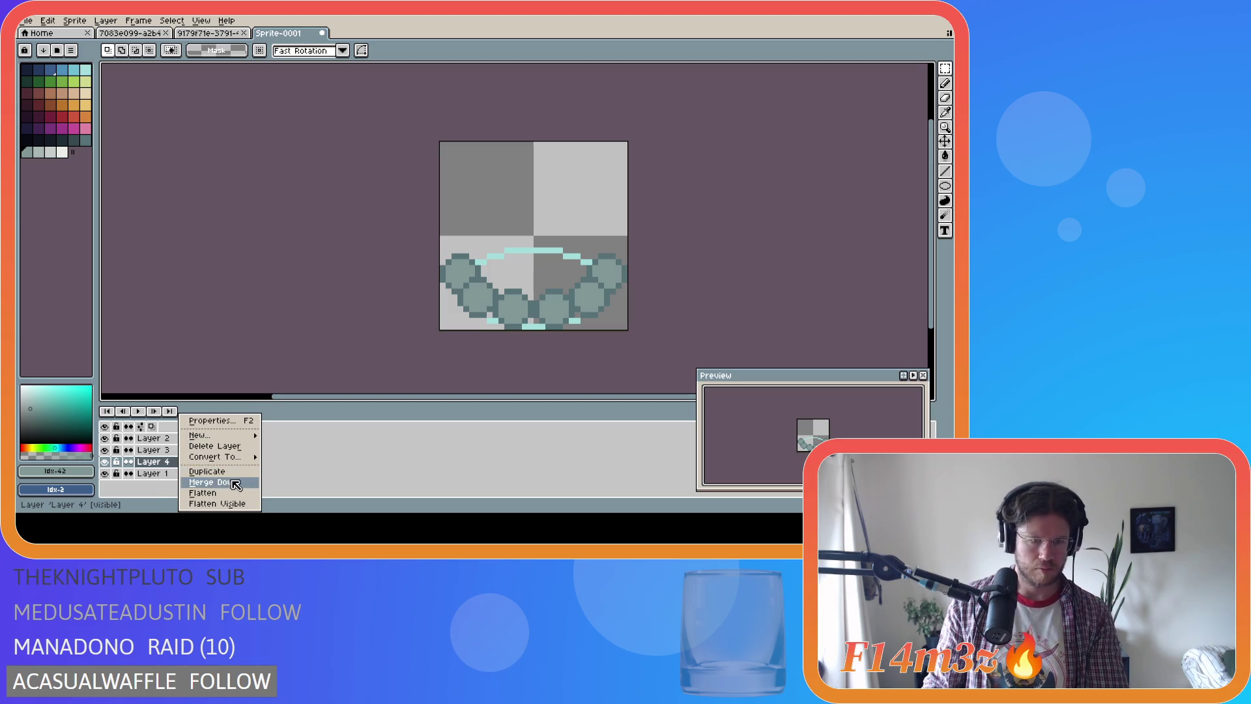
Duplicate Layer 4 and rename the copy Layer 5
left_click(207, 471)
left_click_drag(189, 463, 196, 478)
double_click(186, 474)
key("End")
key("BackSpace")
key("BackSpace")
key("BackSpace")
type("5")
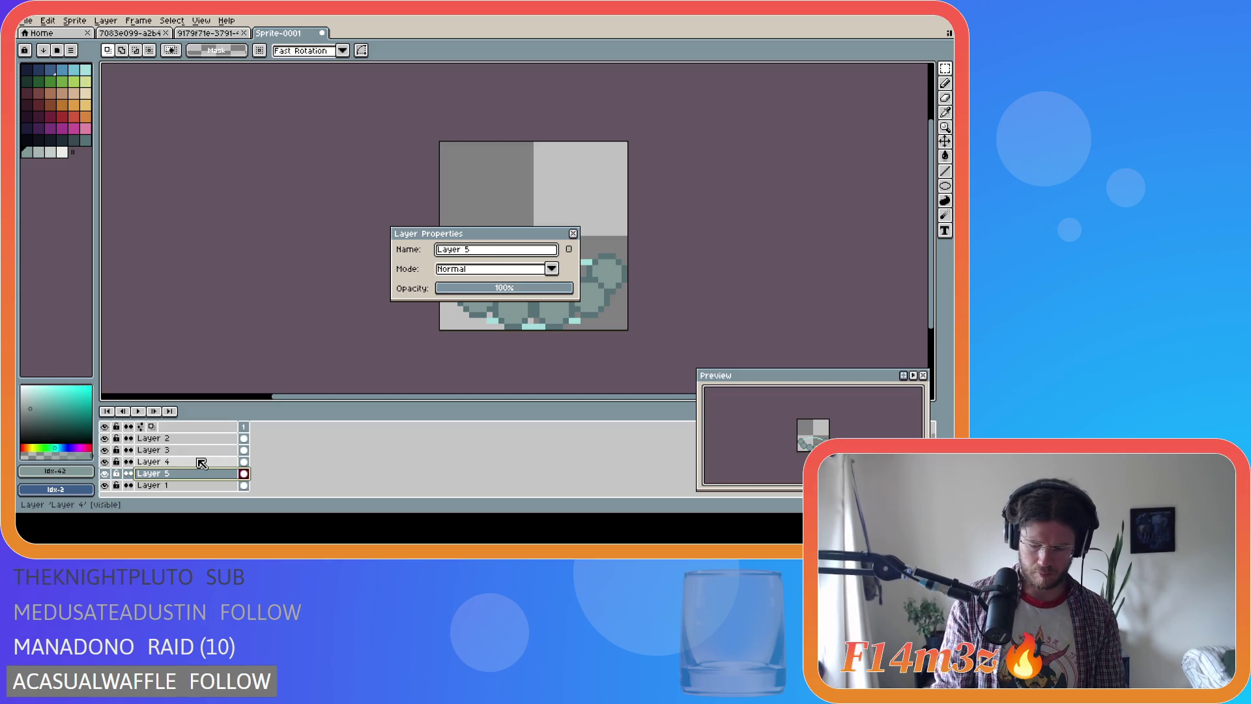
key("Return")
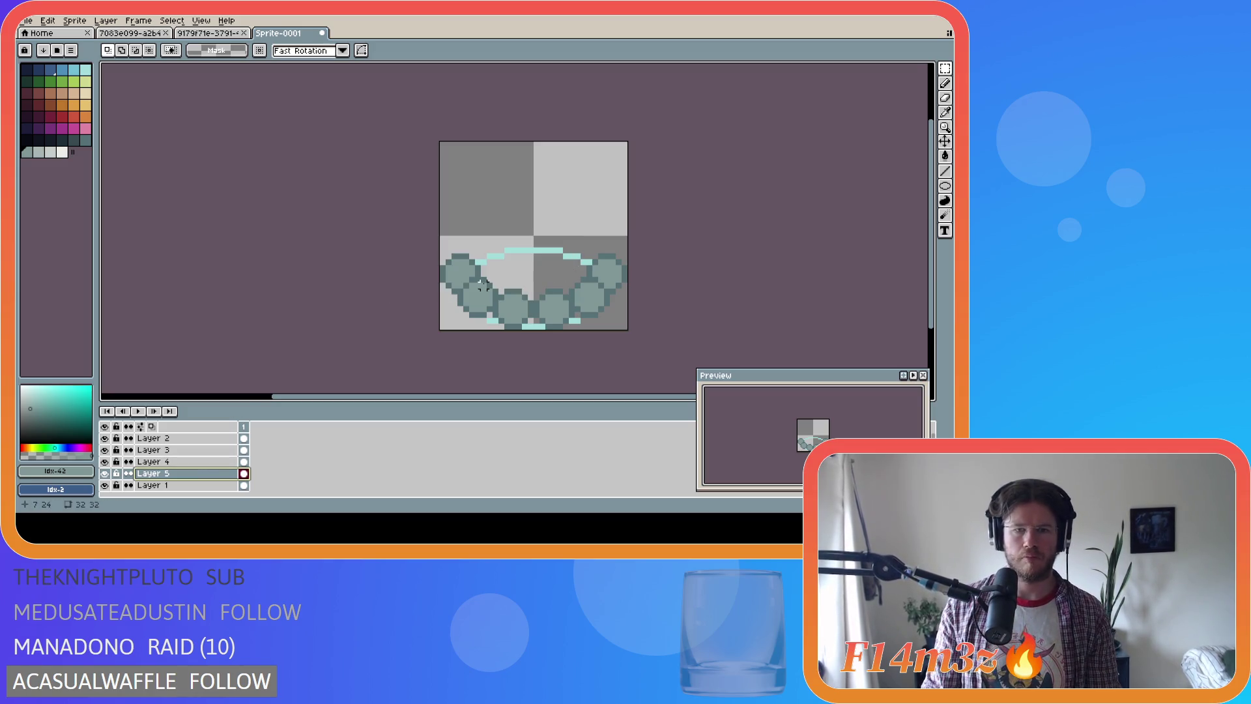
Place stone circle copies on Layer 5 around the ring's upper left
mouse_move(441, 256)
left_mouse_down()
mouse_move(479, 297)
mouse_move(501, 265)
mouse_move(495, 290)
mouse_move(497, 258)
left_mouse_up()
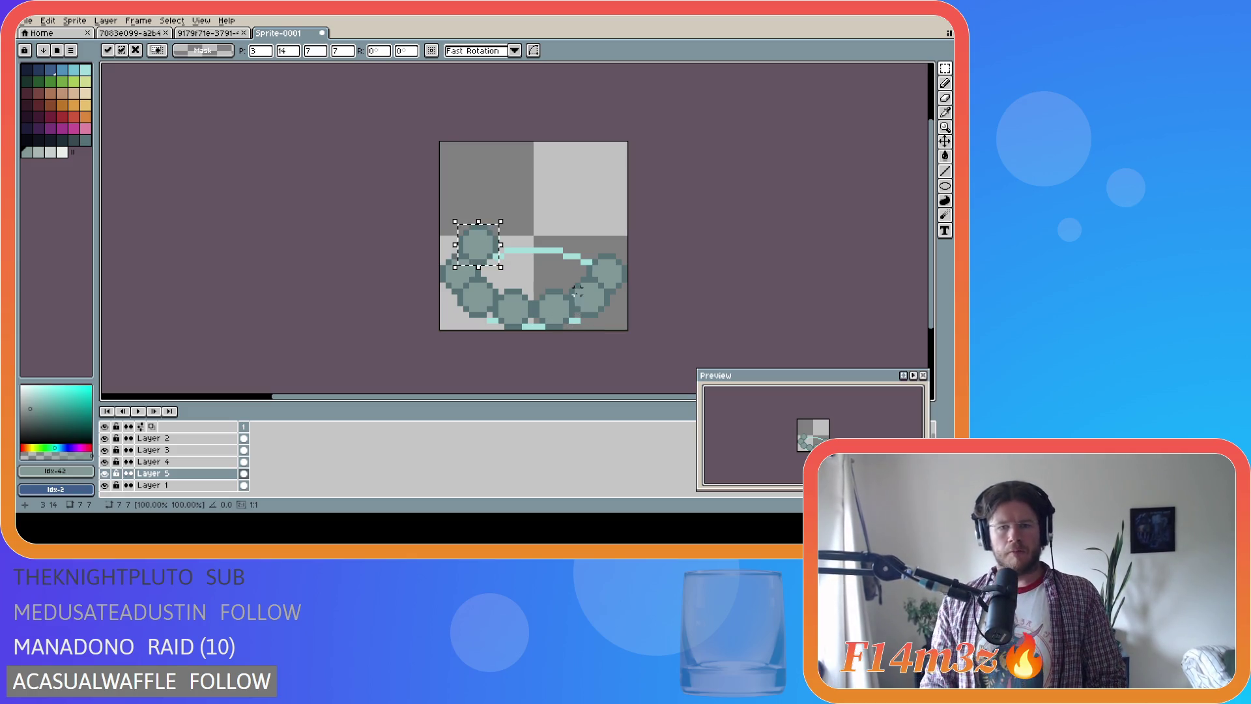
mouse_move(549, 263)
left_mouse_down()
mouse_move(616, 331)
mouse_move(587, 290)
mouse_move(595, 236)
mouse_move(570, 223)
mouse_move(629, 308)
mouse_move(587, 252)
left_mouse_up()
key("Escape")
left_click(677, 267)
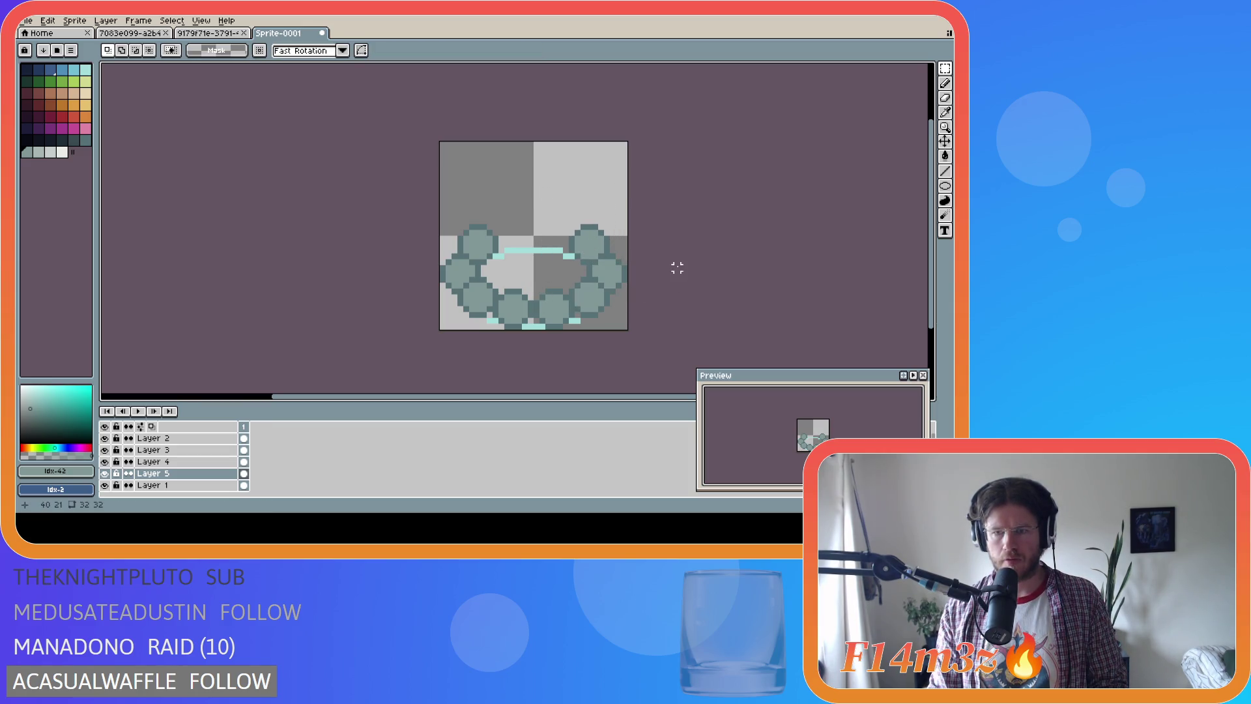
Move another stone copy right along the ring's top and check Layer 5's stones
mouse_move(448, 208)
left_mouse_down()
mouse_move(513, 279)
mouse_move(519, 218)
mouse_move(516, 238)
left_mouse_up()
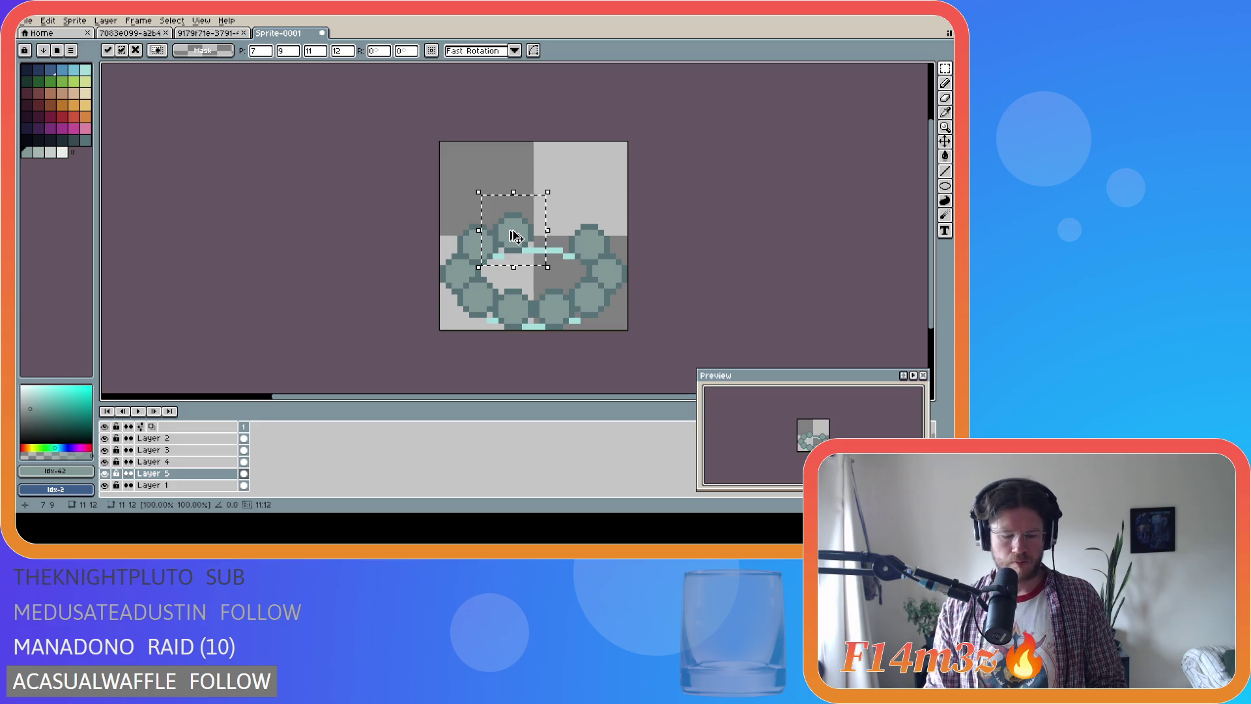
left_click_drag(524, 240, 563, 240)
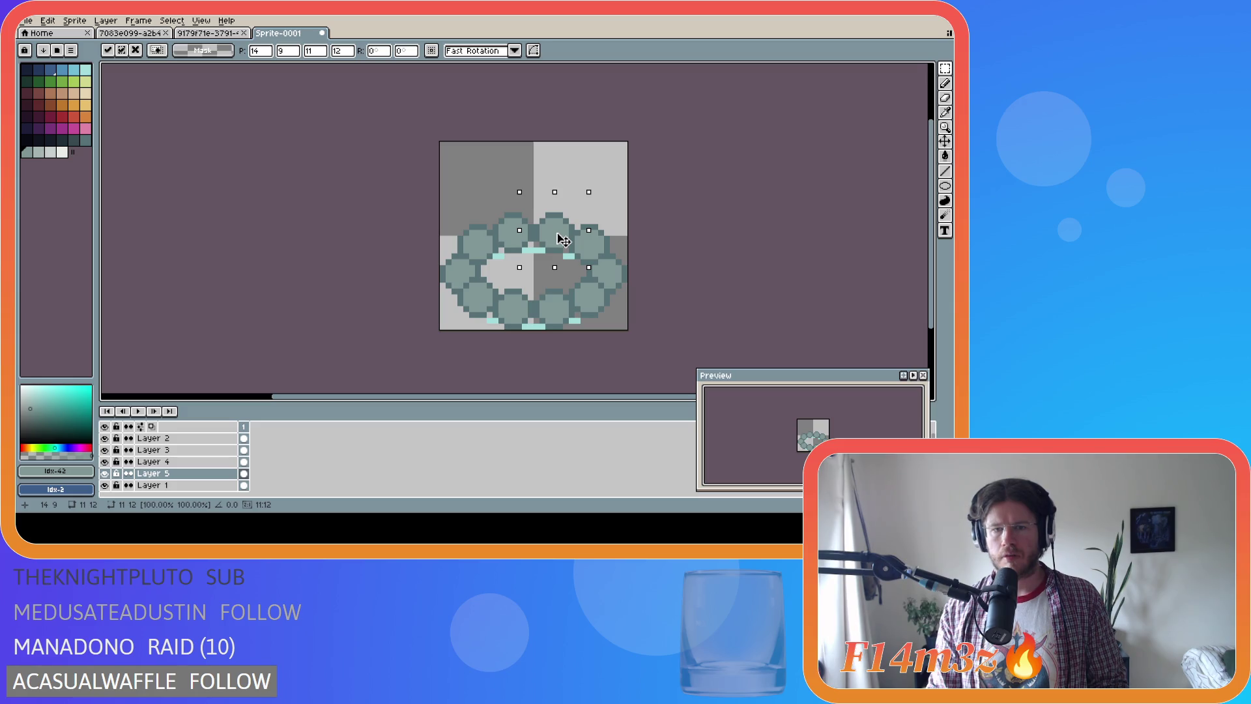
left_click(724, 274)
left_click(106, 473)
left_click(108, 472)
left_click(109, 472)
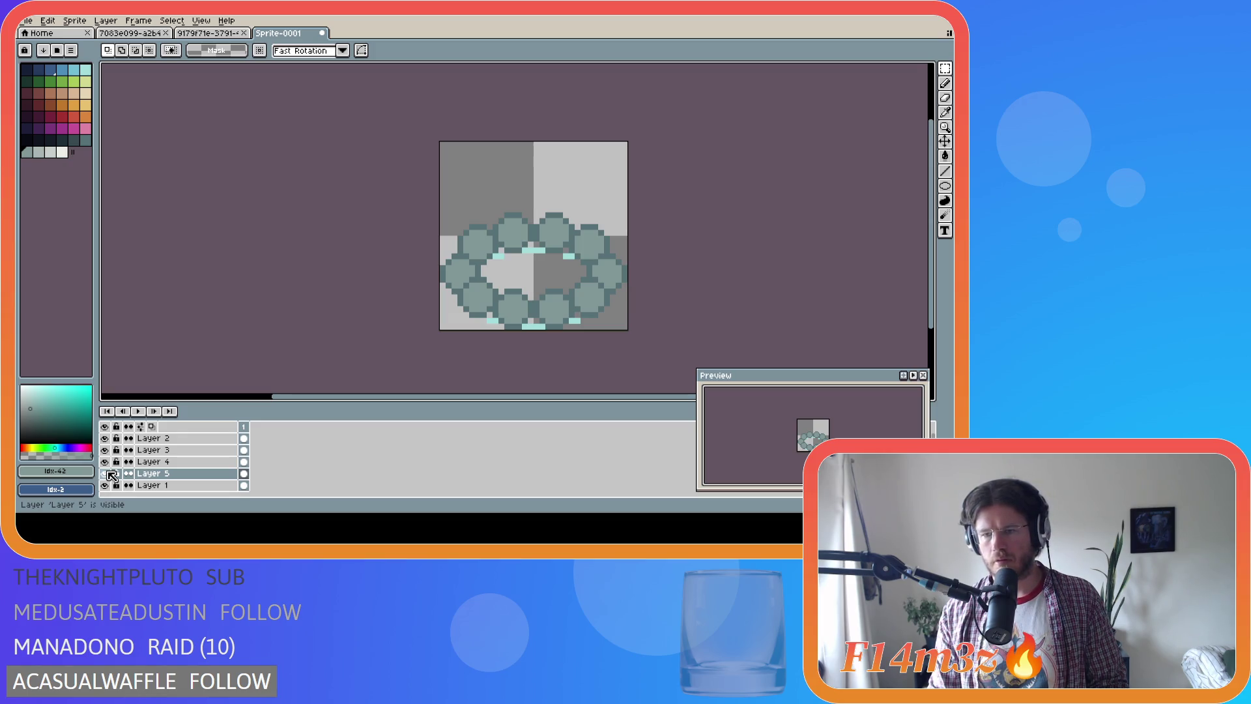
Hide the guide ellipse on Layer 1 and put Layers 2–5 into a new group
left_click(106, 486)
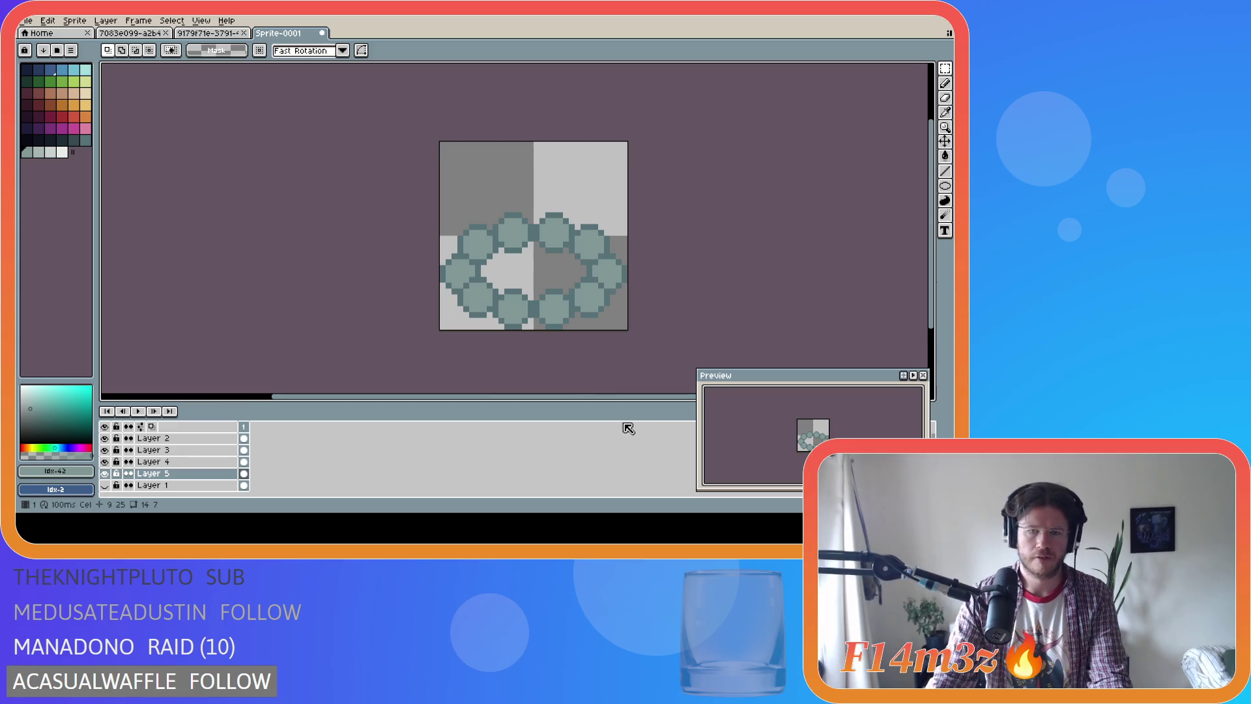
left_click(205, 478)
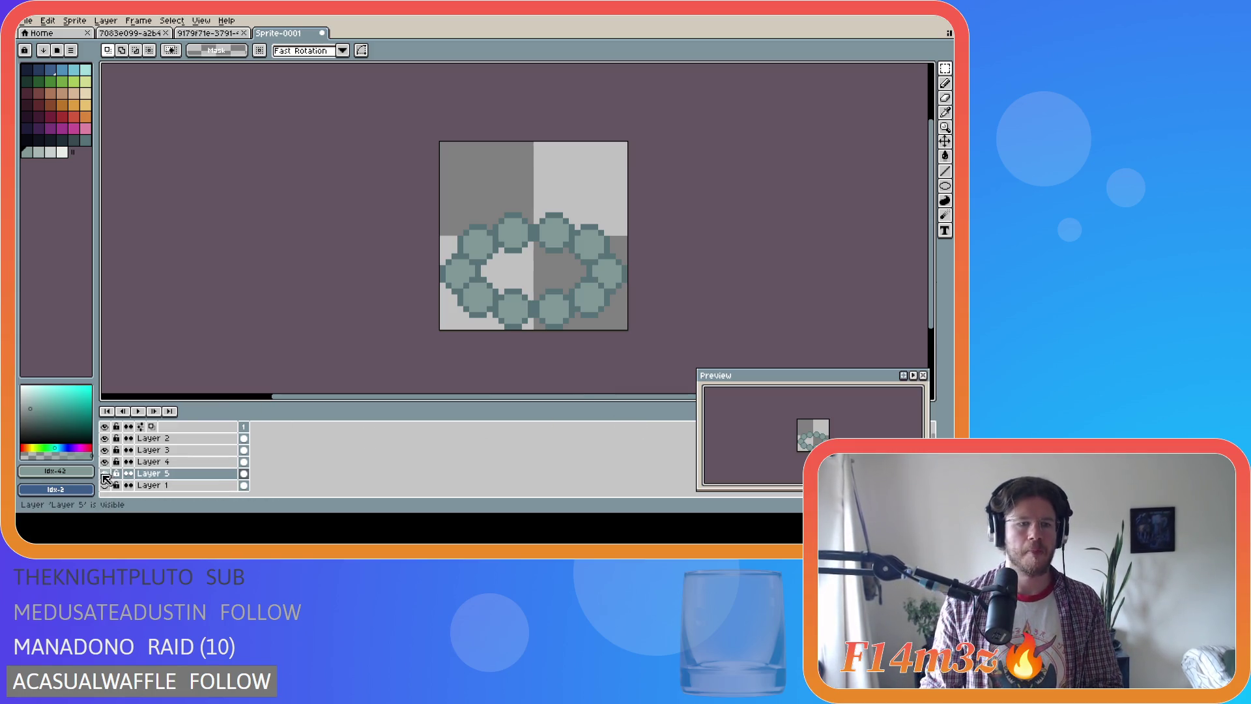
left_click_drag(188, 443, 183, 477)
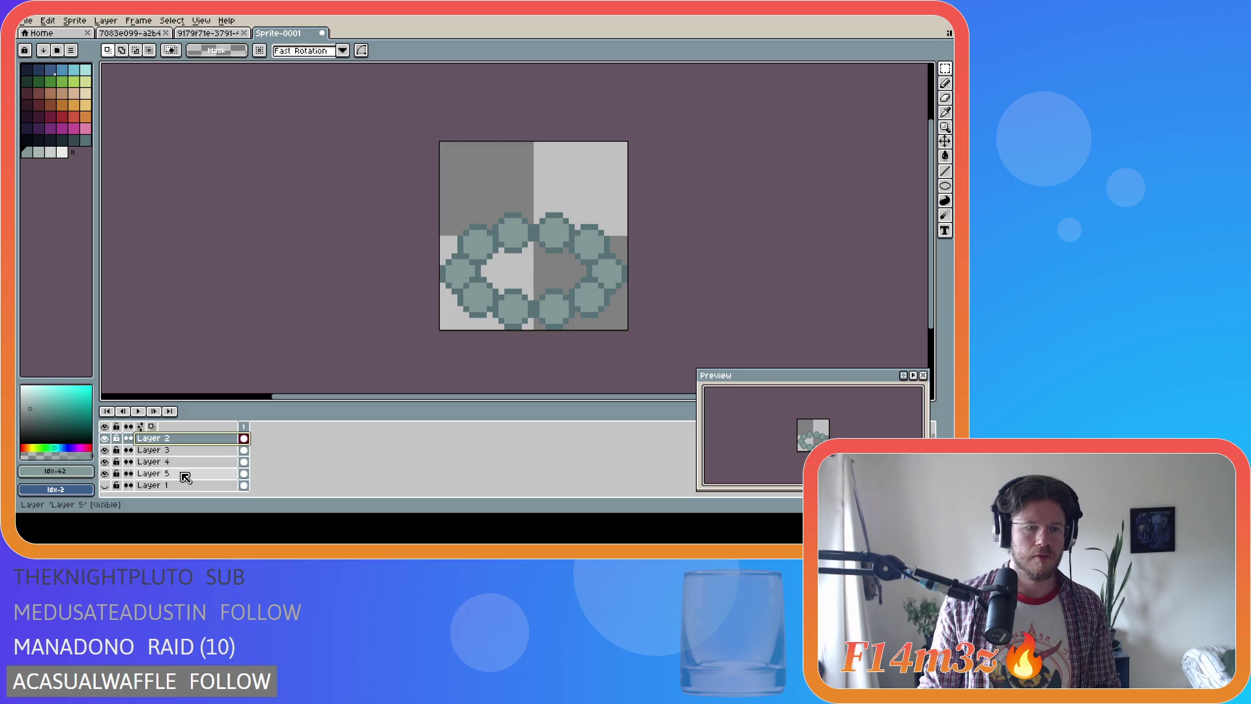
right_click(193, 481)
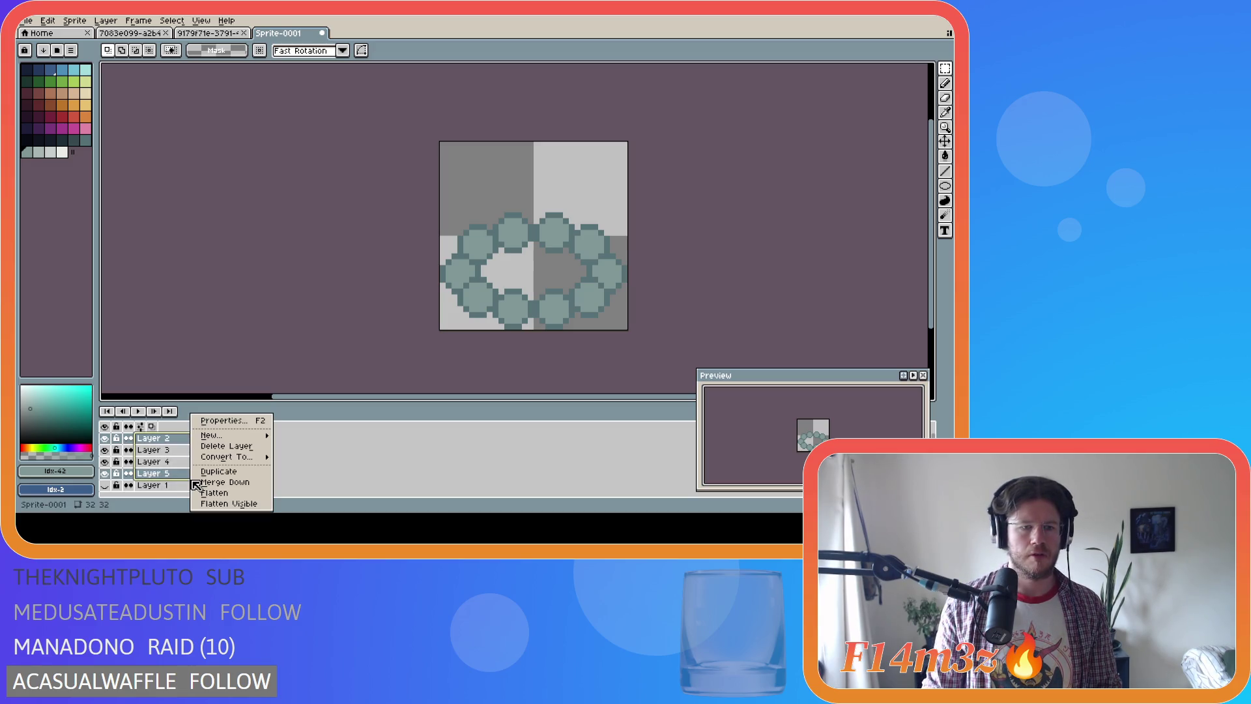
mouse_move(245, 435)
left_click(299, 450)
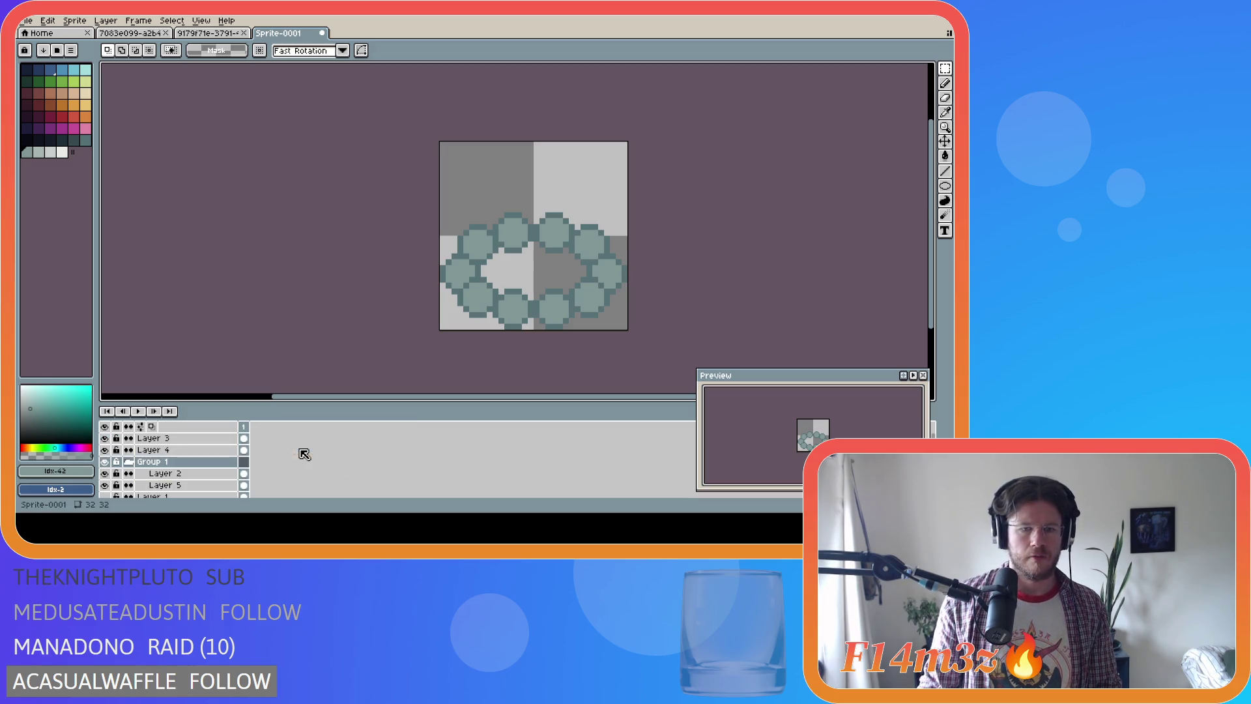
key("ctrl+z")
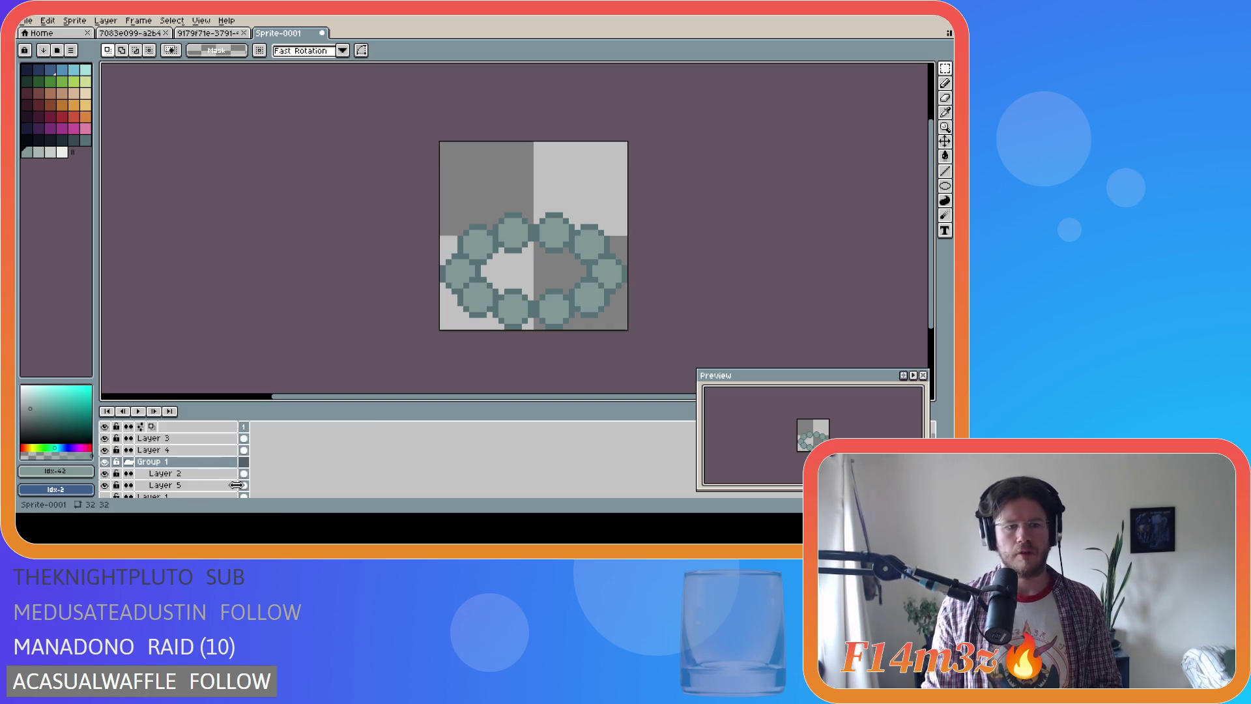
key("ctrl+z")
mouse_move(196, 450)
left_mouse_down()
mouse_move(202, 463)
mouse_move(209, 447)
mouse_move(204, 461)
left_mouse_up()
right_click(202, 438)
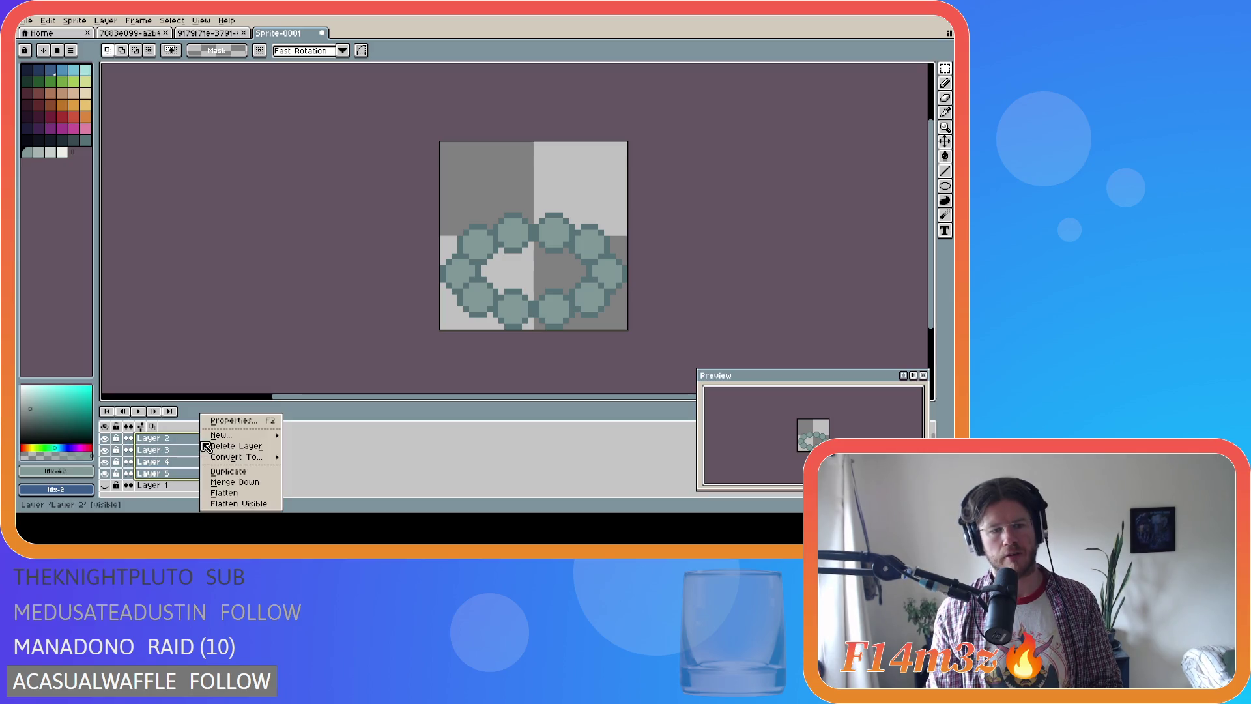
mouse_move(260, 437)
left_click(319, 446)
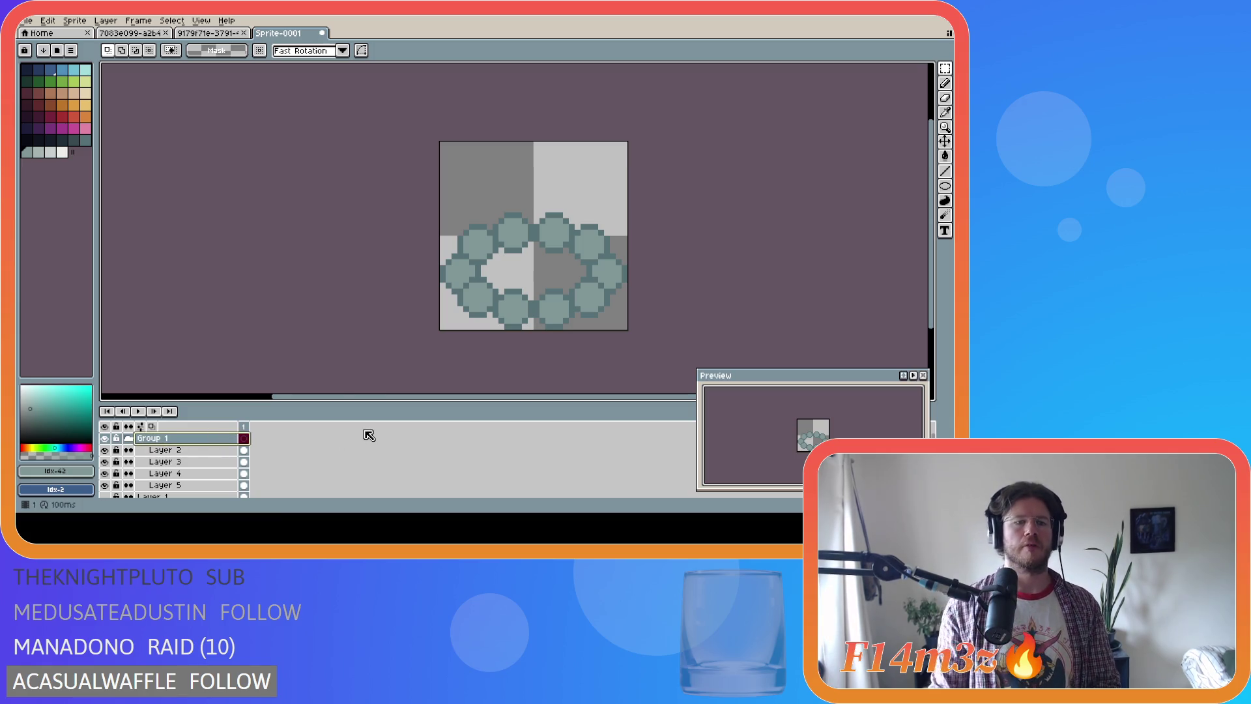
Rename the group 'Stones' and collapse it
double_click(159, 438)
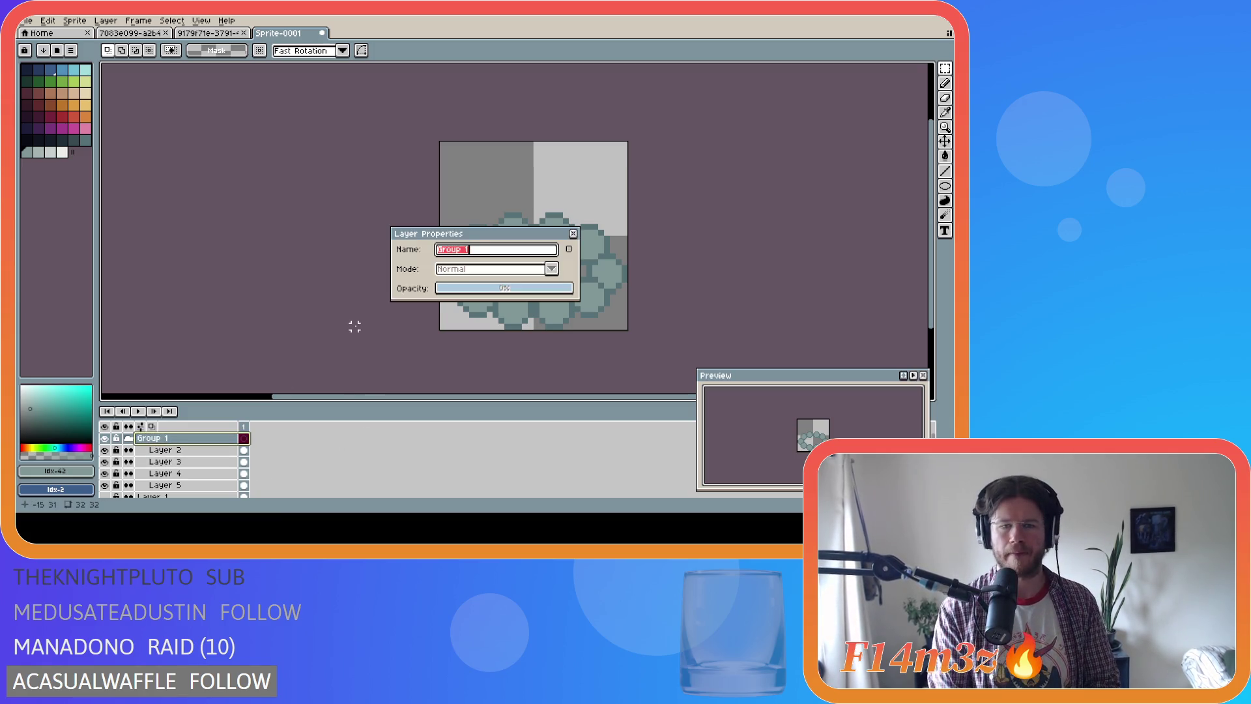
type("Stones")
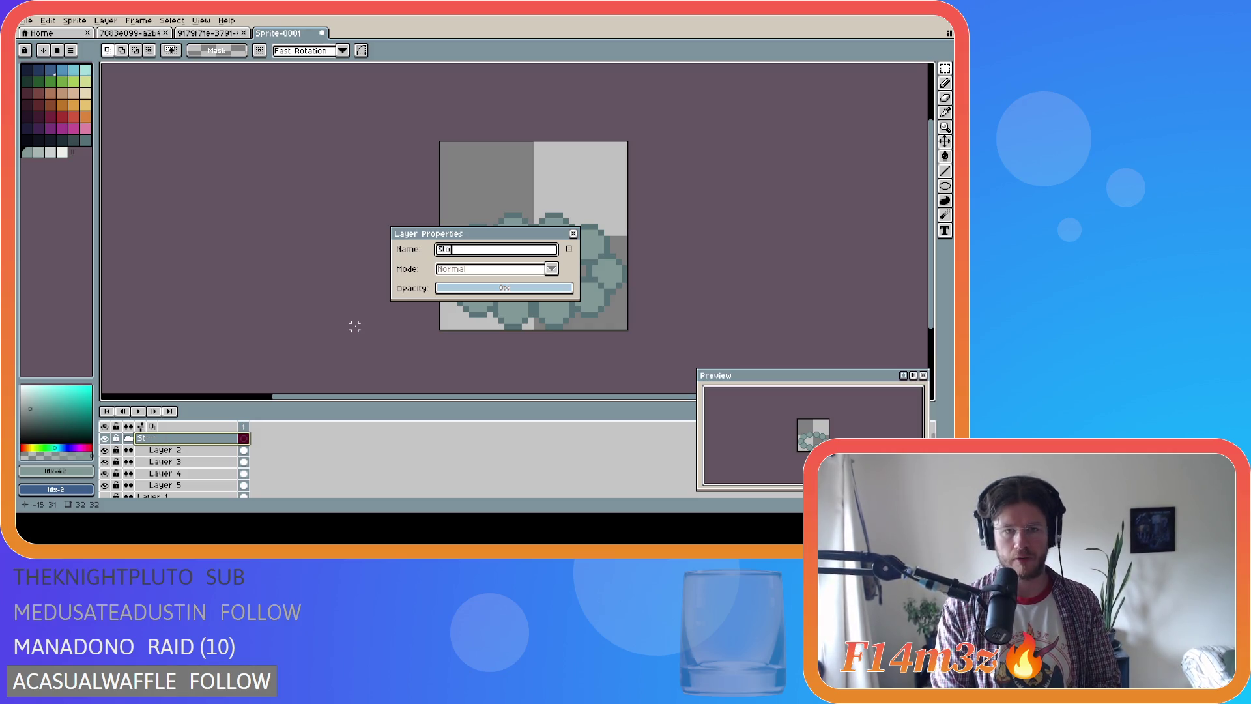
key("Return")
left_click(128, 438)
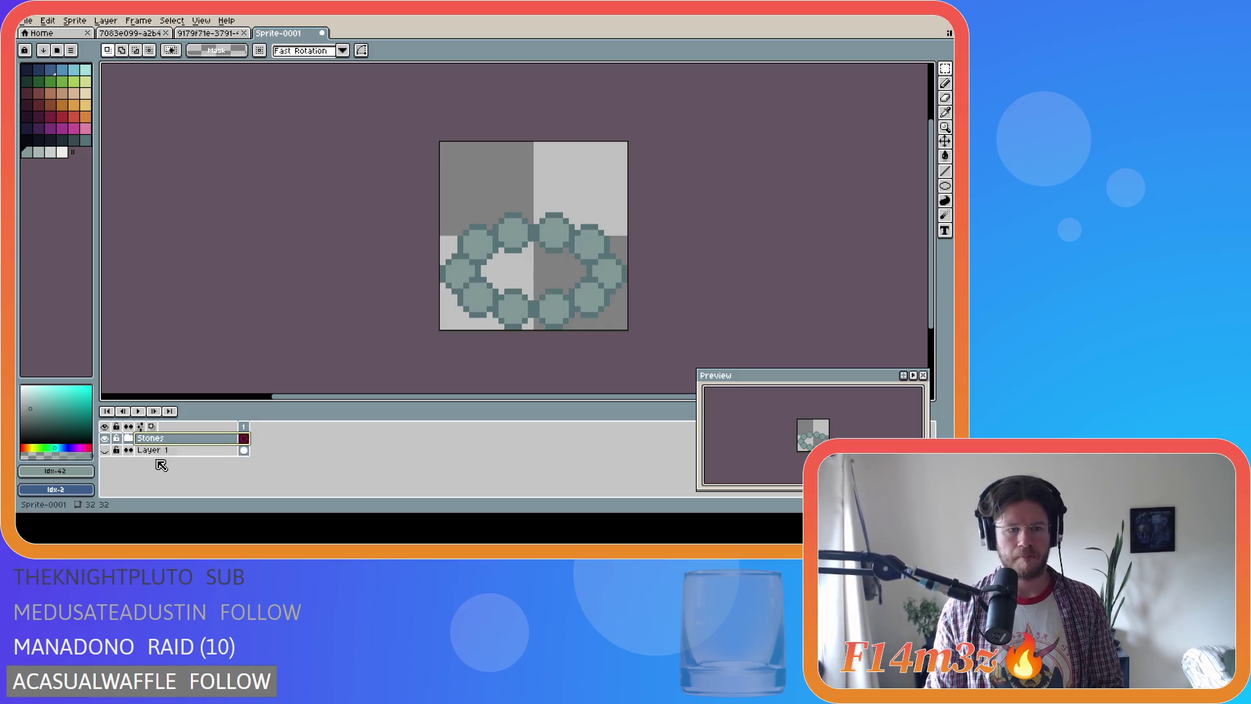
left_click(160, 449)
left_click(162, 437)
right_click(168, 439)
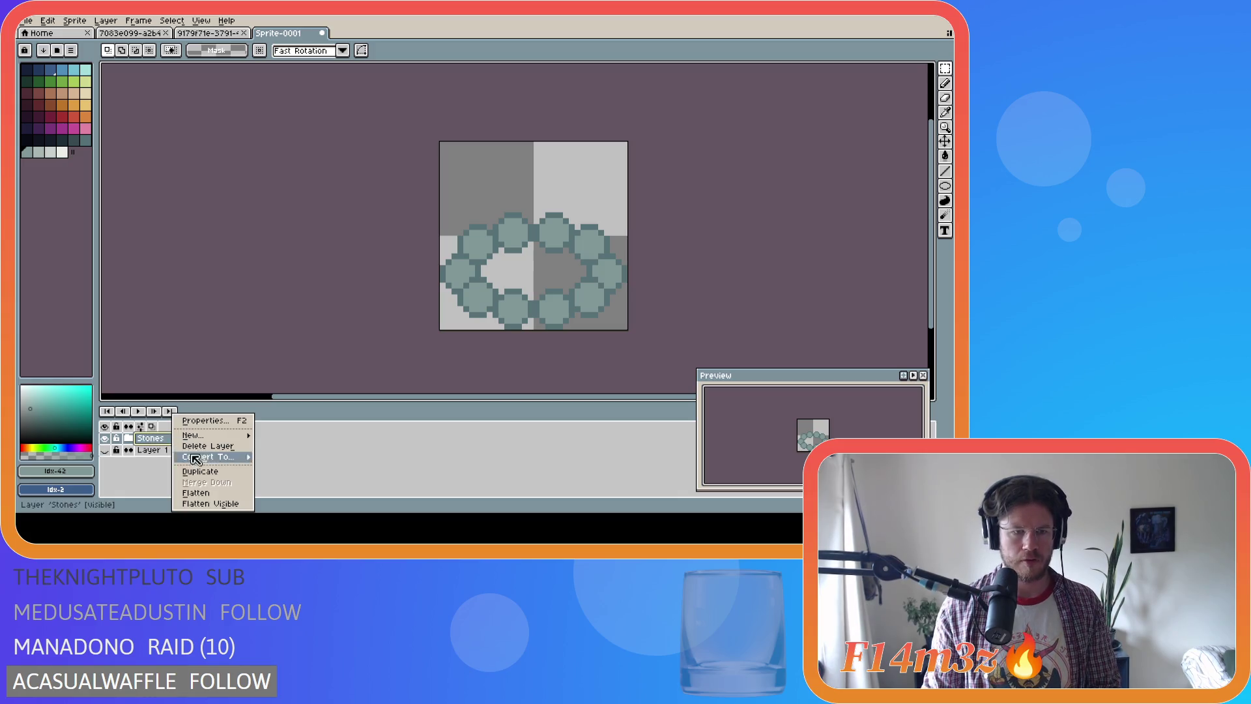
Duplicate the Stones group and hide the original Stones group
left_click(208, 474)
left_click(104, 450)
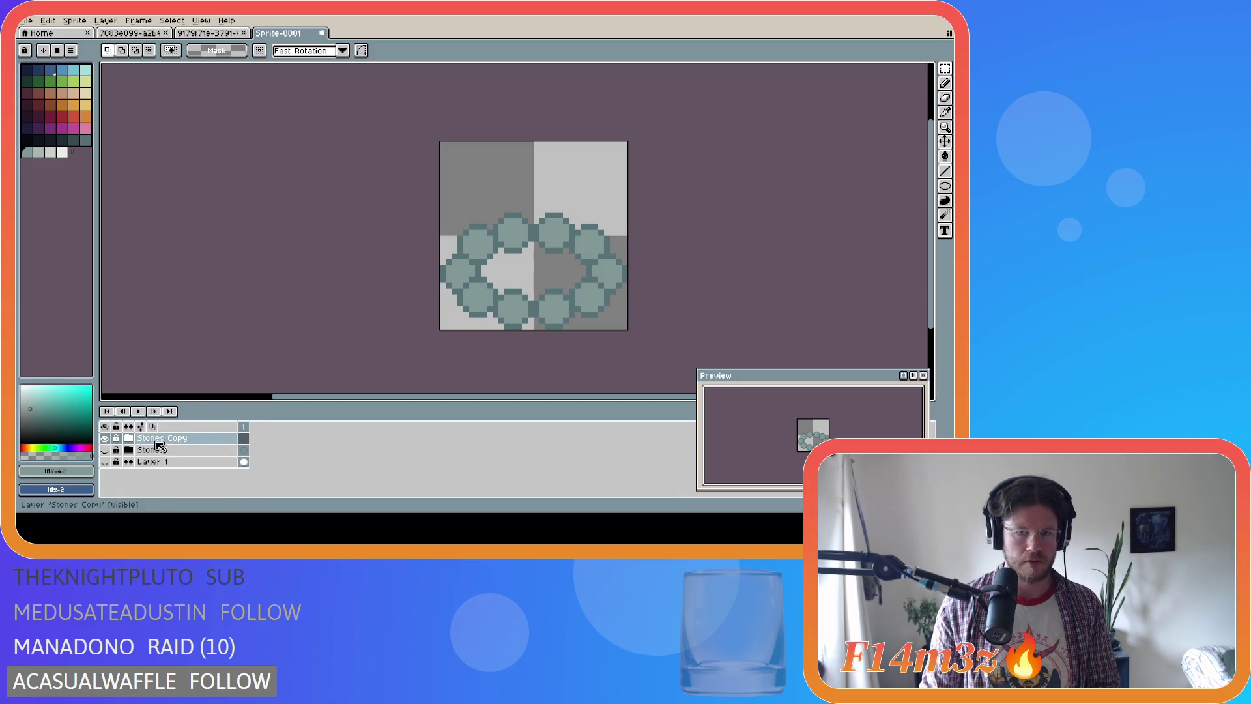
right_click(152, 442)
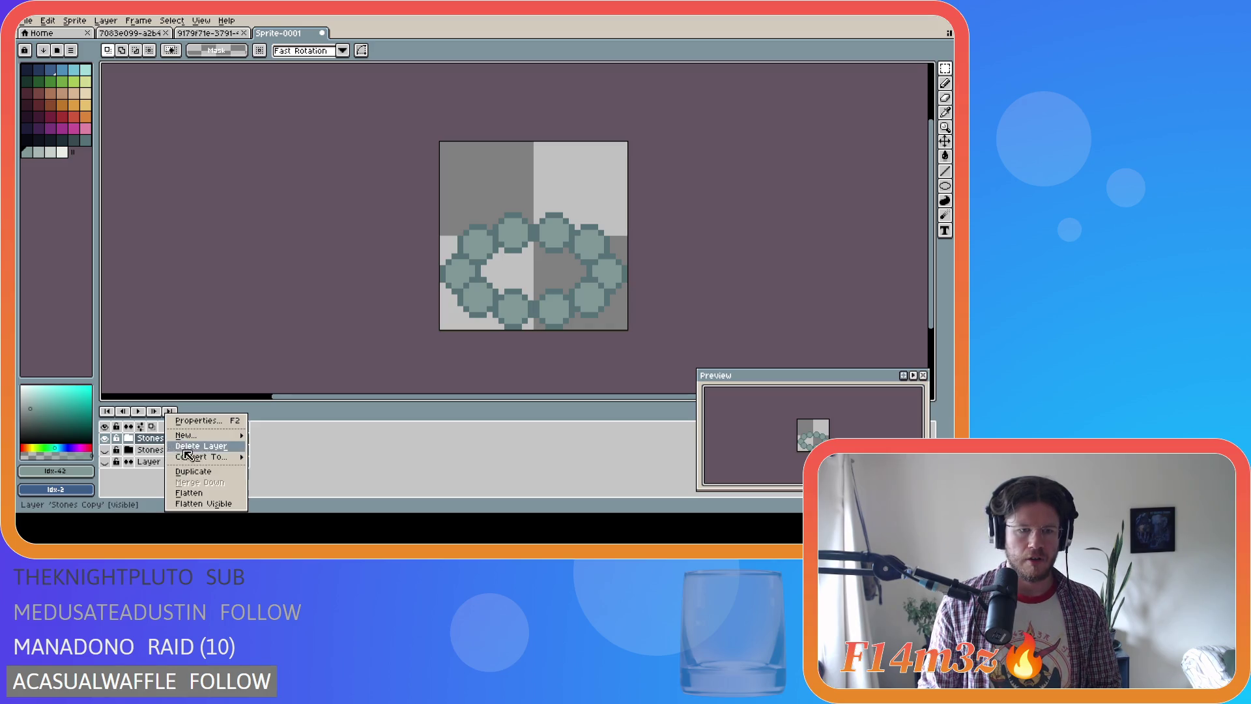
mouse_move(234, 459)
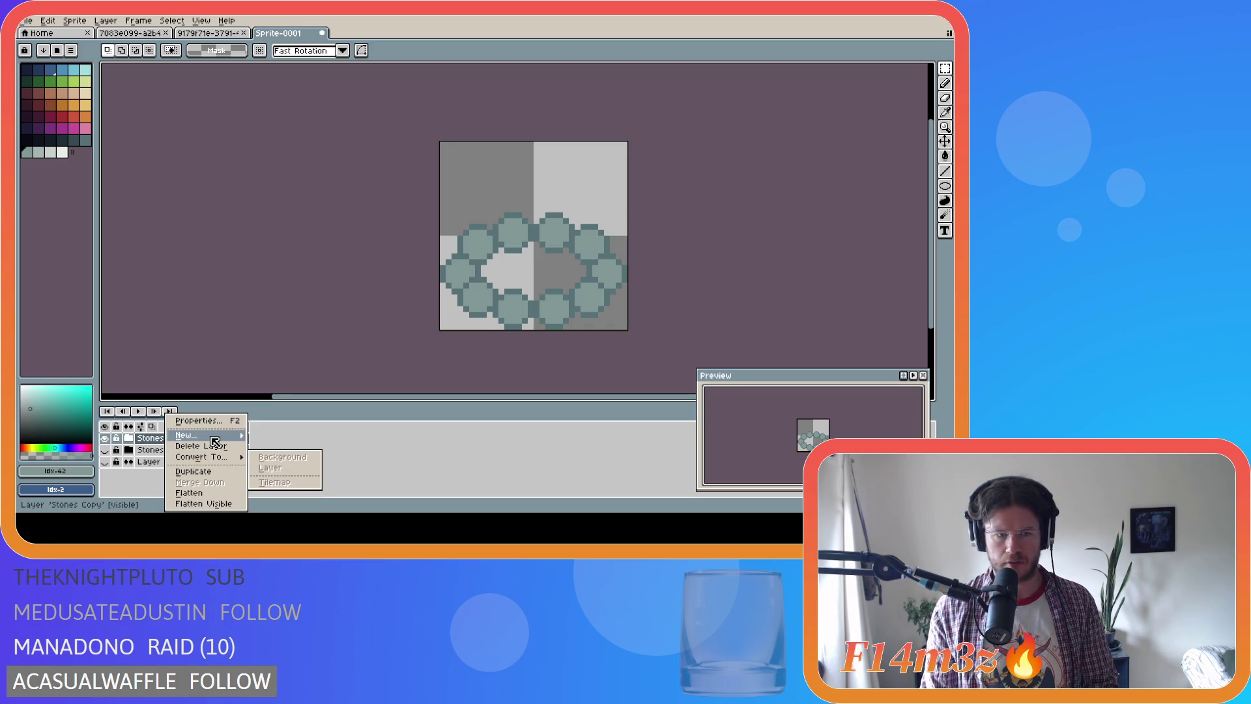
mouse_move(214, 437)
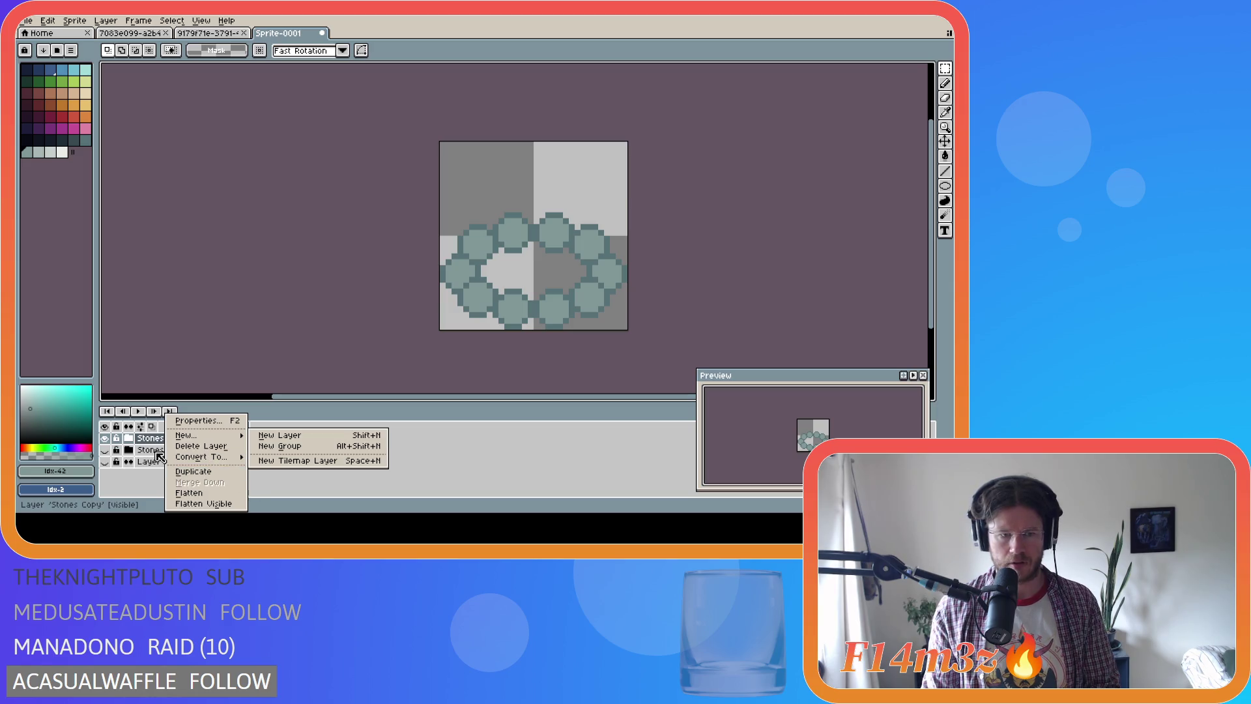
left_click(189, 493)
key("ctrl+z")
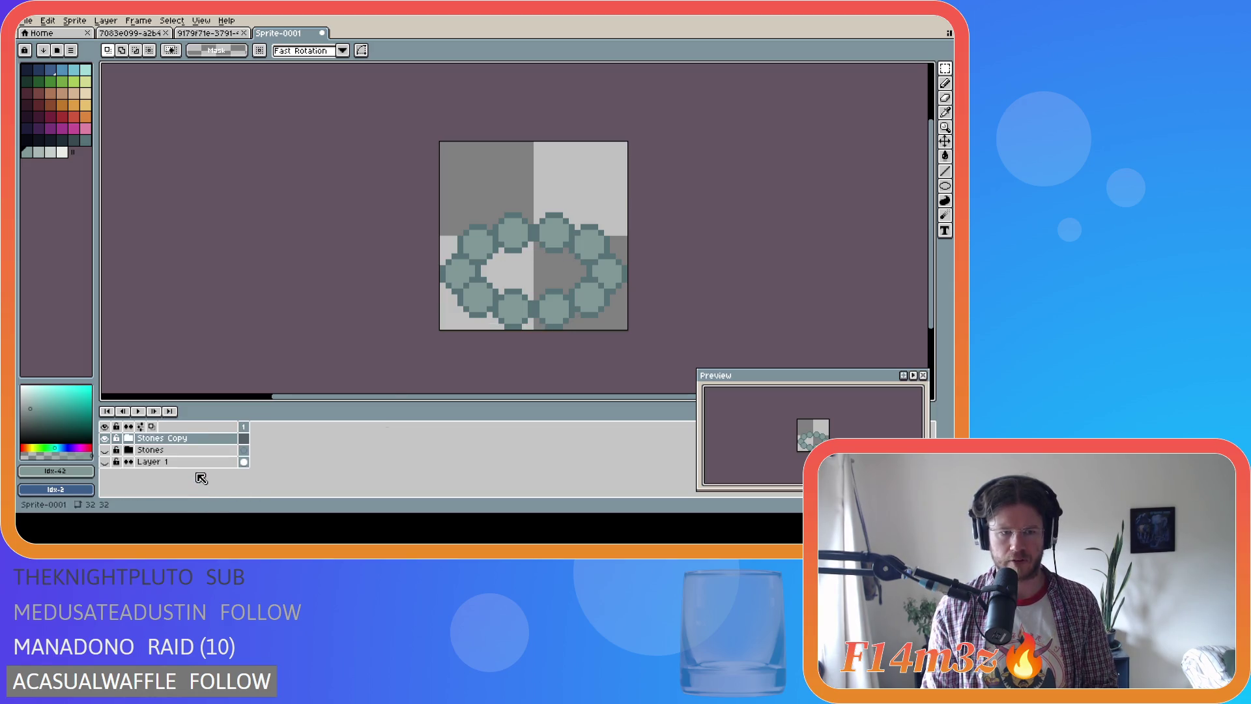
Flatten Stones Copy into a single Flattened layer and make it the active layer
right_click(189, 439)
left_click(222, 494)
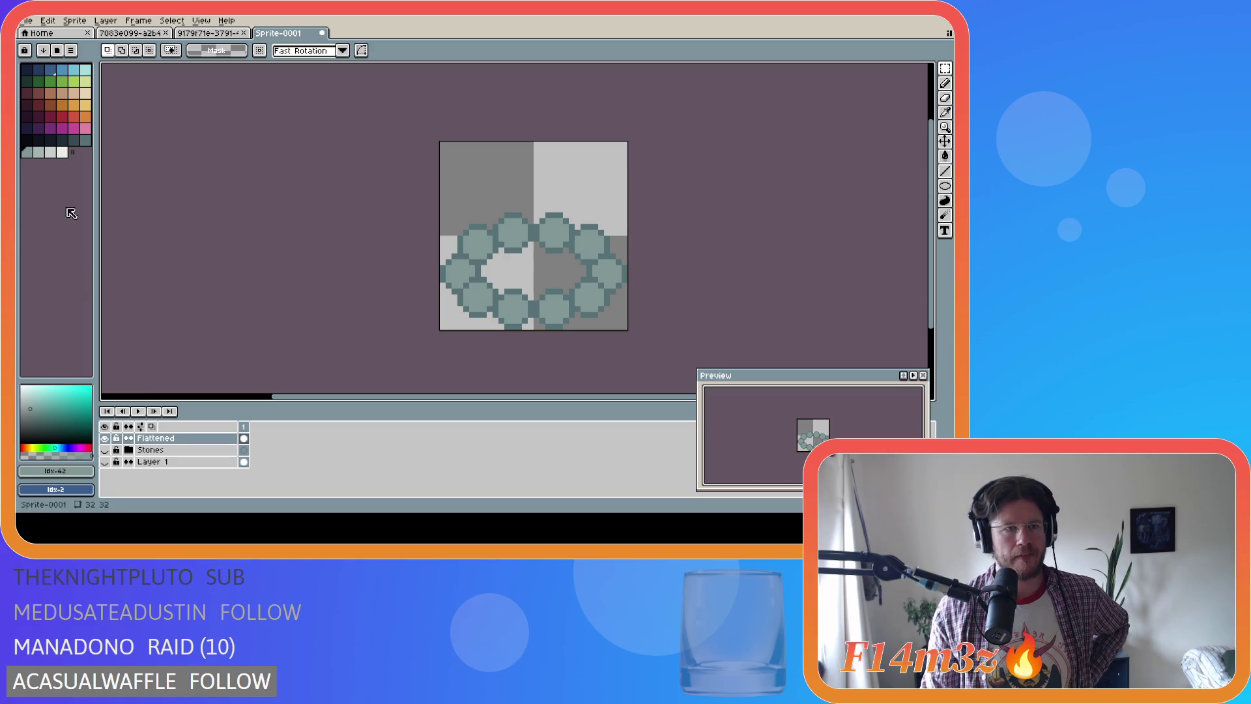
left_click(130, 33)
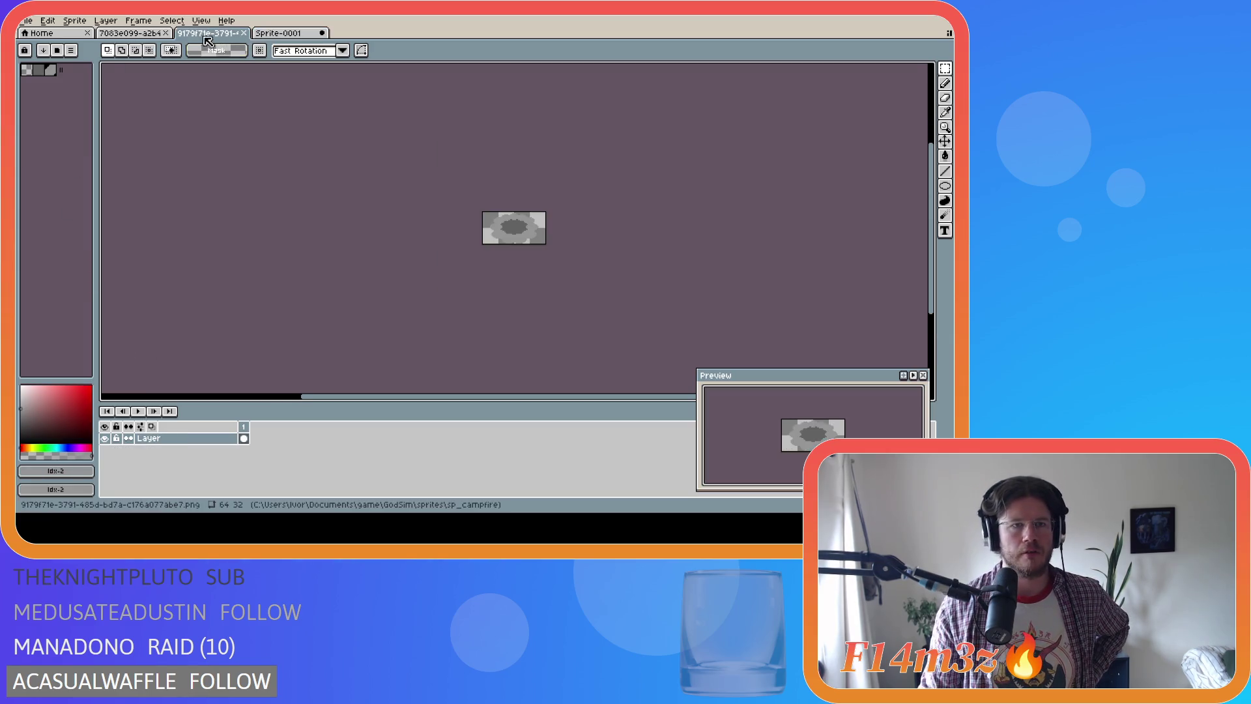
left_click(273, 34)
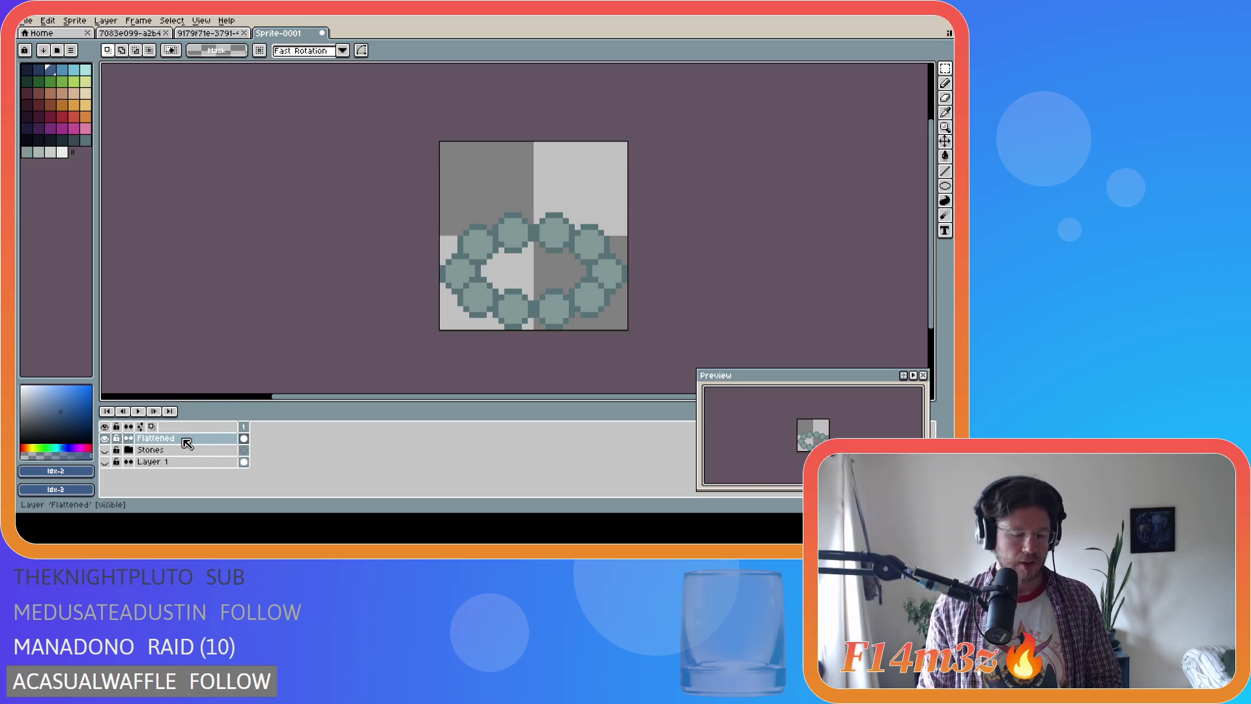
left_click(185, 438)
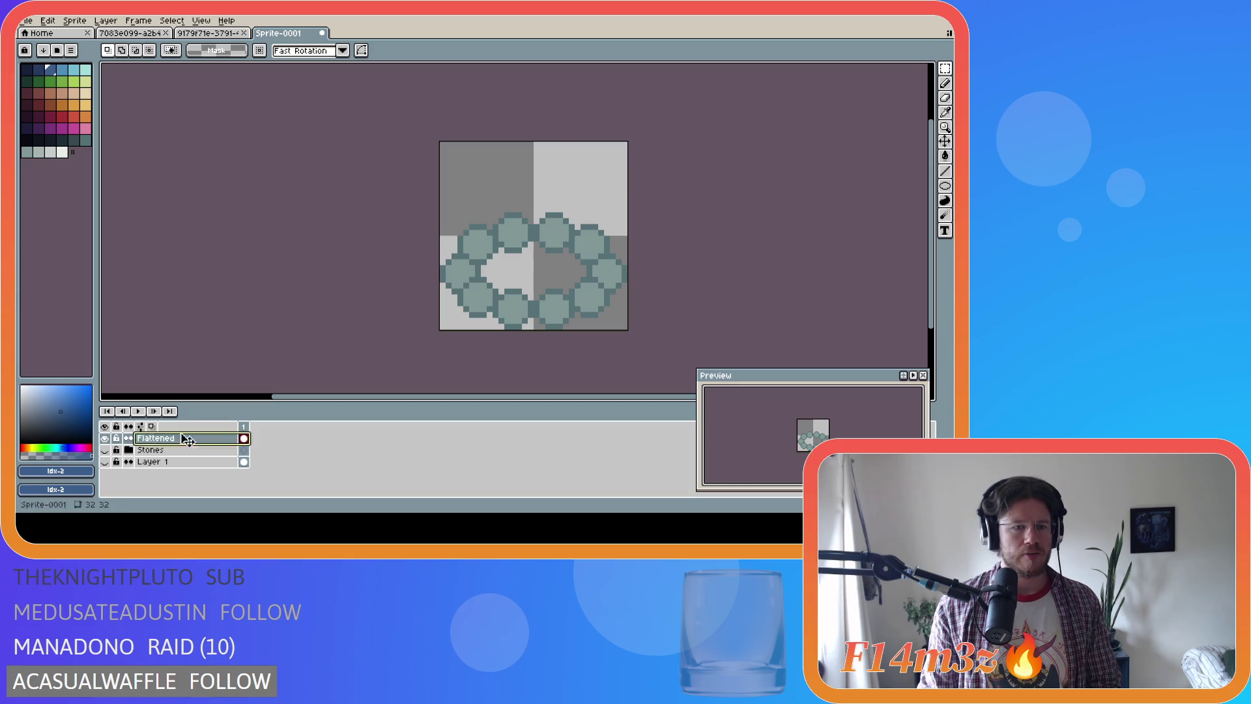
Paint-bucket the ring's hollow centre light grey, then magic-wand select that grey area
left_click(52, 153)
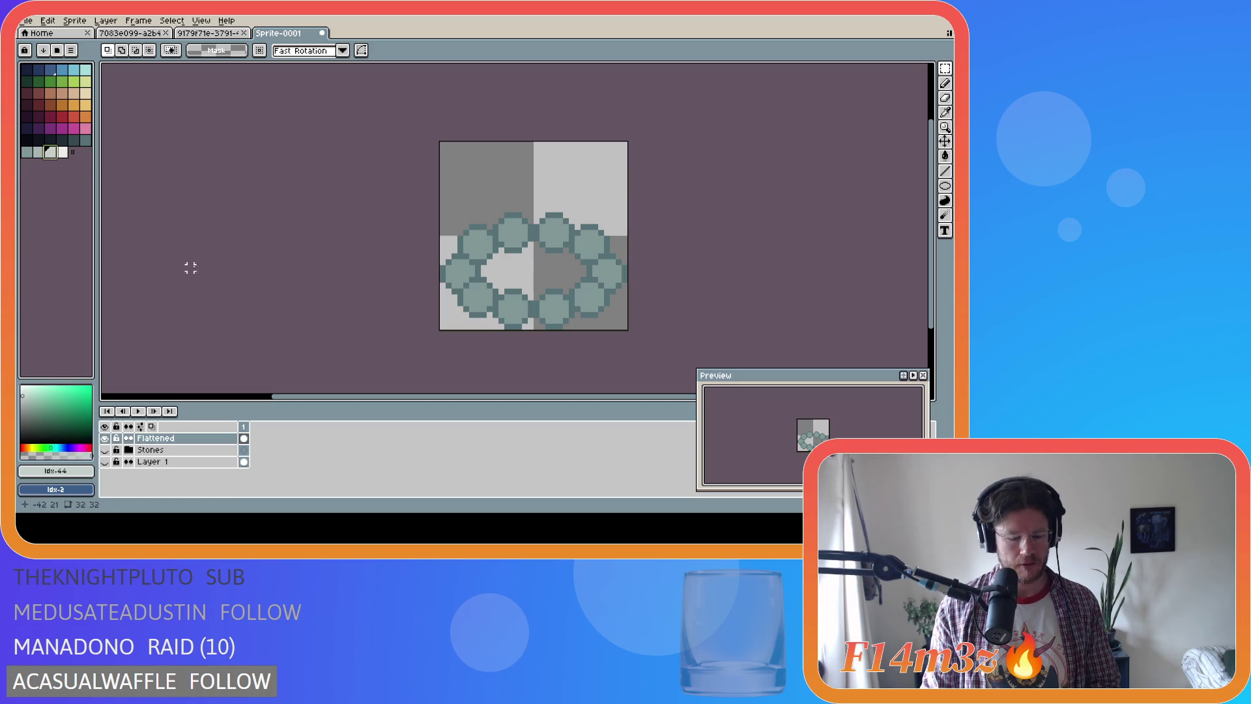
key("g")
left_click(544, 272)
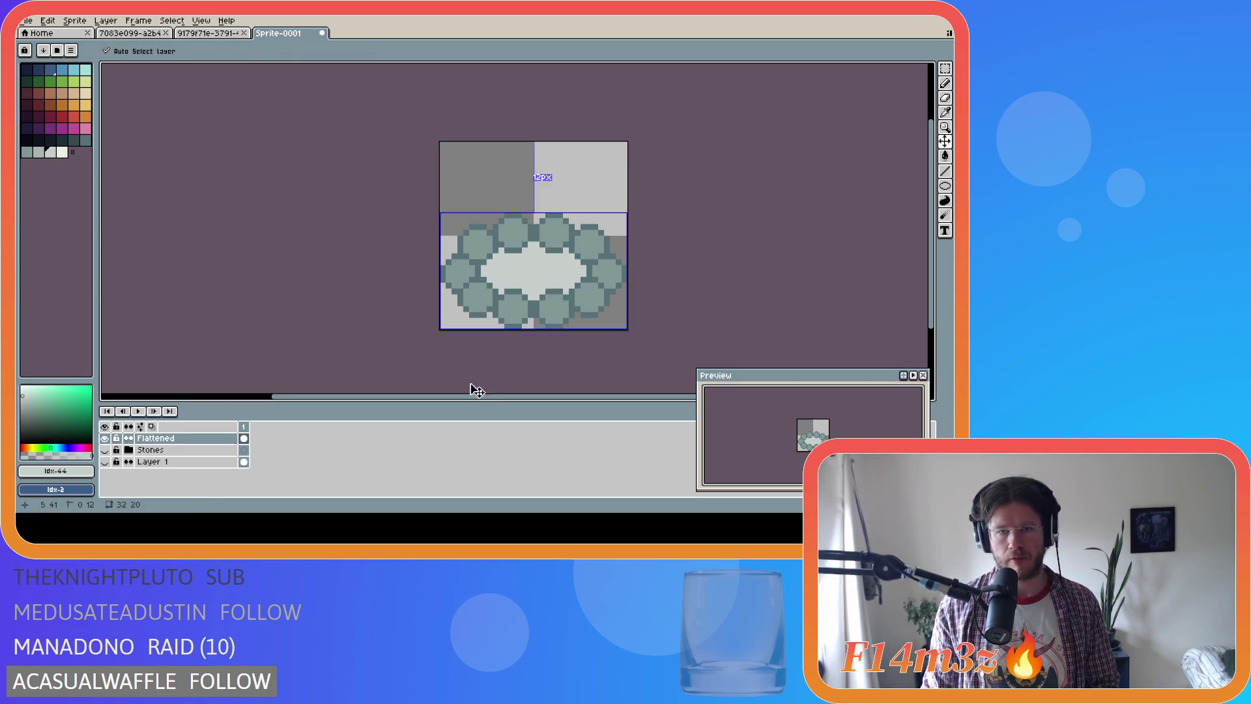
key("ctrl+z")
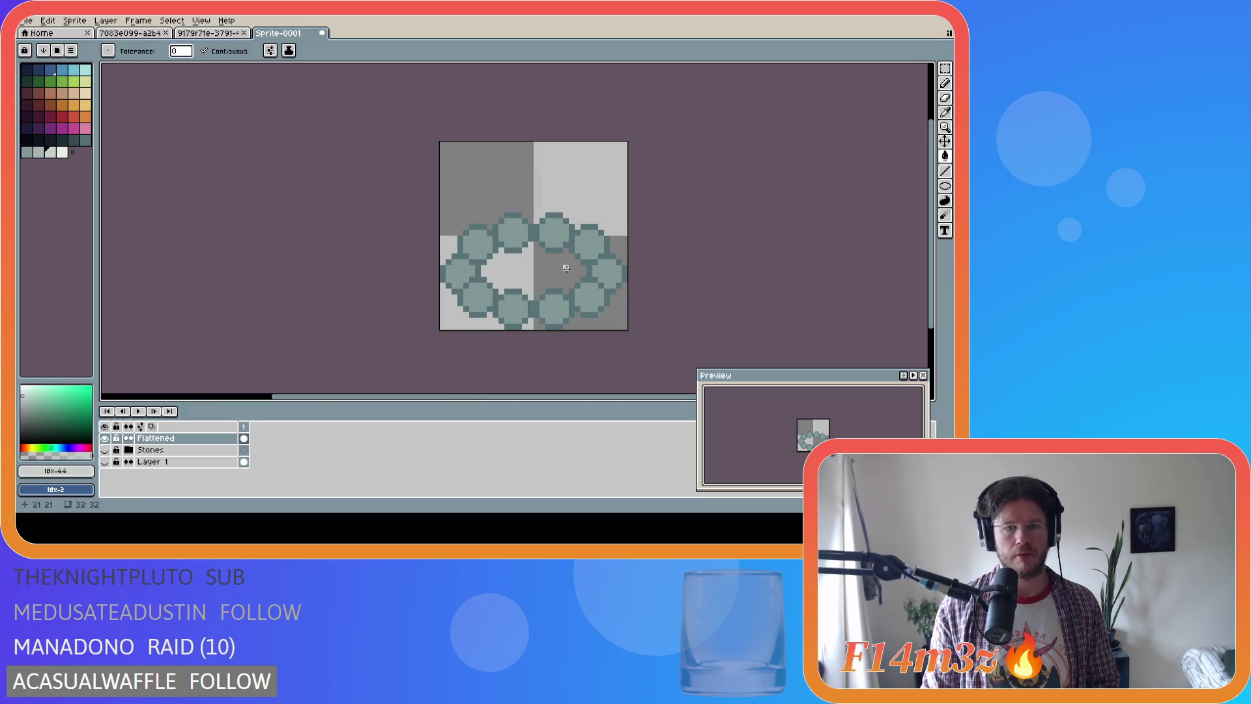
left_click(554, 266)
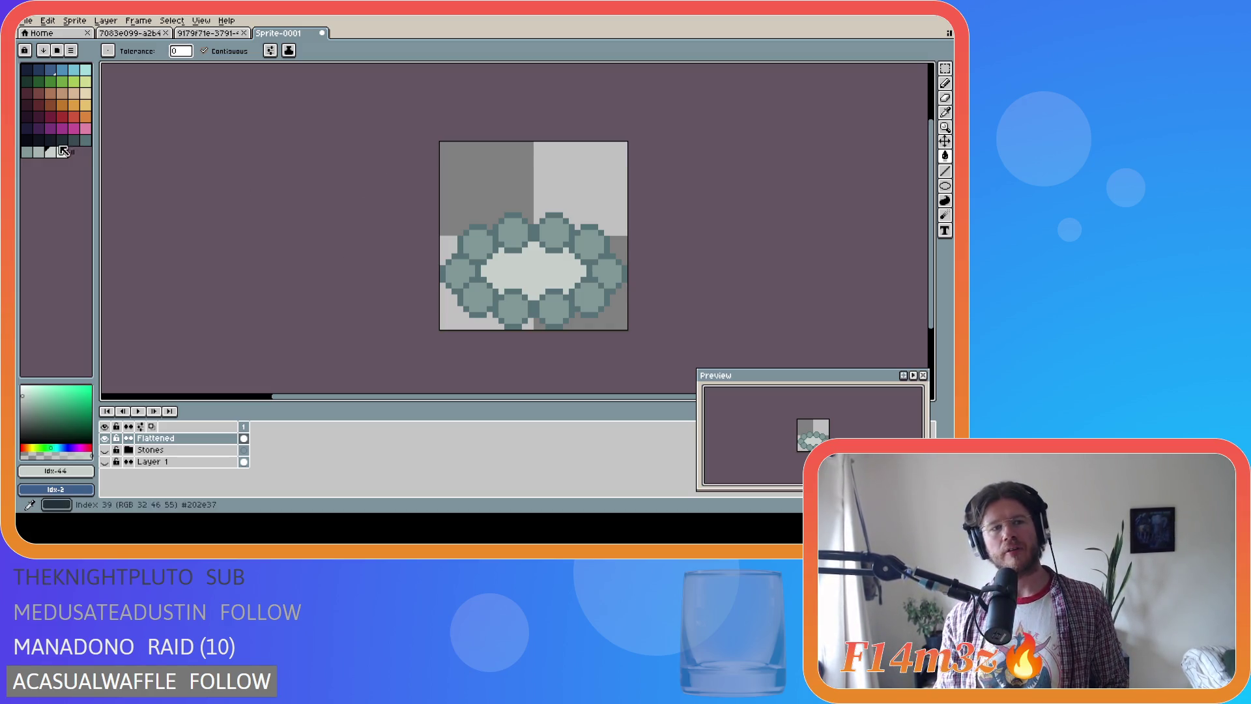
key("ctrl+z")
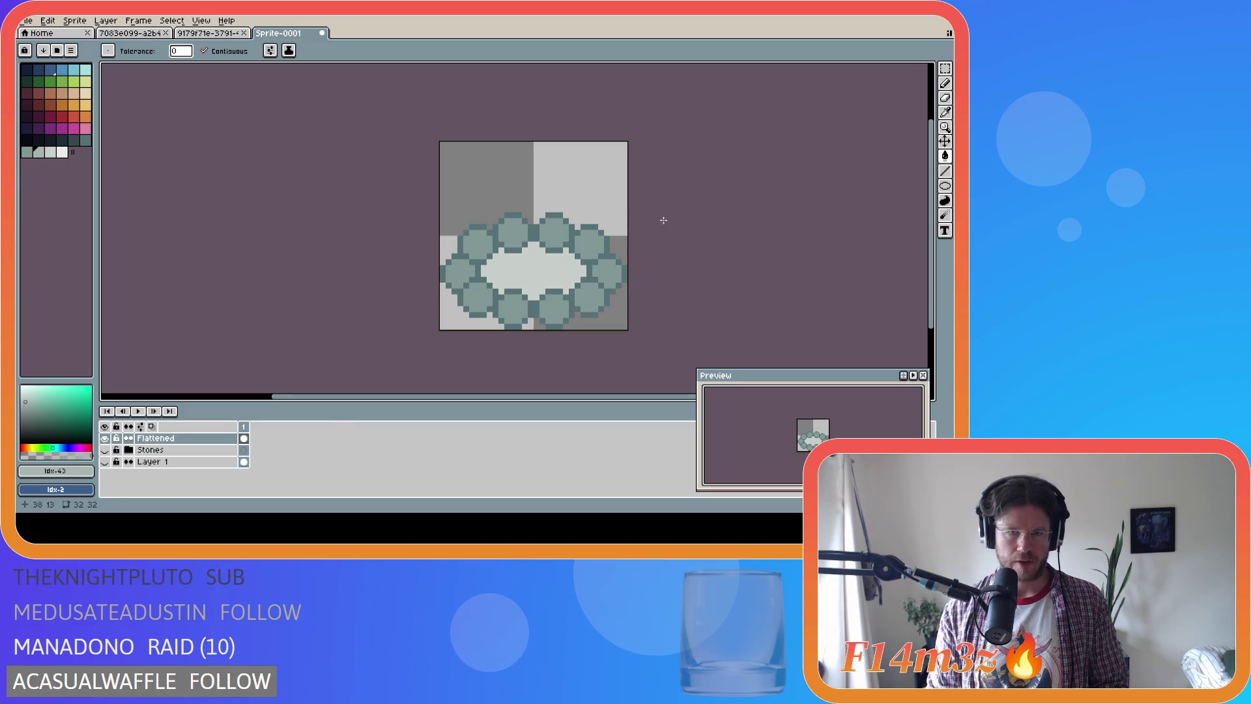
key("w")
left_click(531, 279)
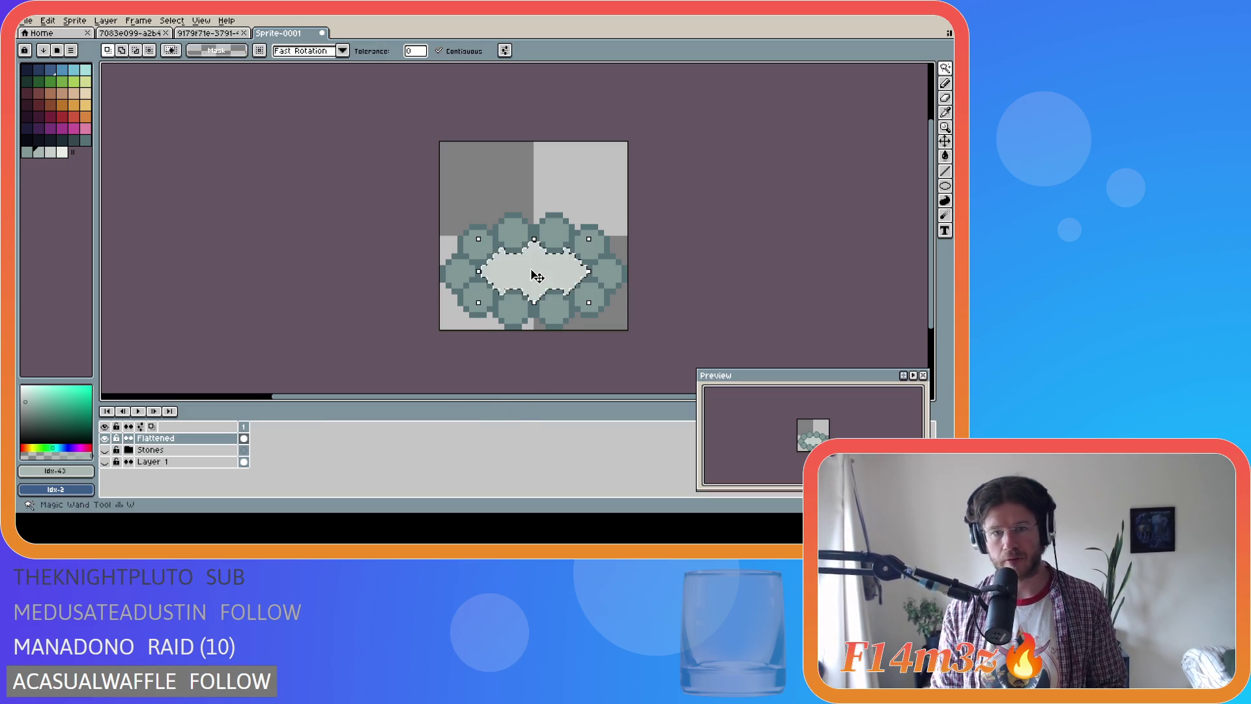
Cut the grey interior, delete the Flattened layer, and paste the fill in place on a new layer
key("Delete")
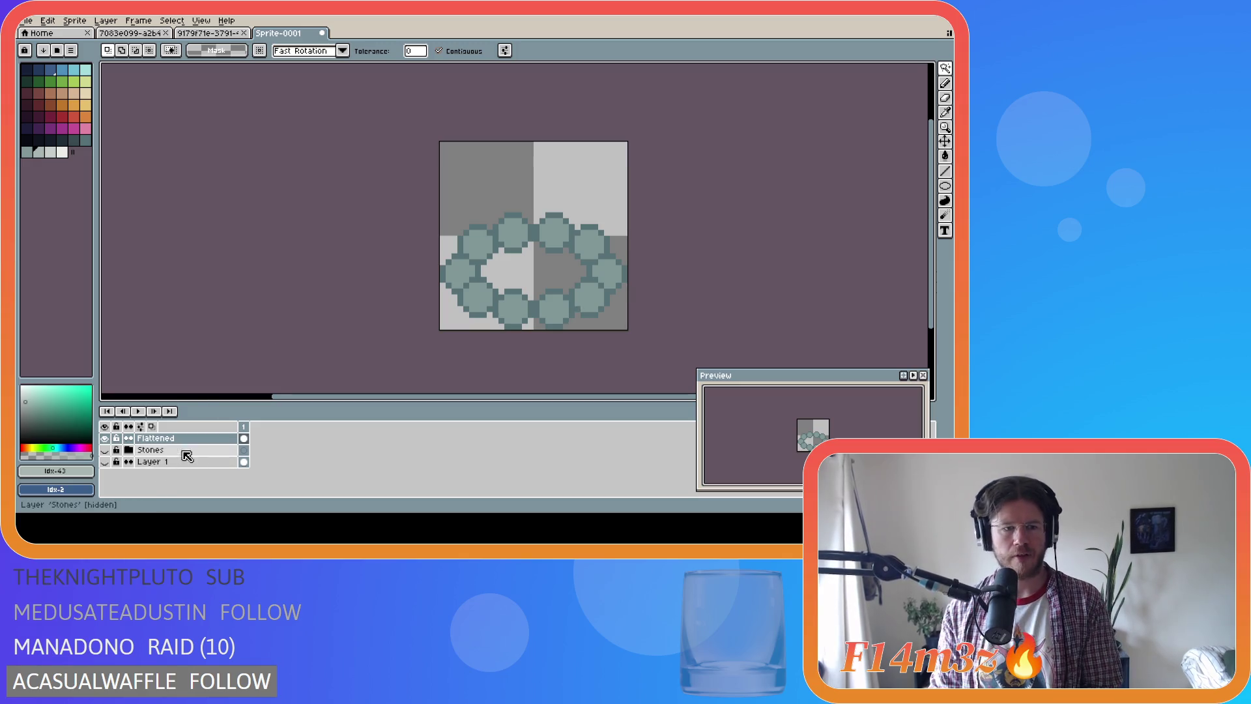
left_click(176, 439)
key("Delete")
left_click(194, 454)
key("shift+n")
key("ctrl+v")
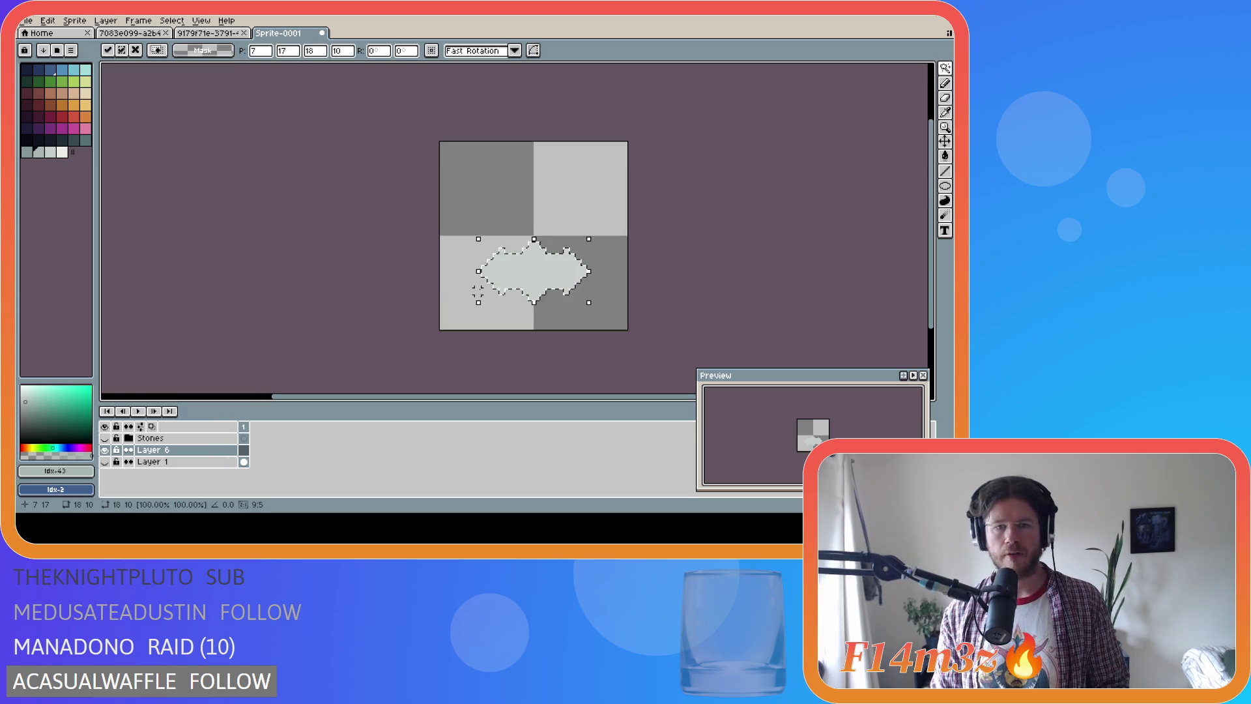
key("Return")
Show the Stones group again, rename the new layer 'Ash', and duplicate it
left_click(105, 439)
left_click(106, 439)
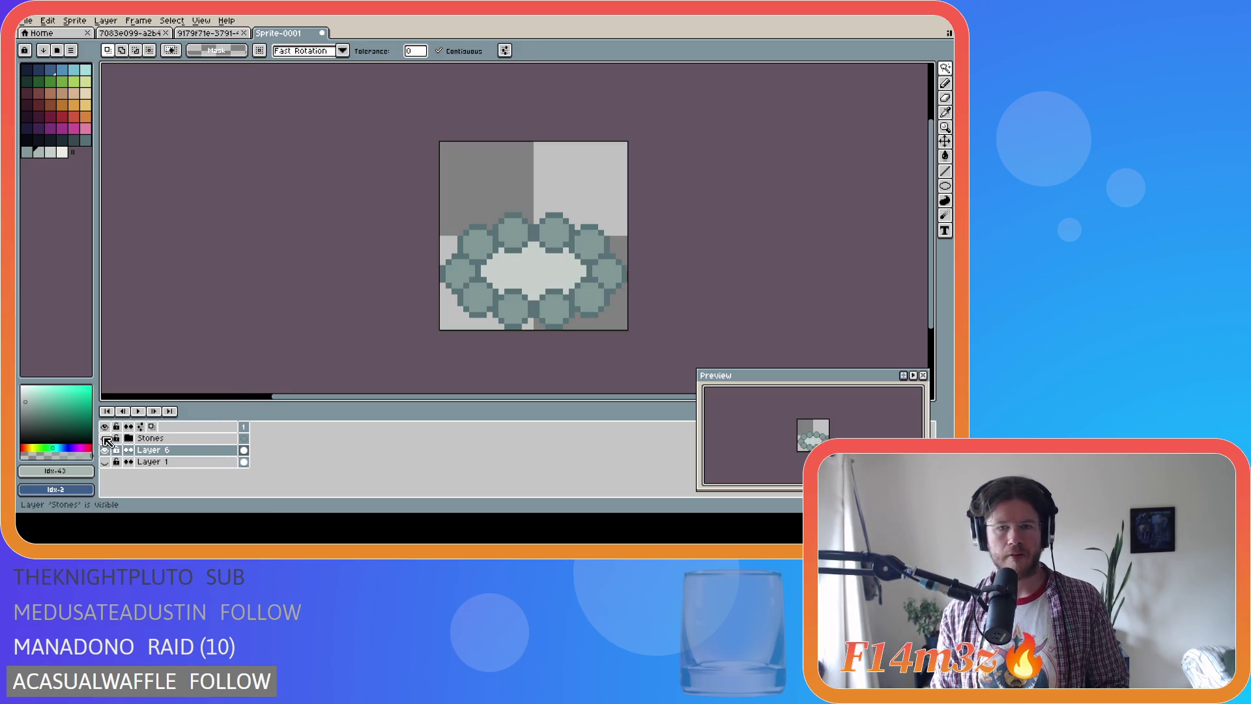
double_click(167, 451)
type("Ash")
key("Return")
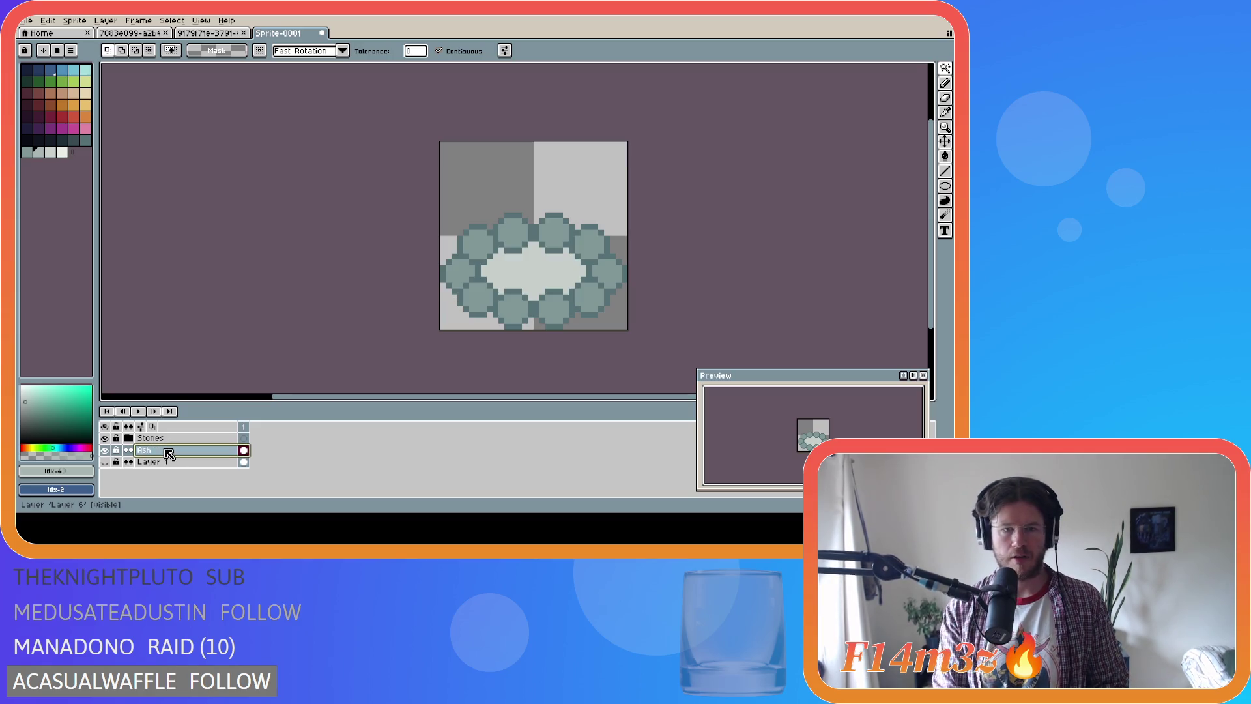
right_click(168, 453)
left_click(220, 480)
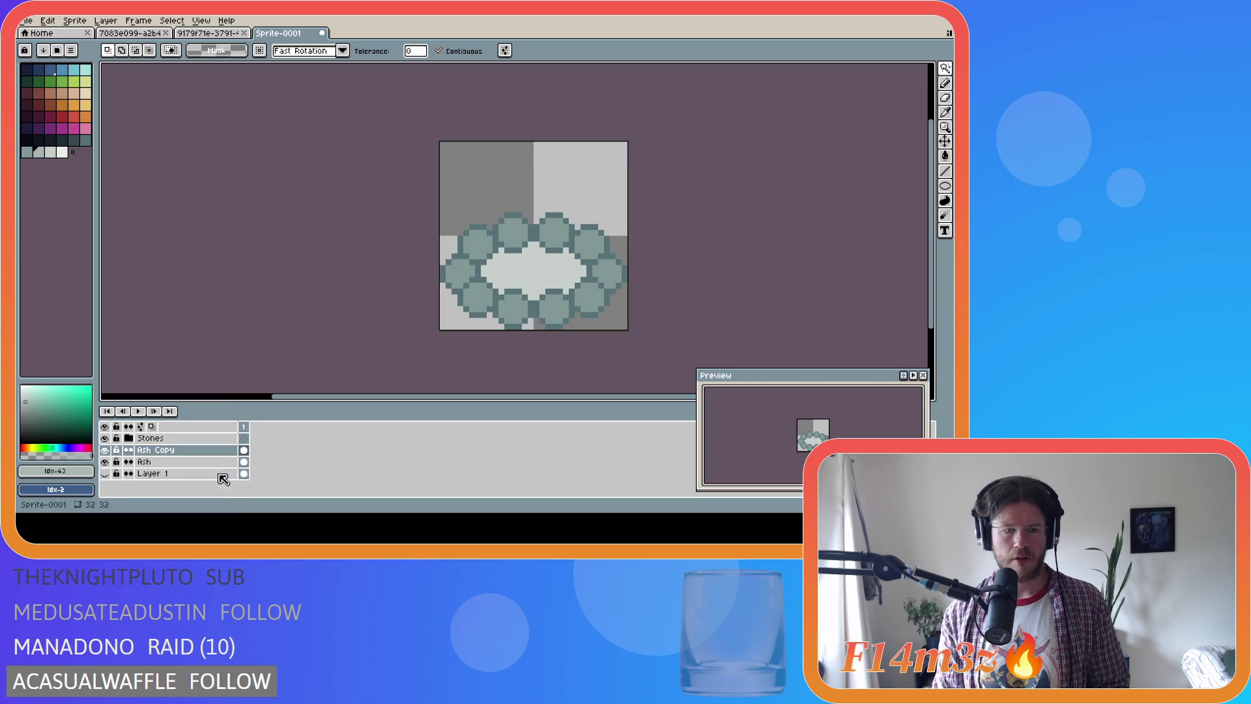
double_click(159, 453)
Name the duplicate 'Ground' and paint-bucket the ring's centre with a near-black colour
type("Ground")
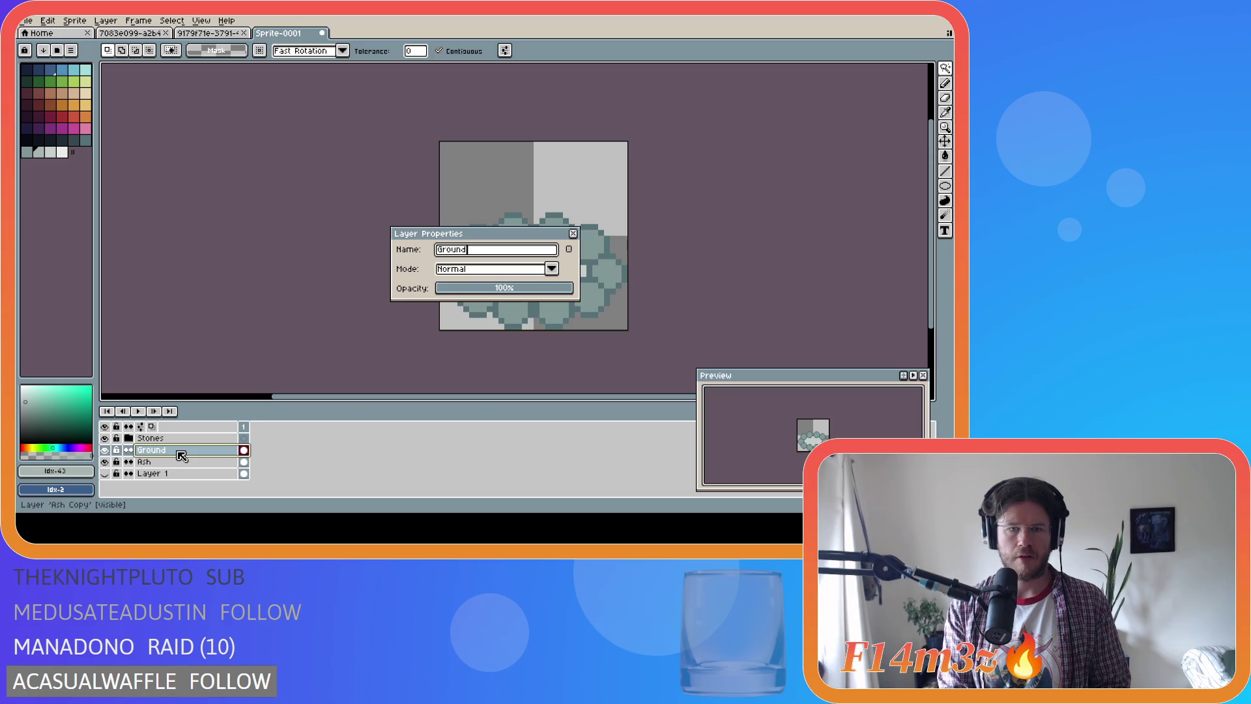
key("Return")
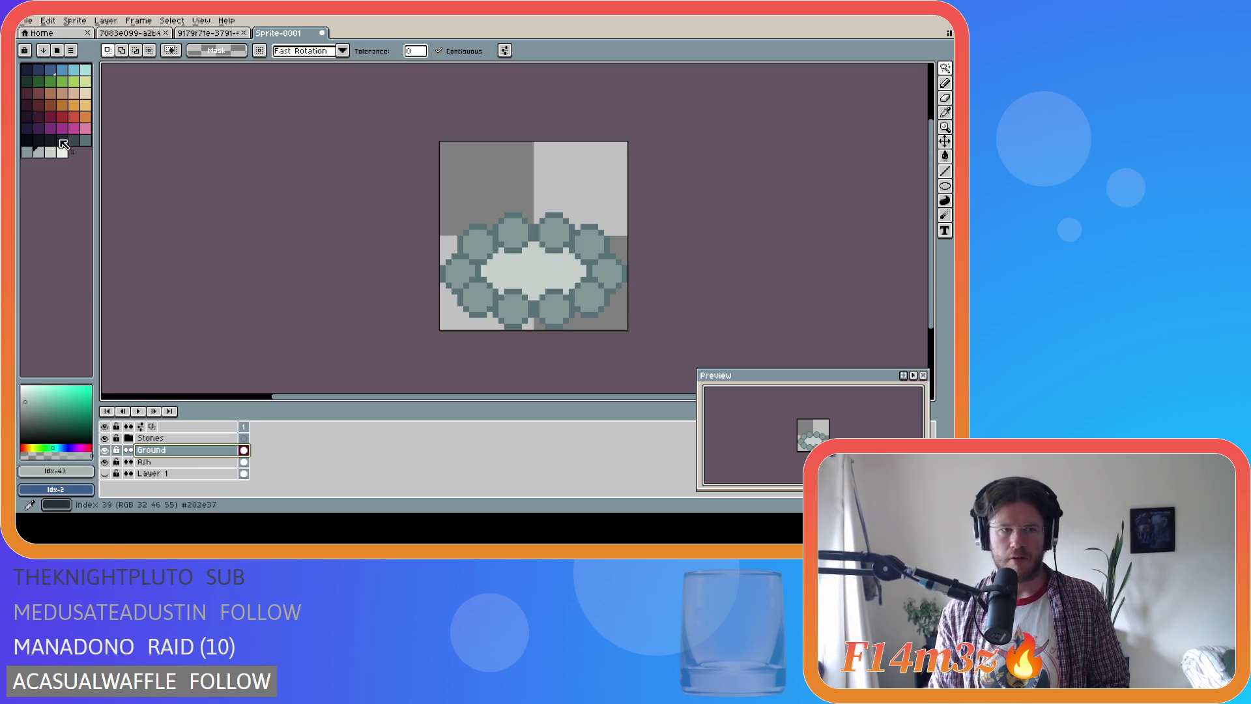
left_click(65, 140)
key("g")
left_click(562, 257)
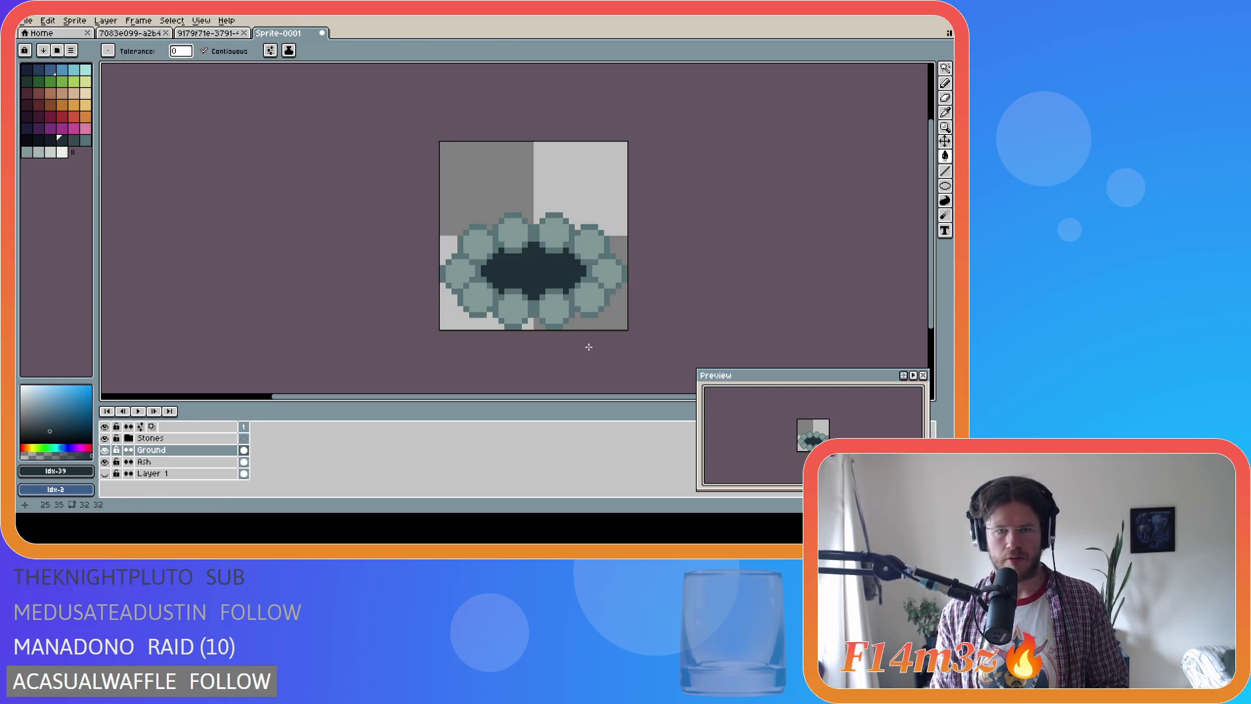
left_click(50, 139)
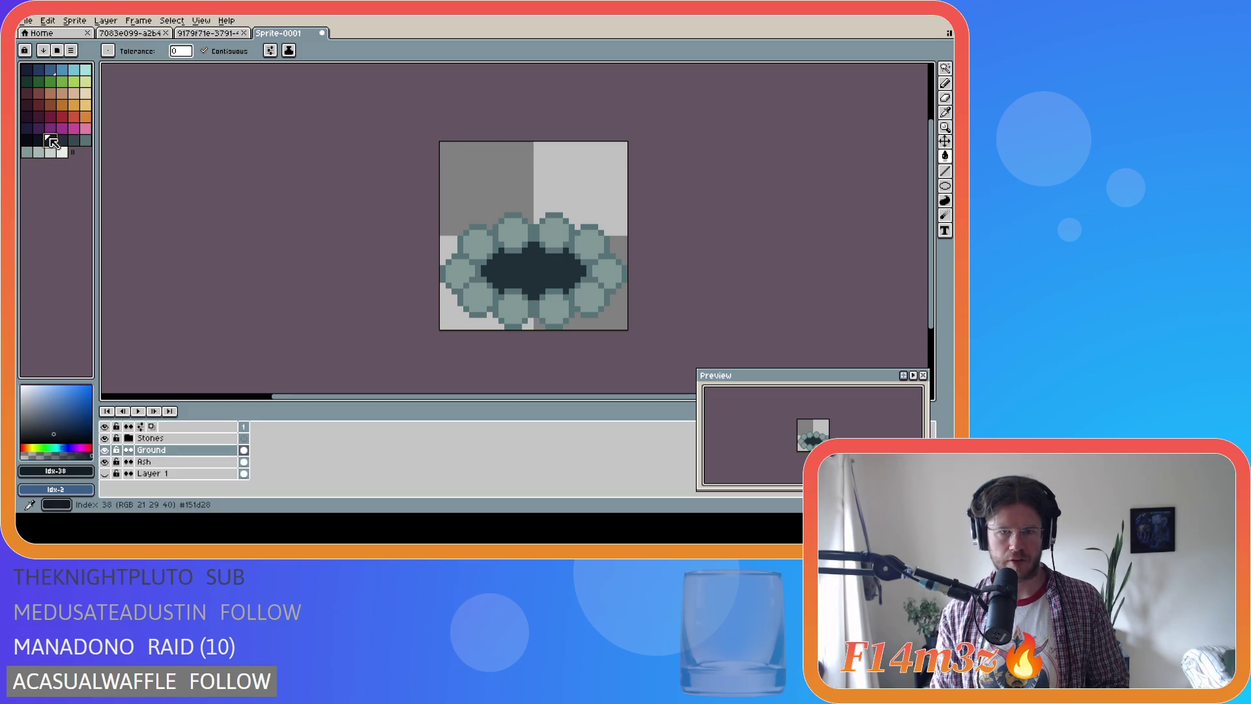
left_click(534, 267)
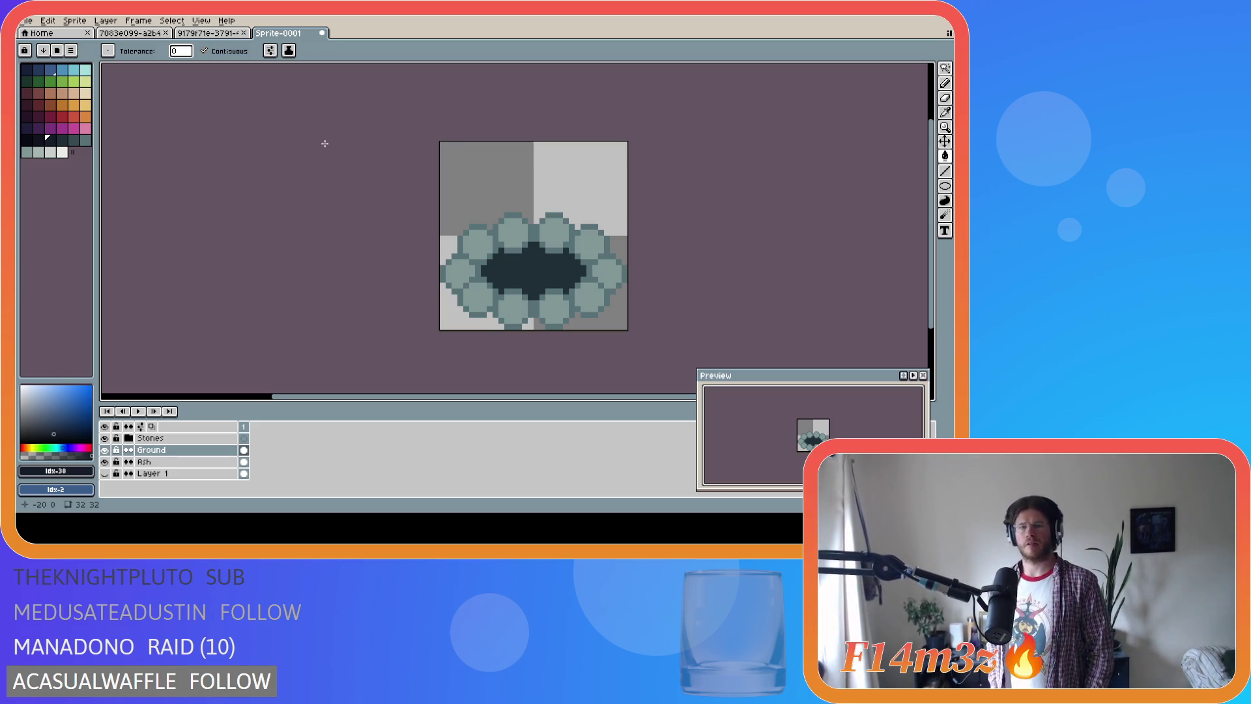
Toggle the Ground layer's visibility a few times to compare the dark fill
left_click(105, 451)
left_click(104, 451)
left_click(105, 451)
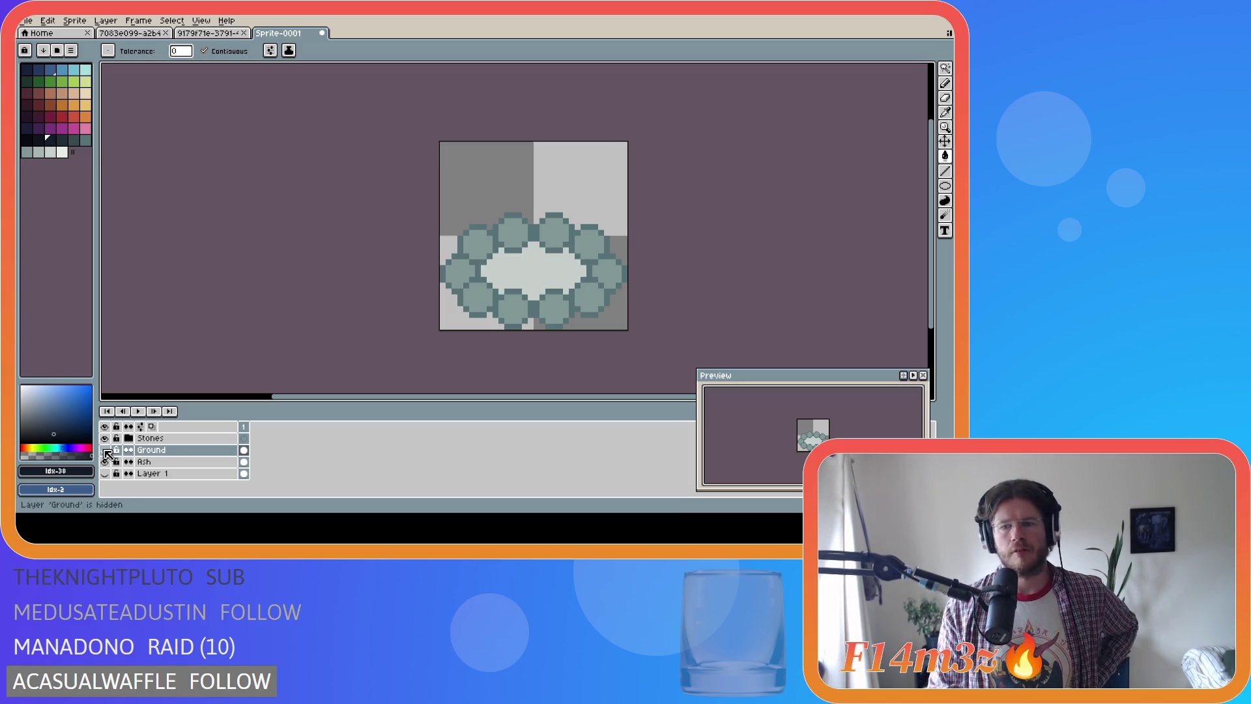
left_click(105, 450)
left_click(105, 450)
left_click(105, 451)
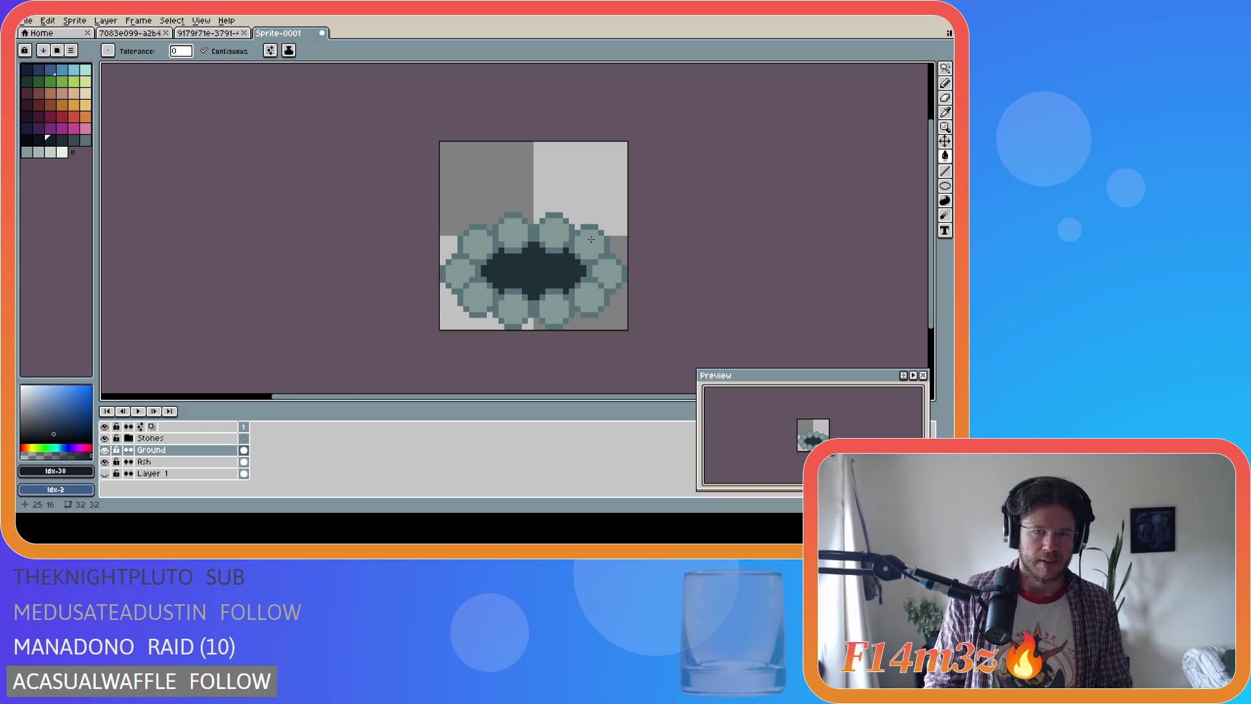
Sample the stone grey, pick swatch Idx-43, and select Layer 2 in the expanded Stones group
key("i")
left_click(502, 227)
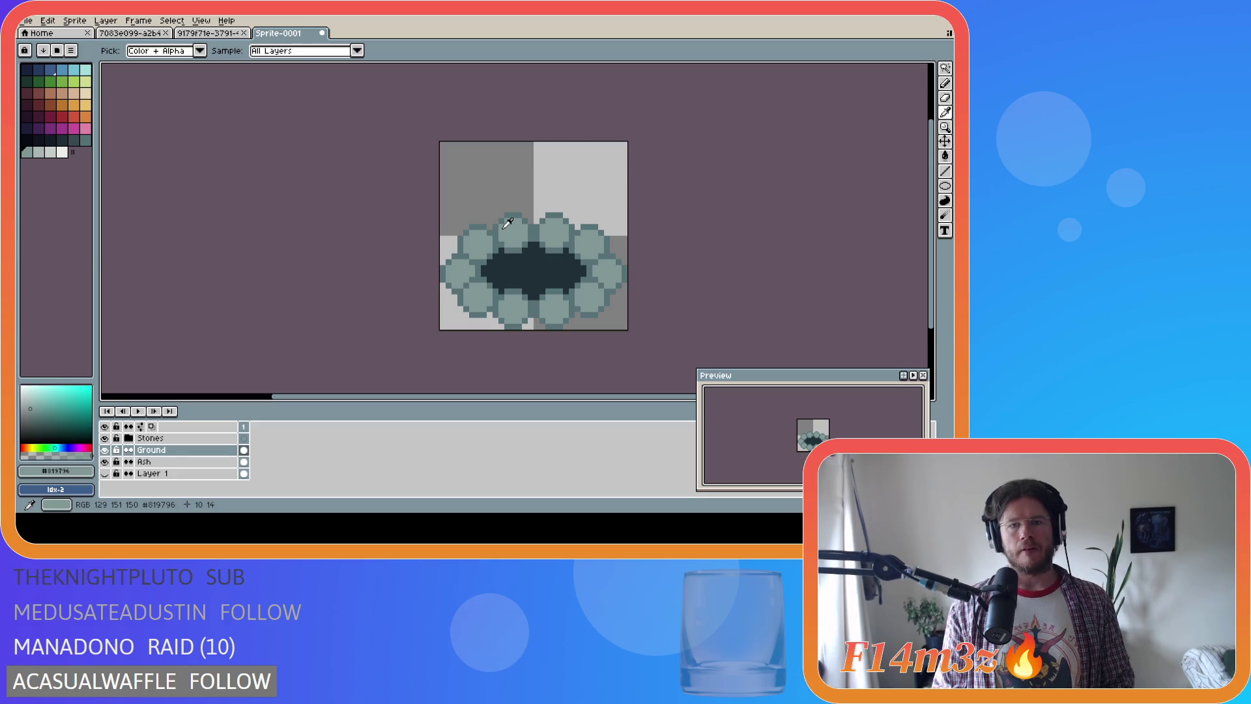
key("g")
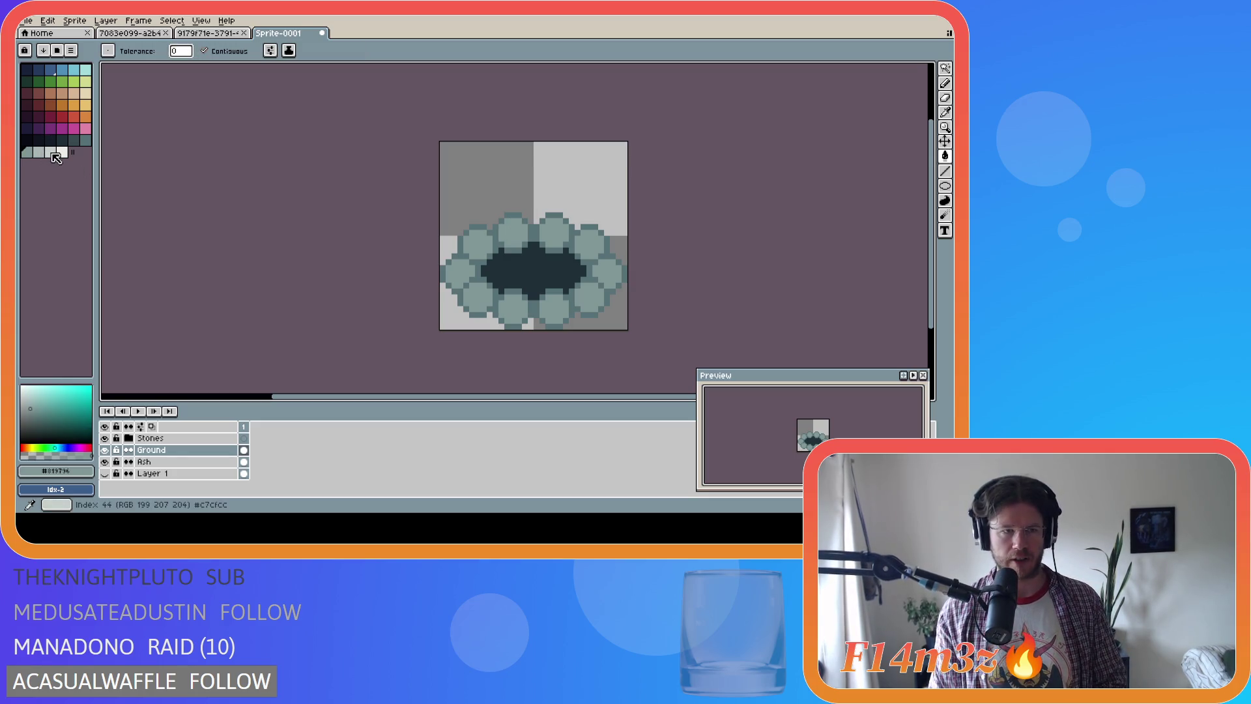
left_click(40, 153)
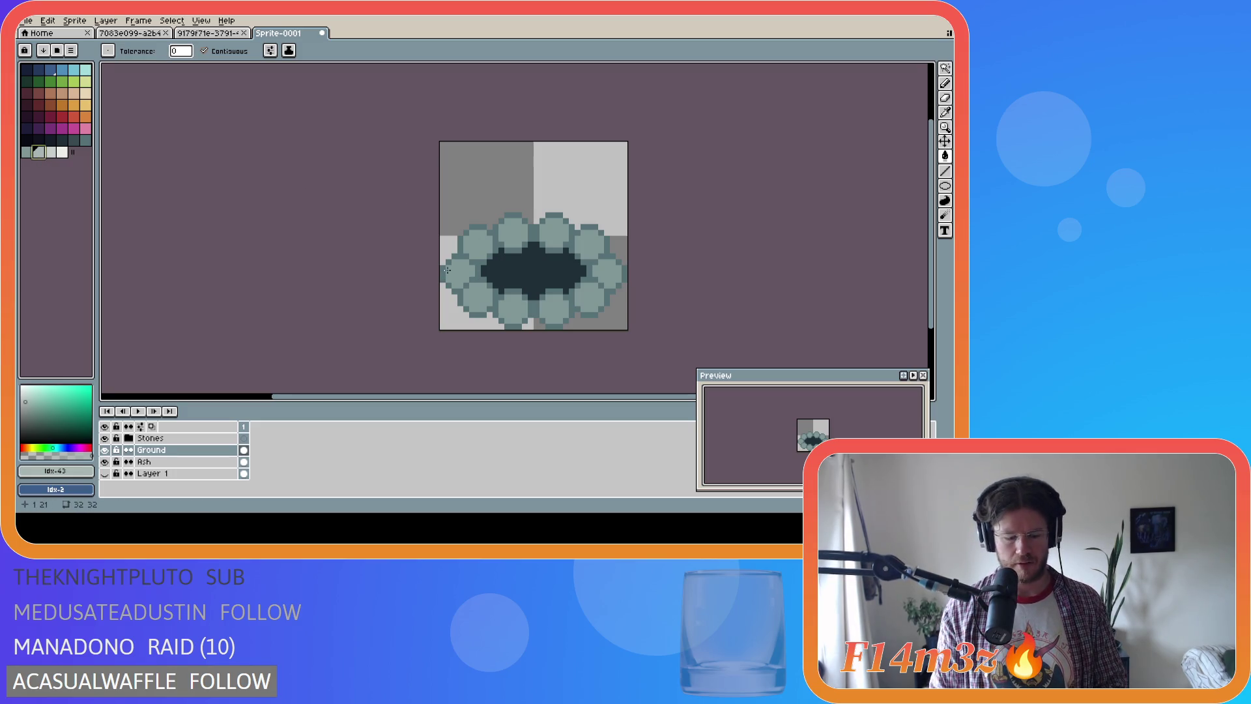
key("b")
key("g")
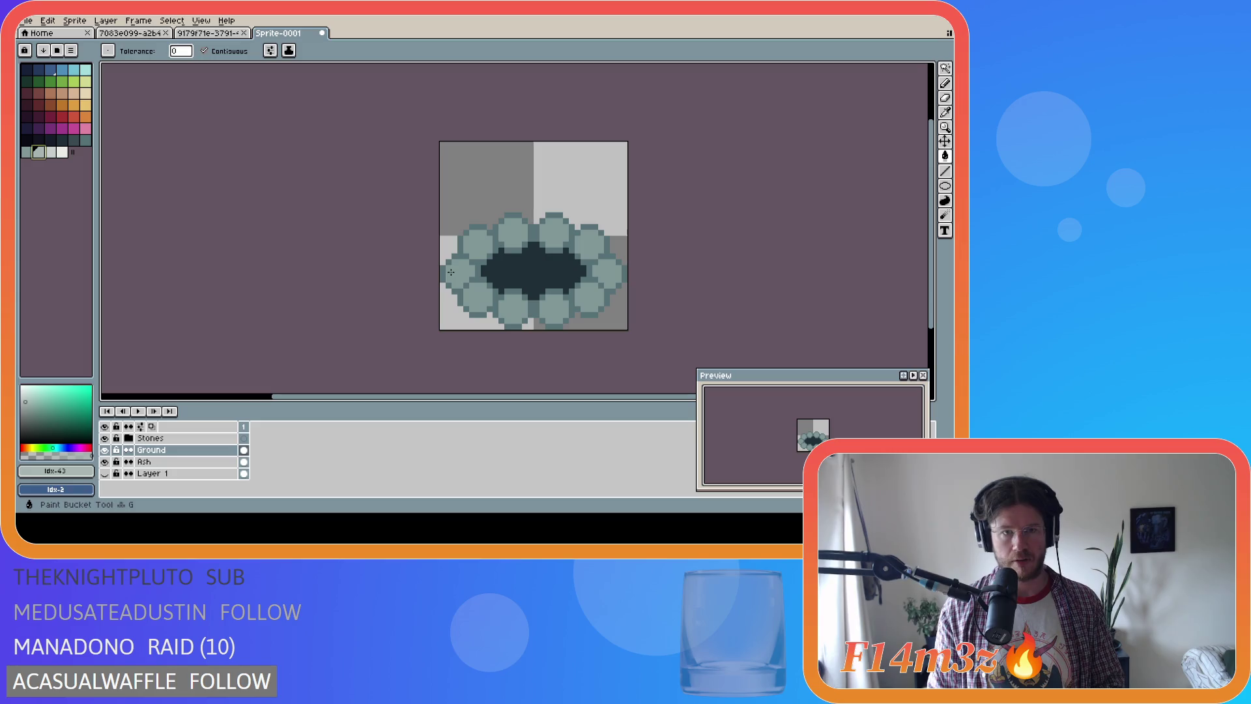
left_click(218, 34)
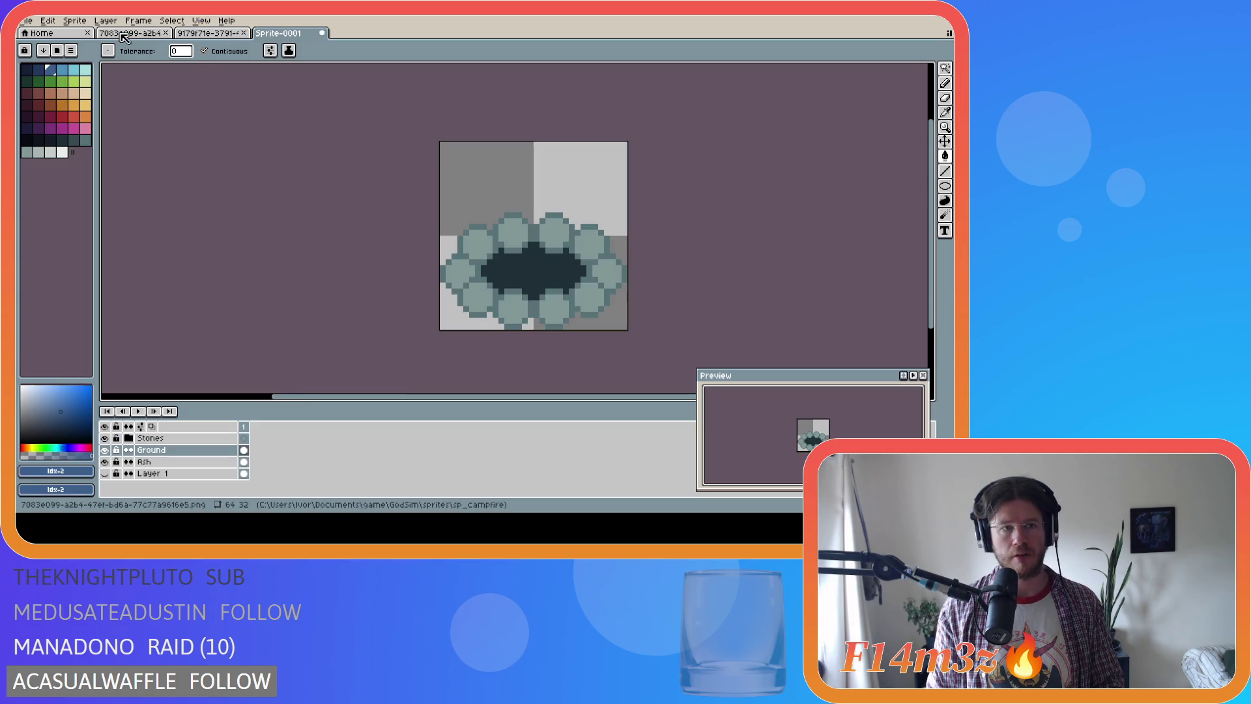
left_click(153, 438)
left_click(128, 438)
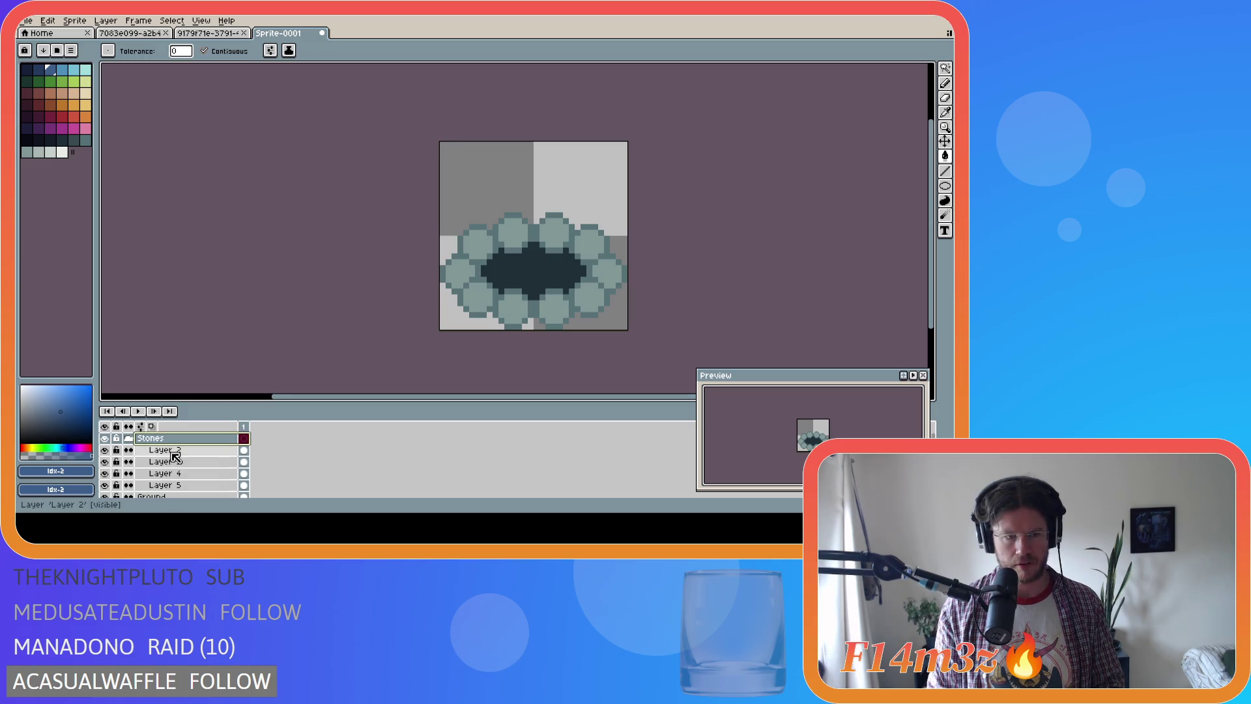
left_click(160, 450)
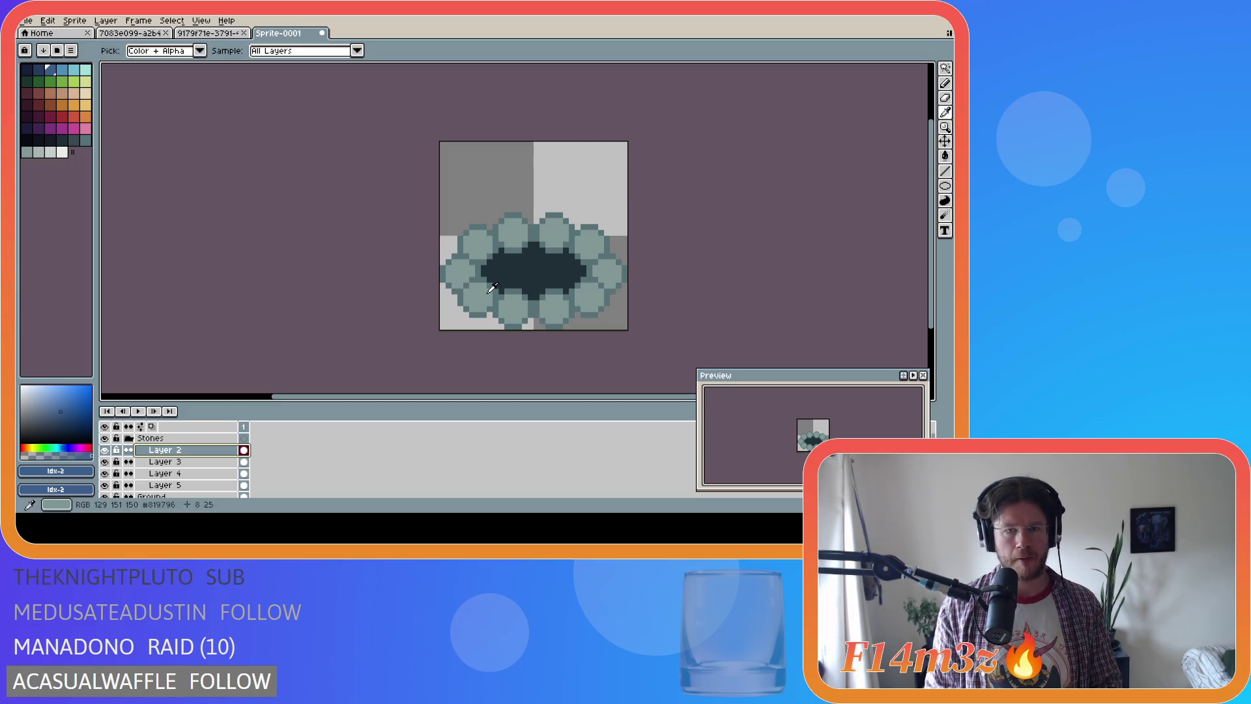
Pick a lighter stone colour and pencil highlight pixels onto the lower stones
left_click(506, 302, "alt")
left_click(38, 152)
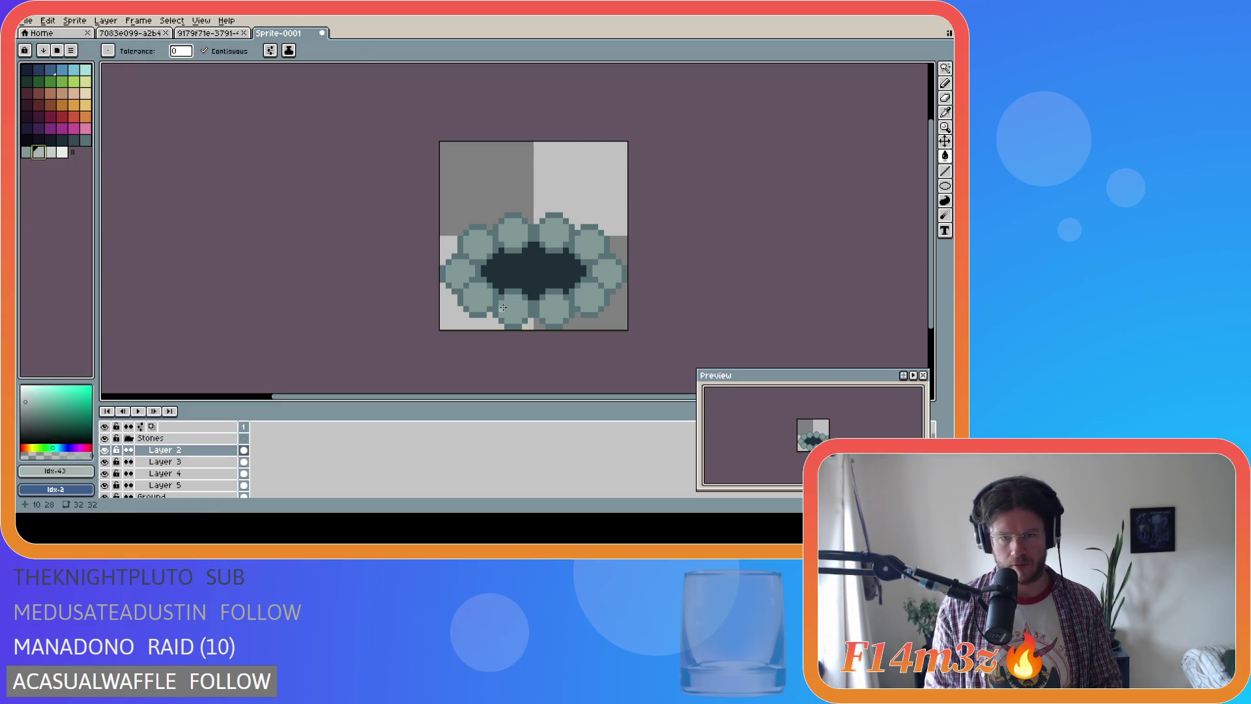
key("v")
key("b")
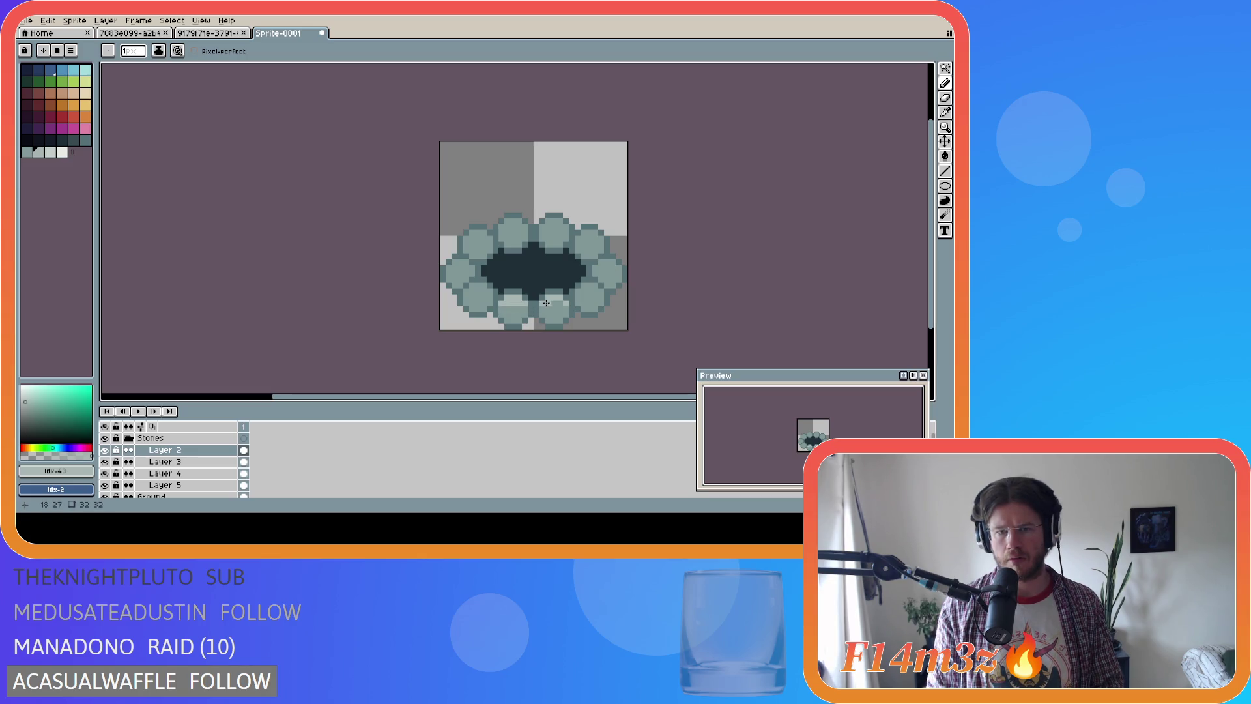
left_click_drag(513, 305, 531, 309)
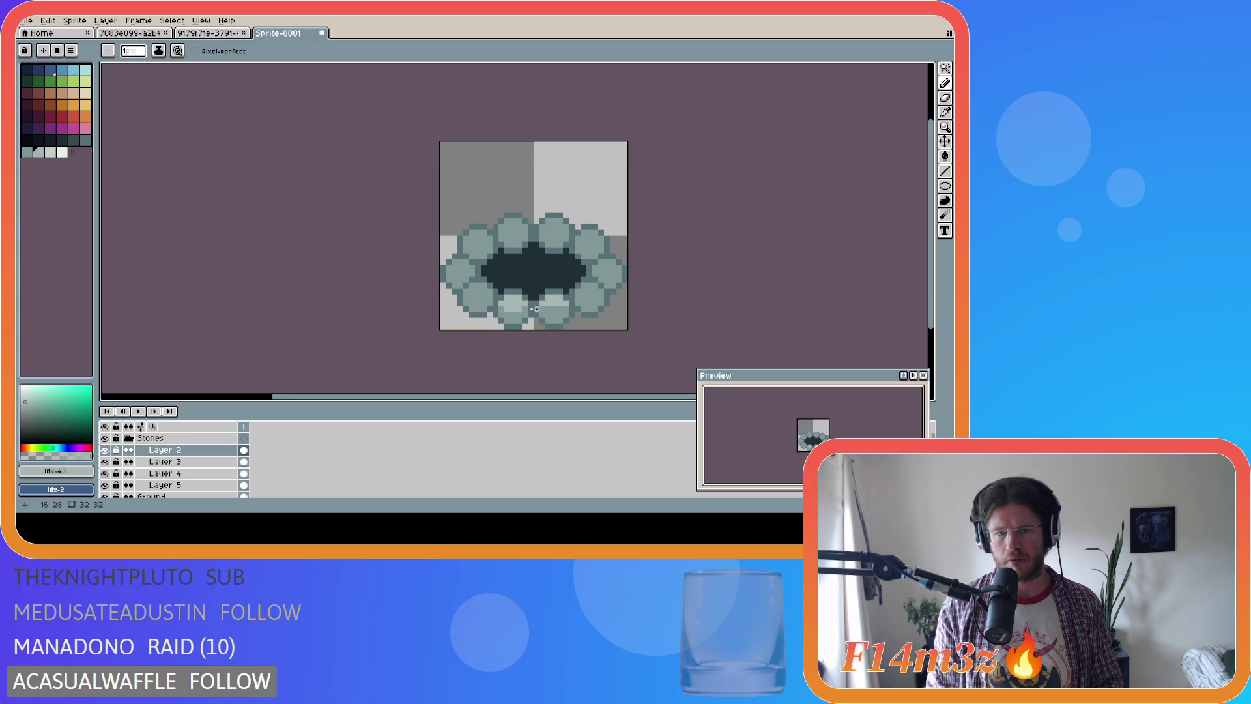
left_click(557, 306)
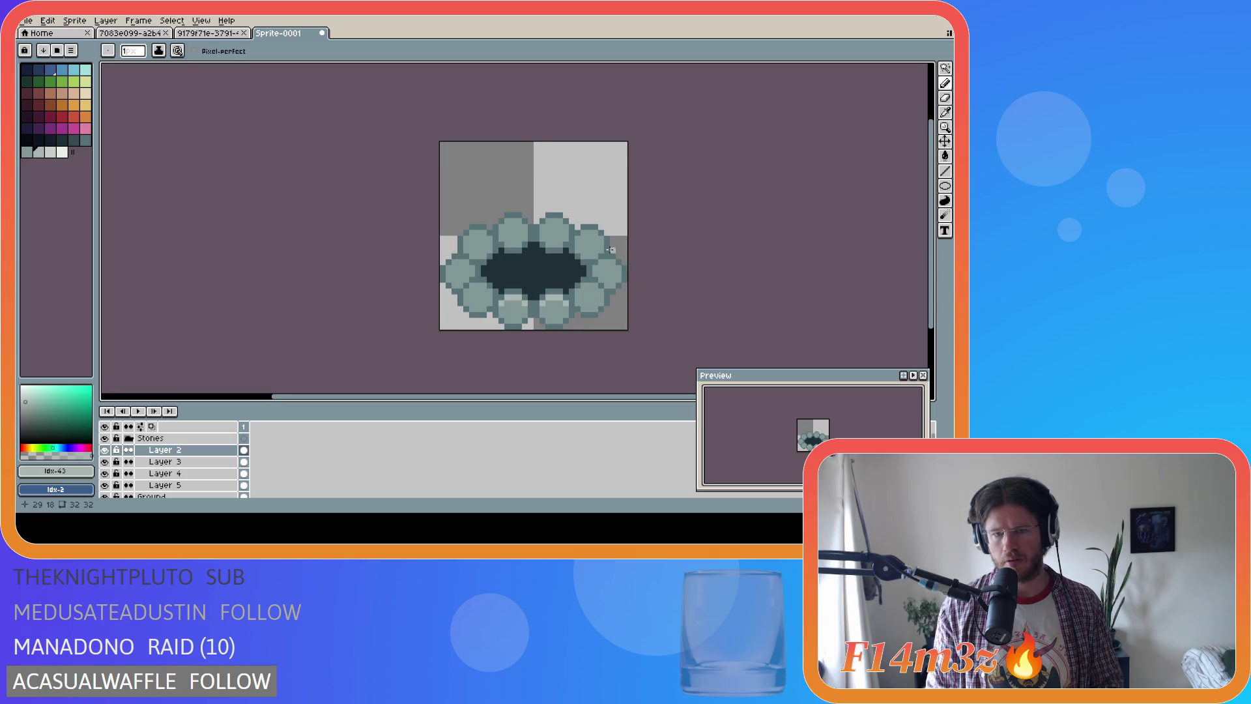
left_click(509, 303)
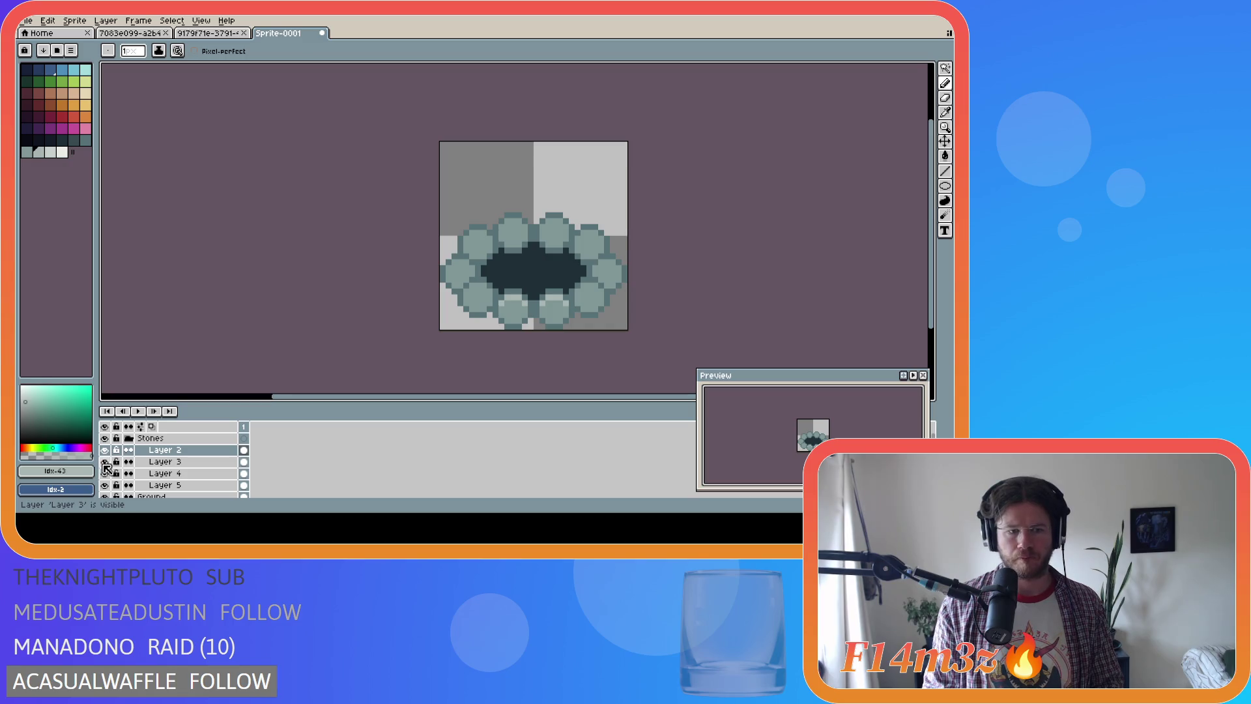
left_click(163, 462)
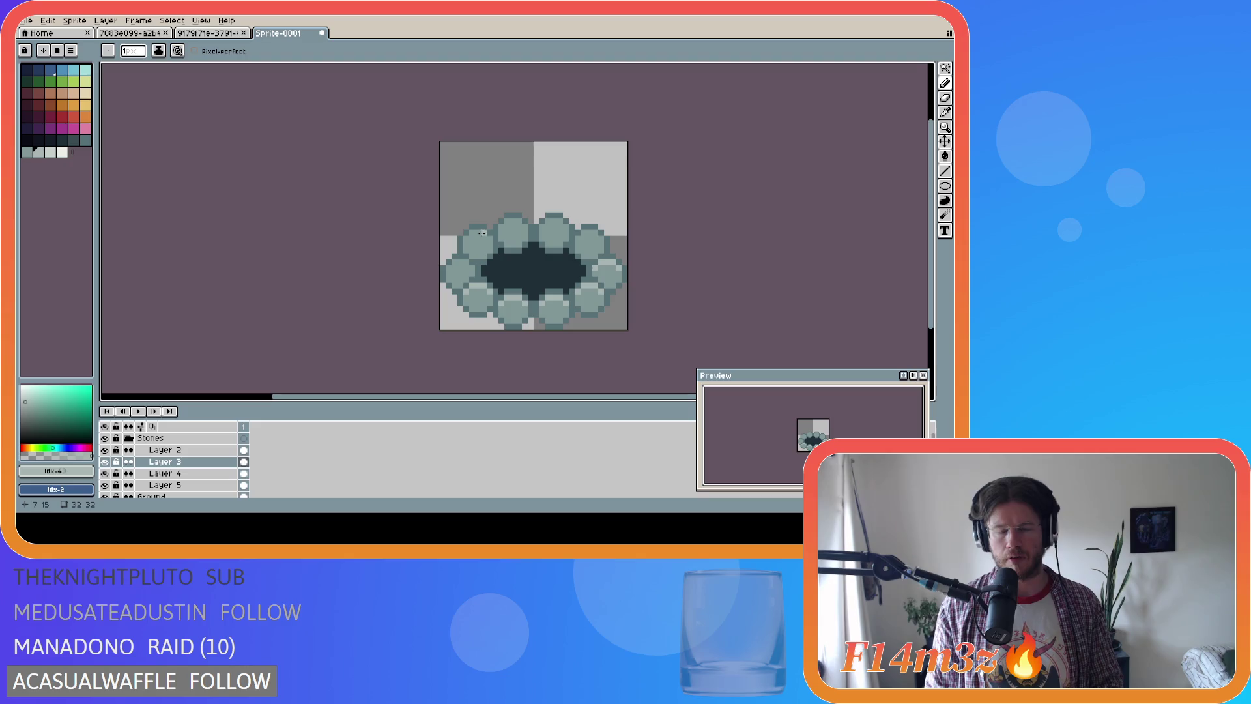
left_click(27, 21)
mouse_move(68, 123)
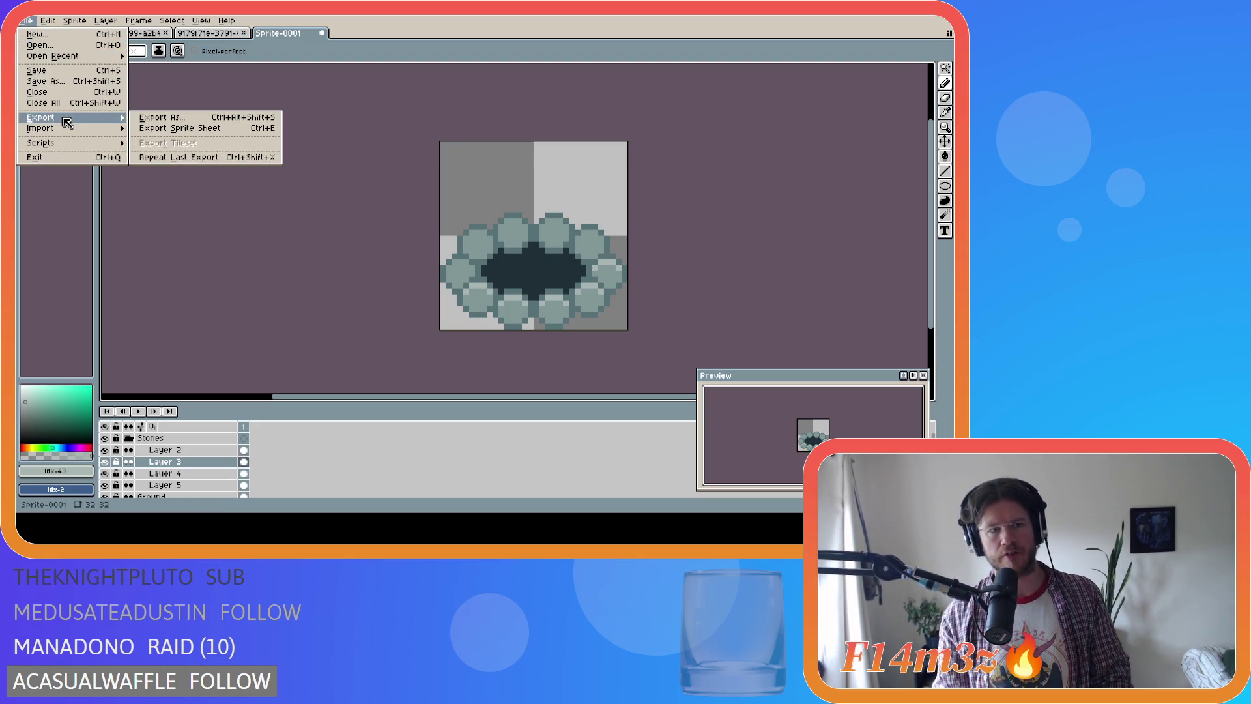
mouse_move(88, 57)
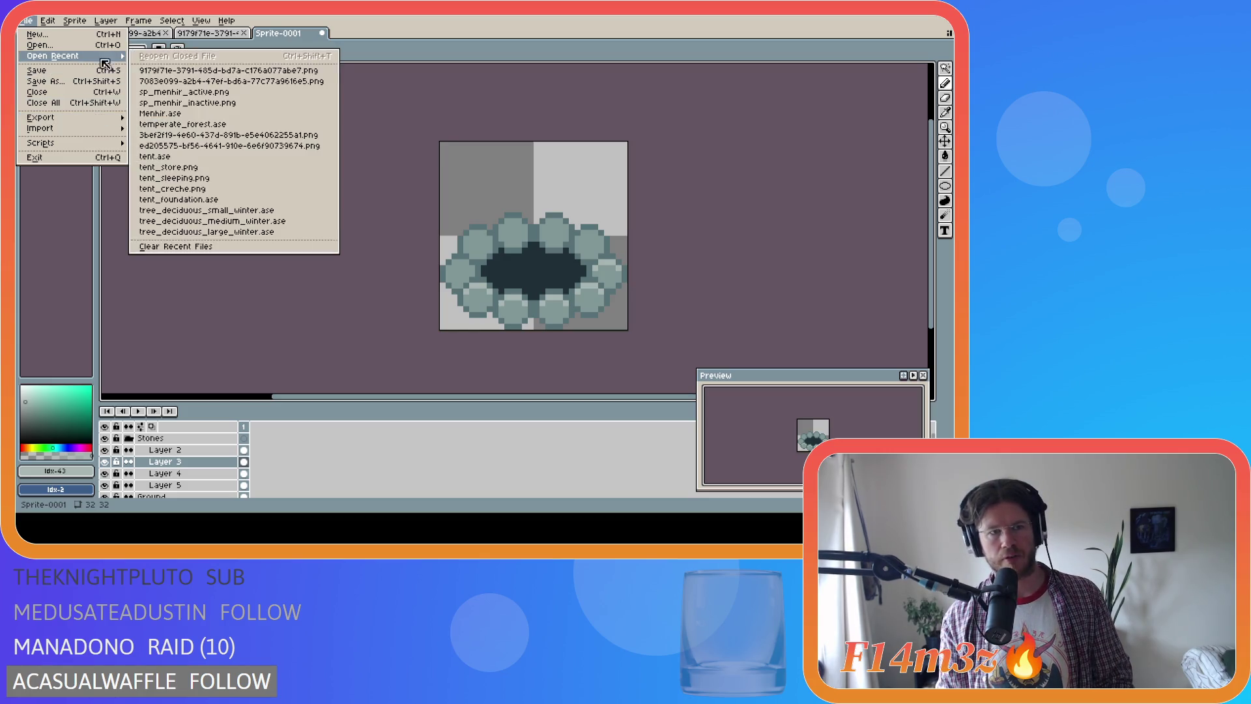
left_click(232, 123)
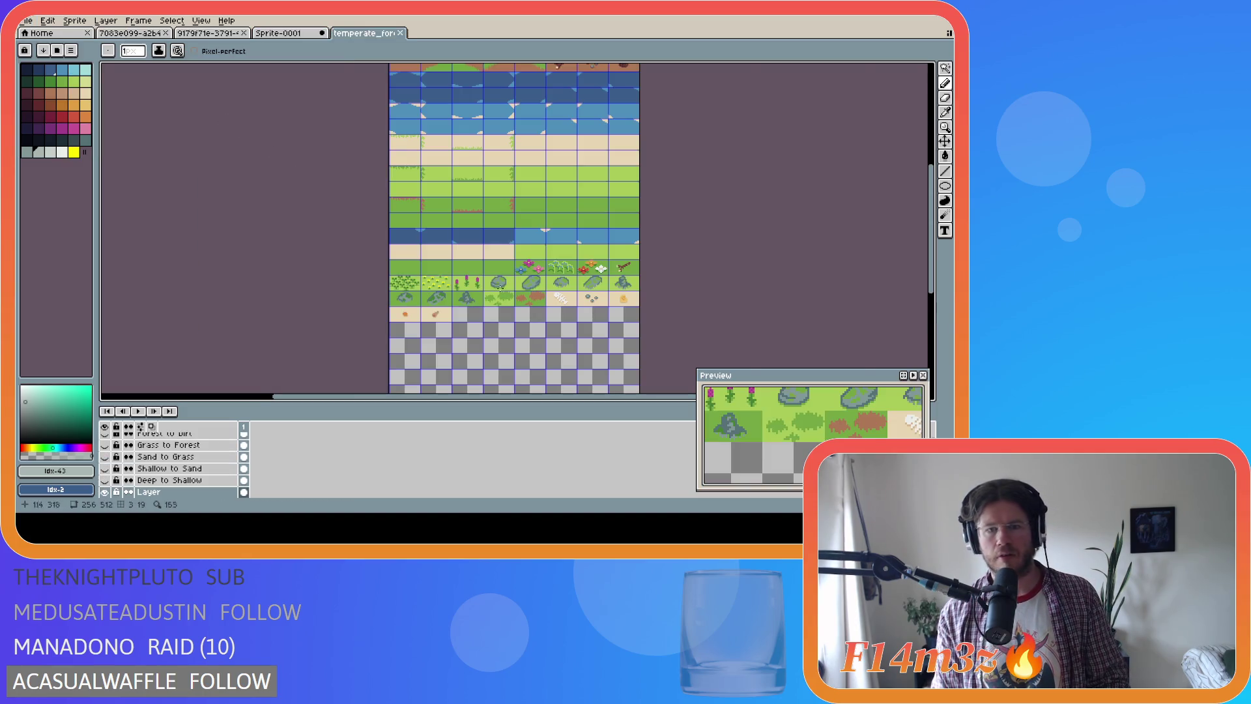
scroll(527, 287, "up", 5)
scroll(527, 282, "down", 2)
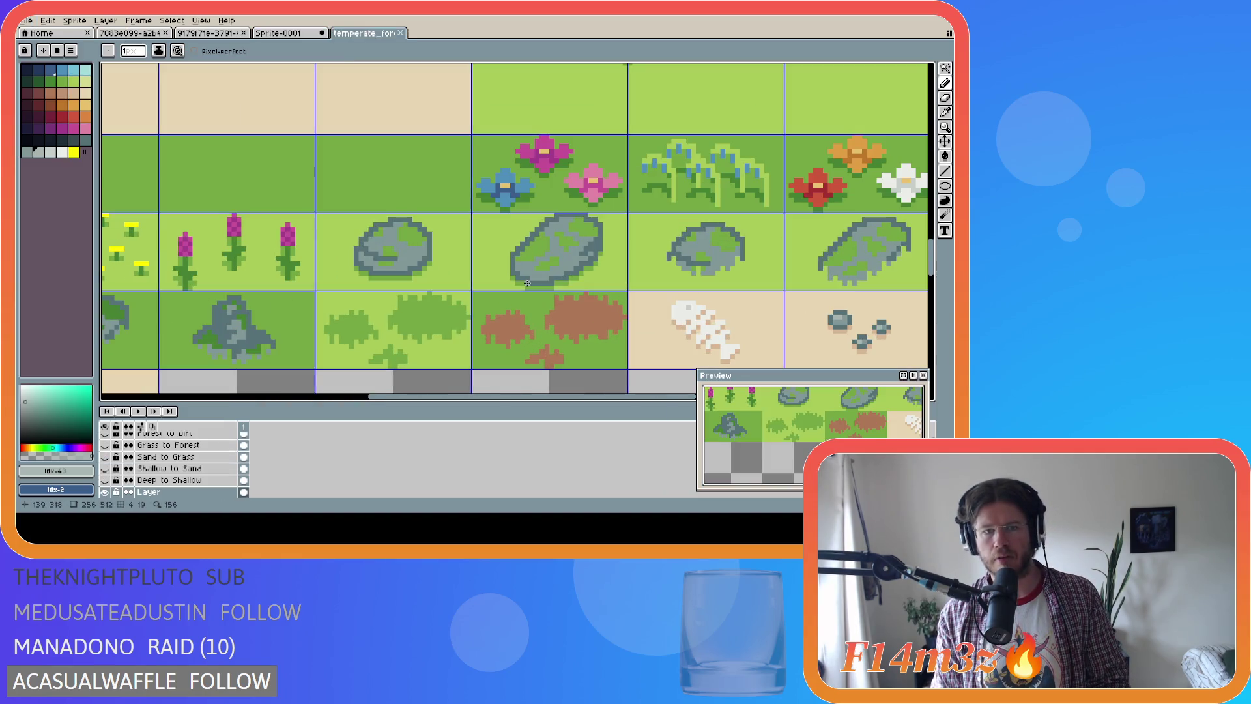
scroll(527, 282, "down", 3)
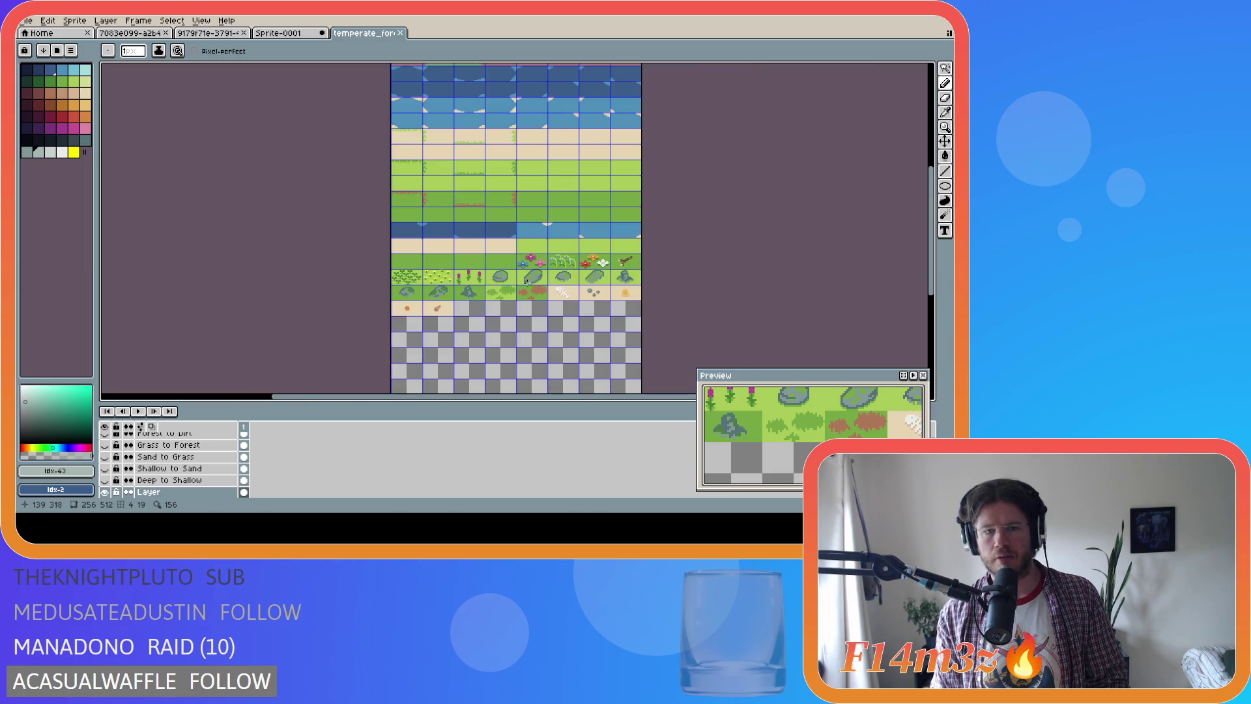
scroll(526, 282, "up", 2)
left_click(400, 32)
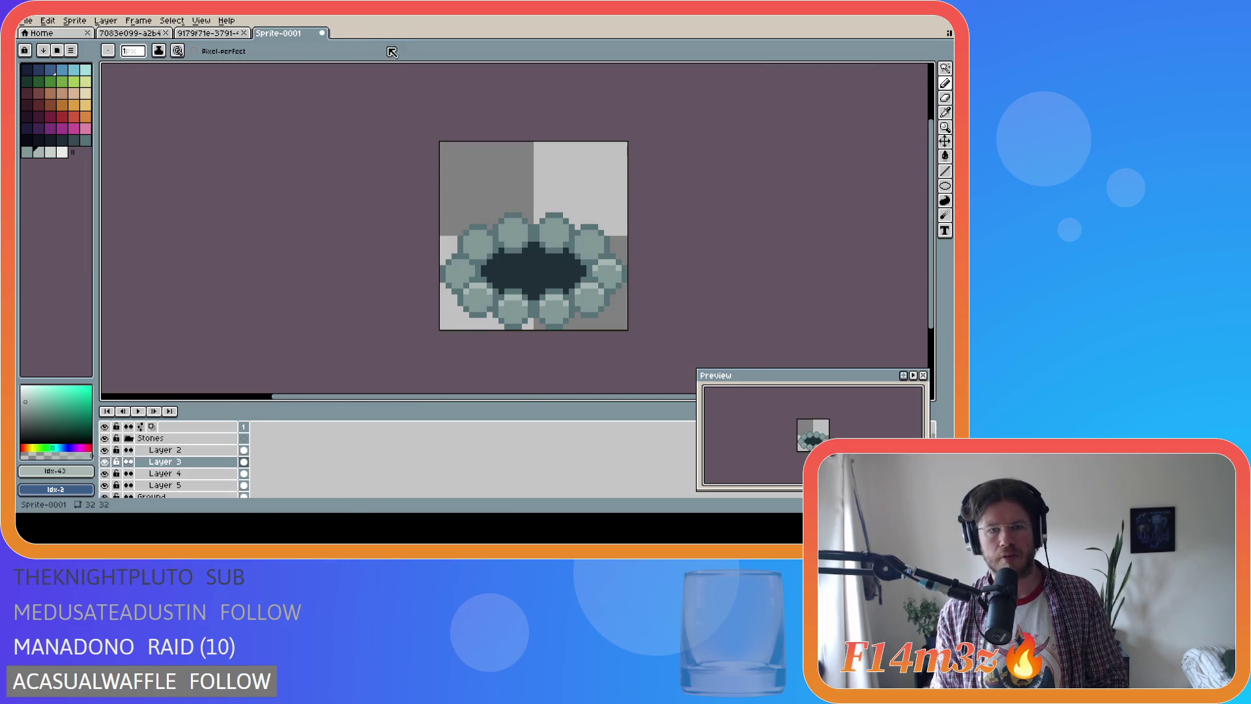
key("ctrl+z")
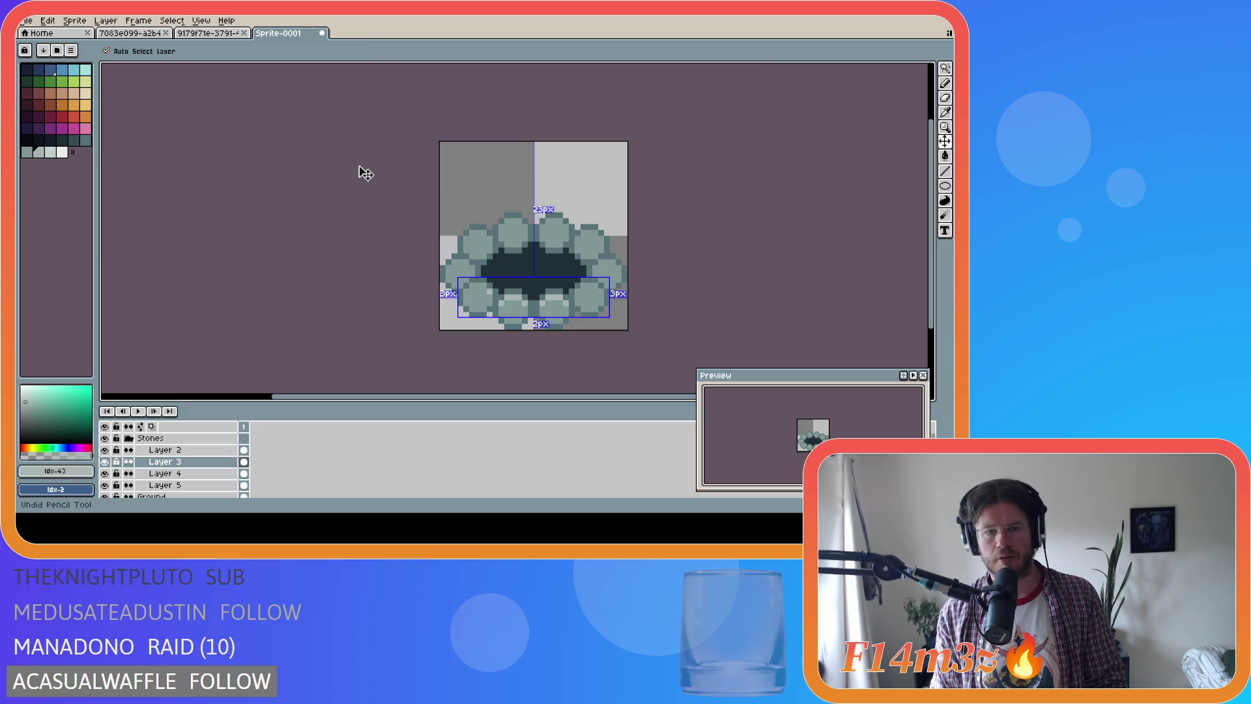
Collapse the Stones group and add a new layer above it named 'Firewood'
key("alt+Up")
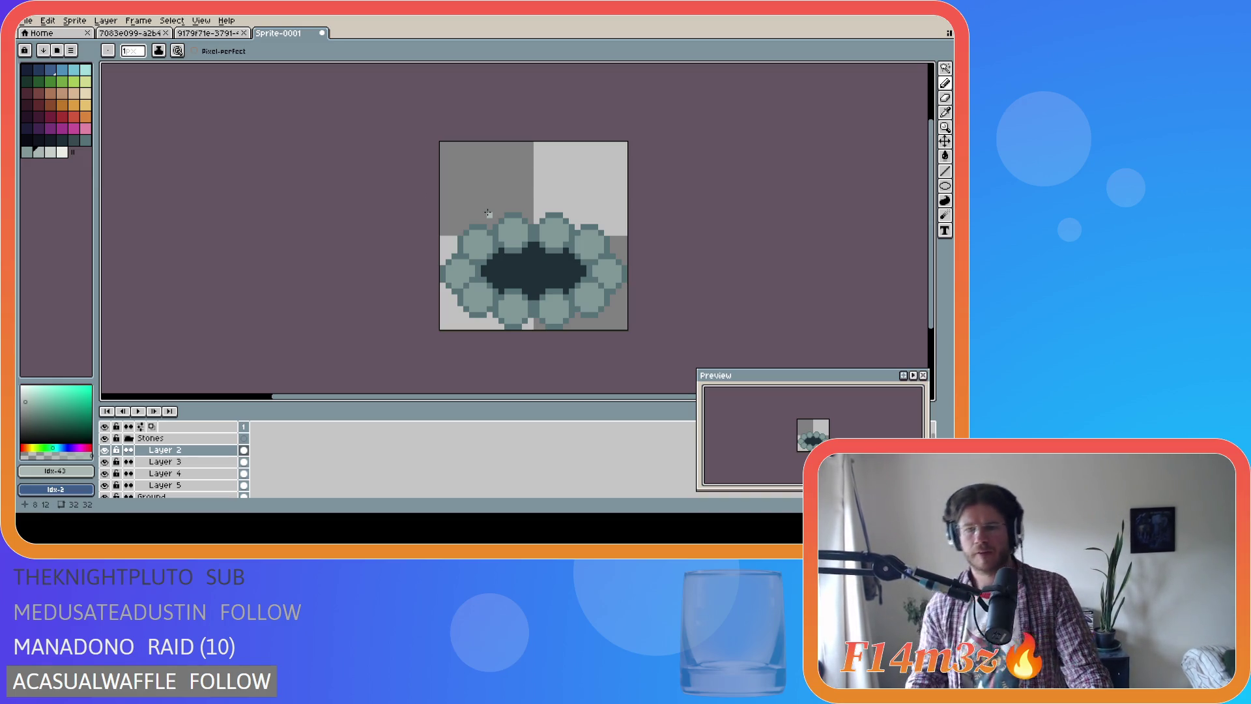
left_click(129, 438)
left_click(215, 441)
key("shift+n")
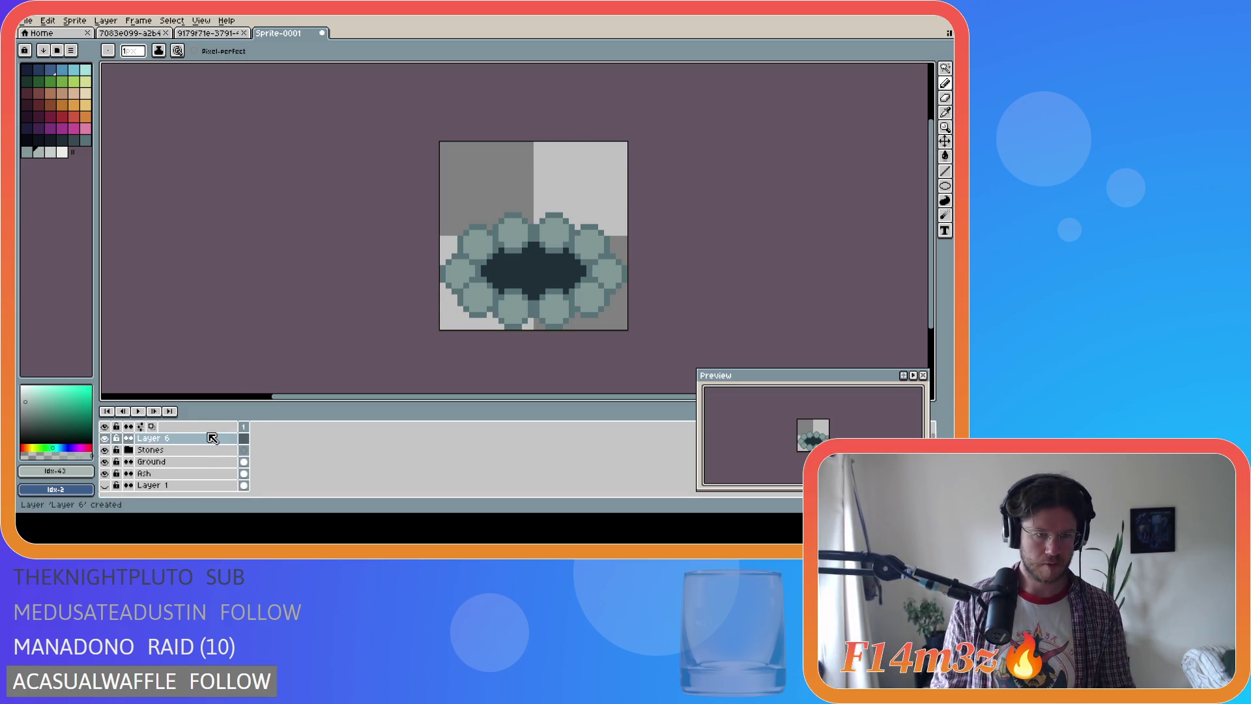
double_click(168, 441)
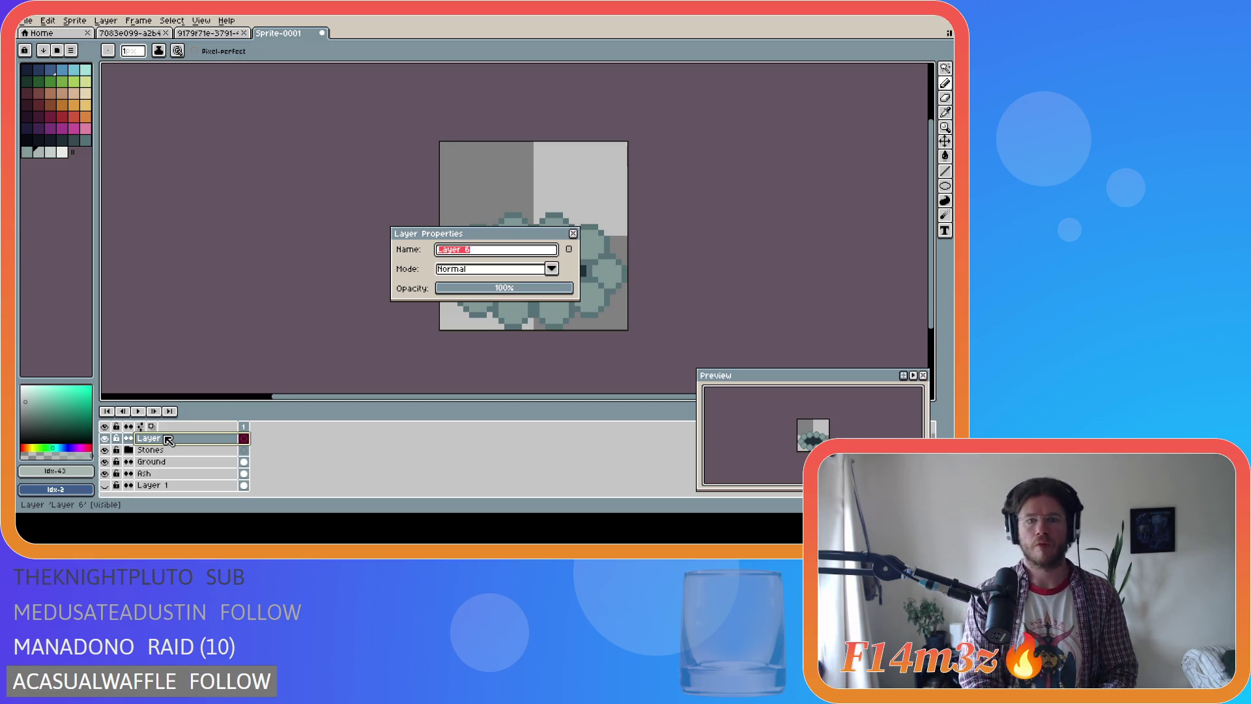
key("BackSpace")
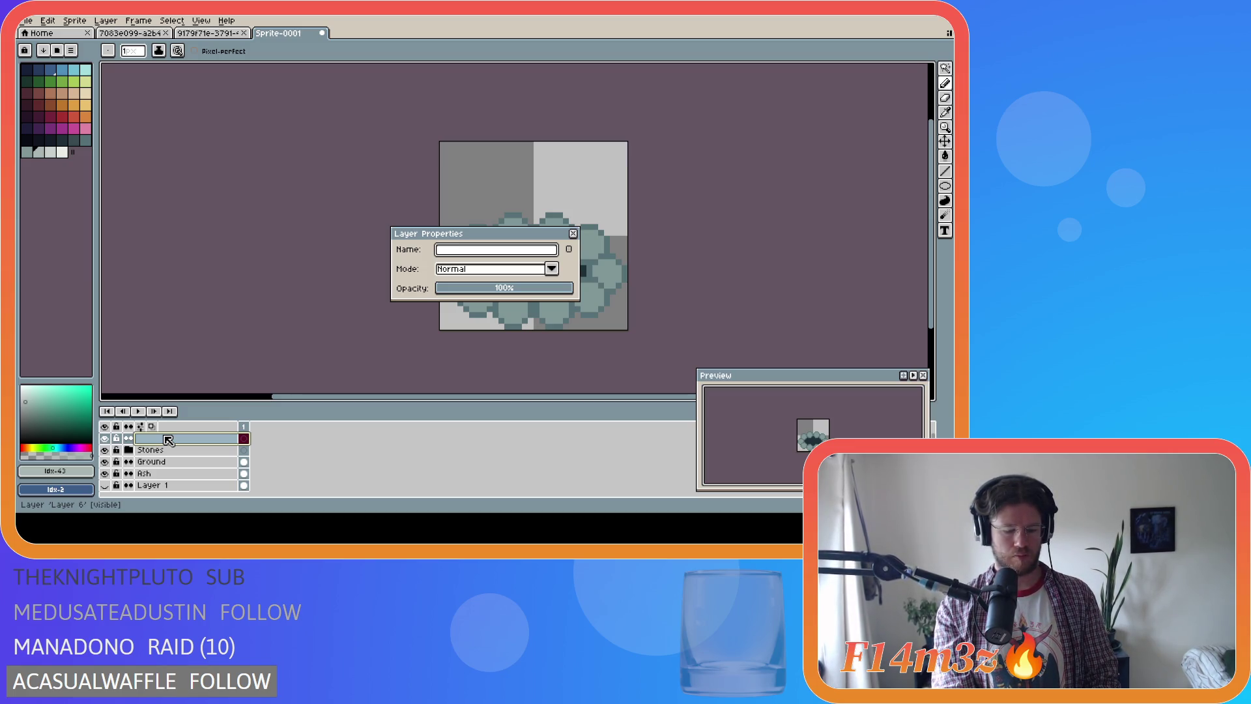
type("Firewood")
key("Return")
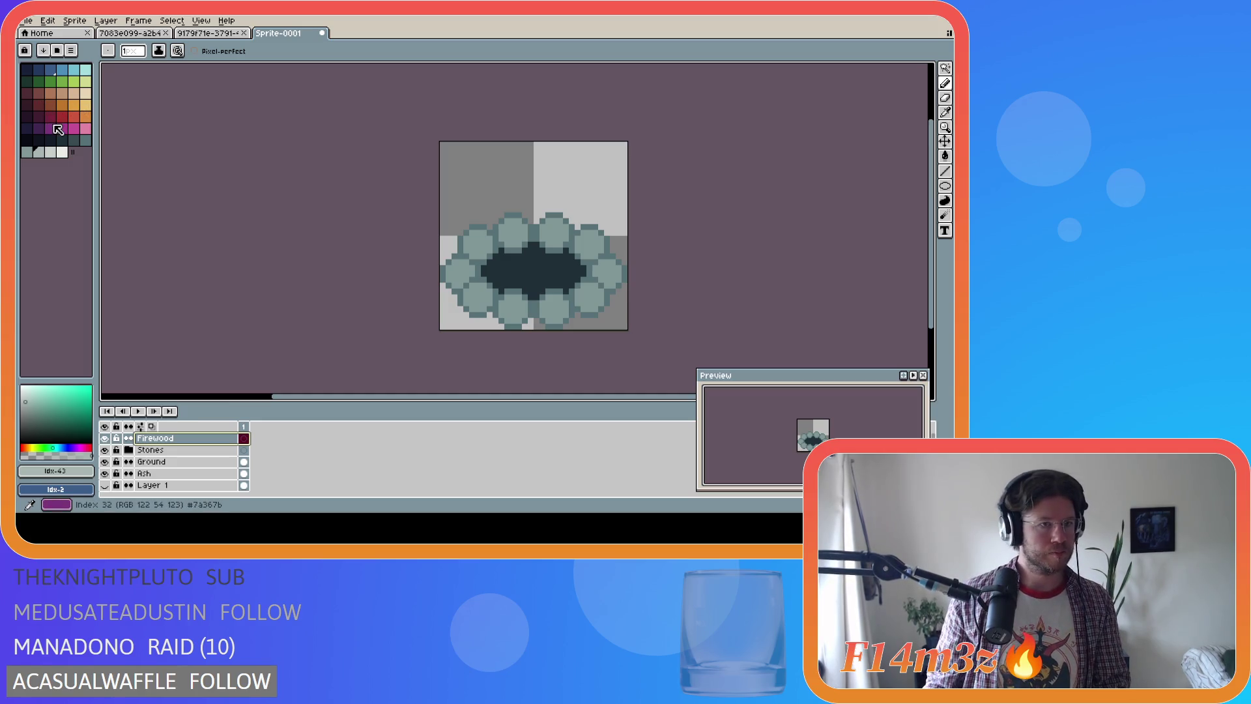
Choose a dark red-brown swatch and draw four teepee lines in the ring's centre
left_click(39, 93)
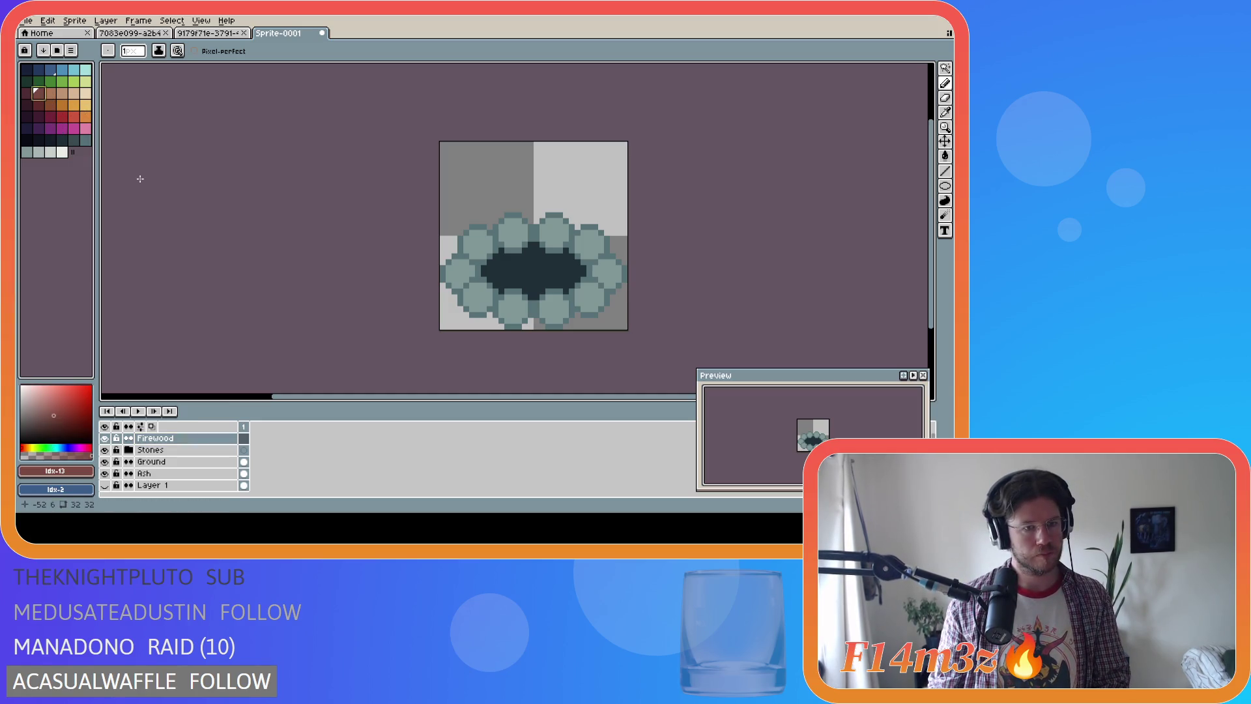
left_click(28, 94)
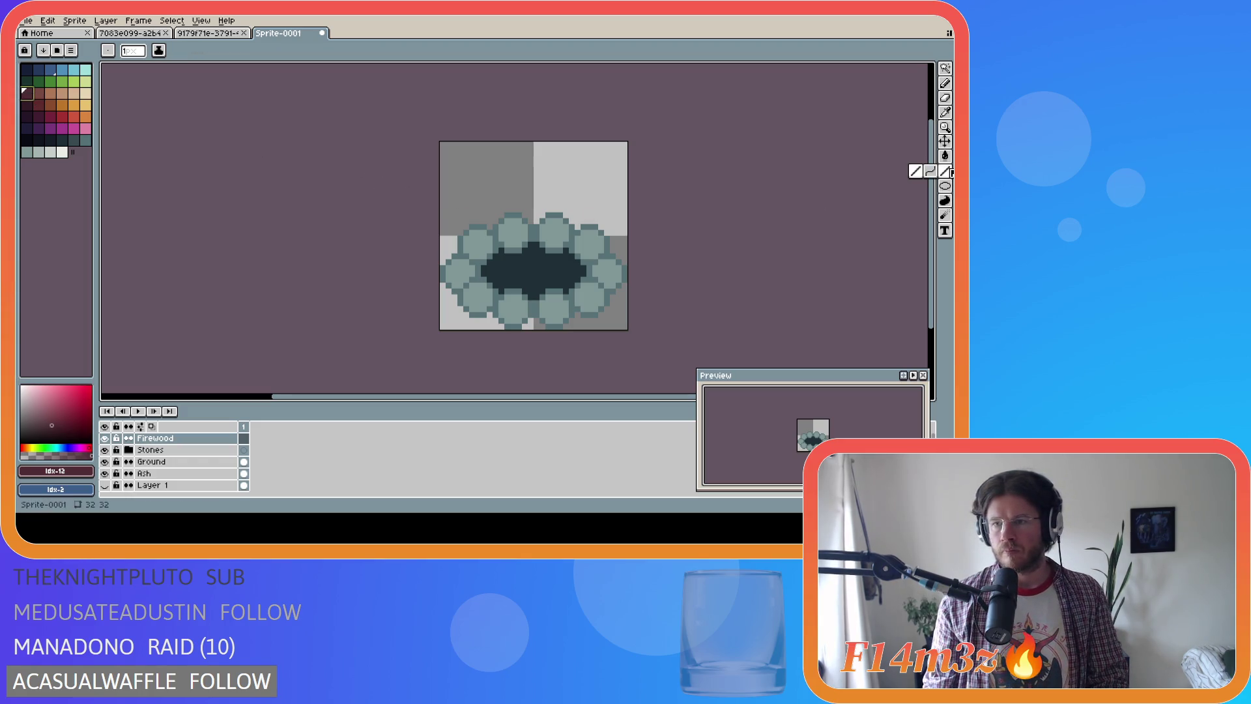
key("v")
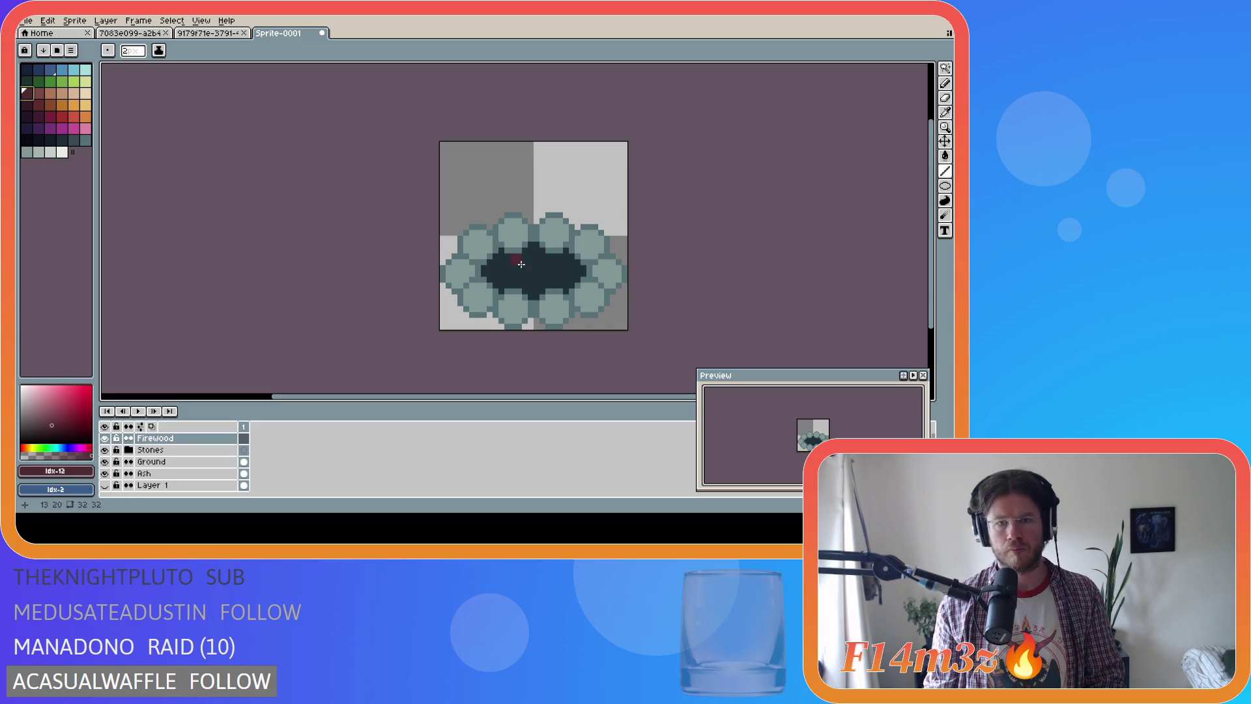
key("l")
left_click_drag(531, 215, 505, 268)
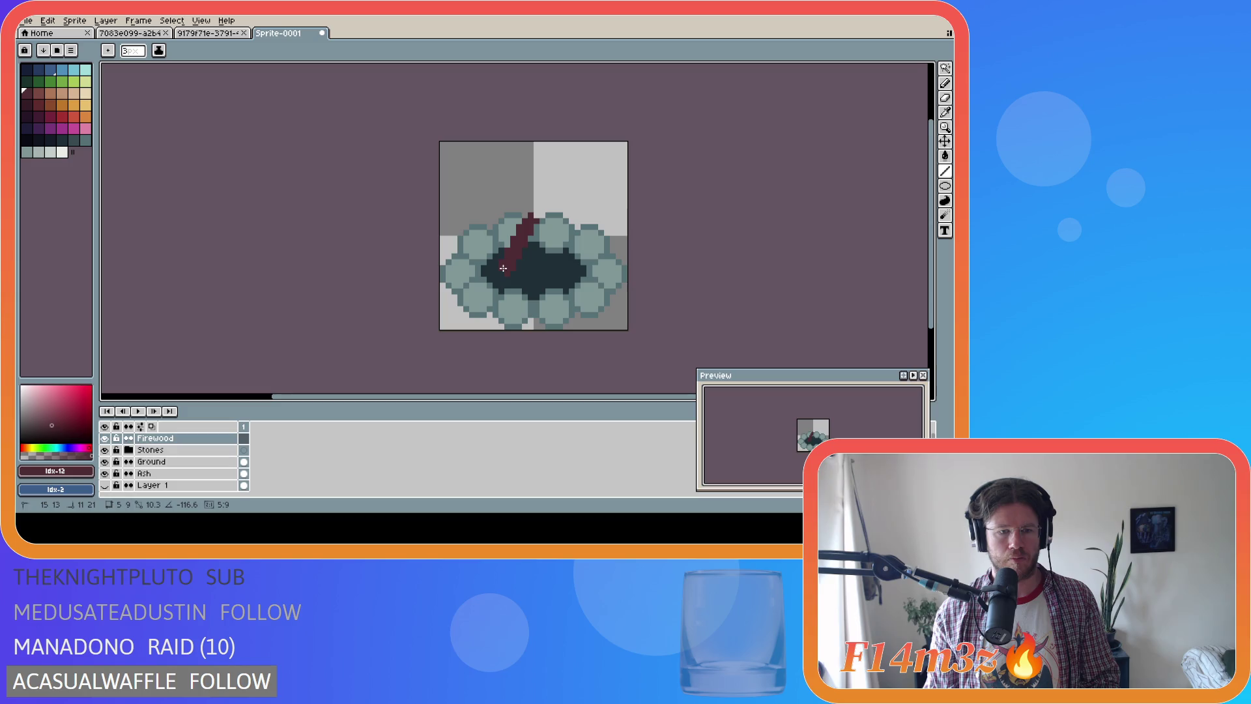
left_click_drag(533, 217, 559, 269)
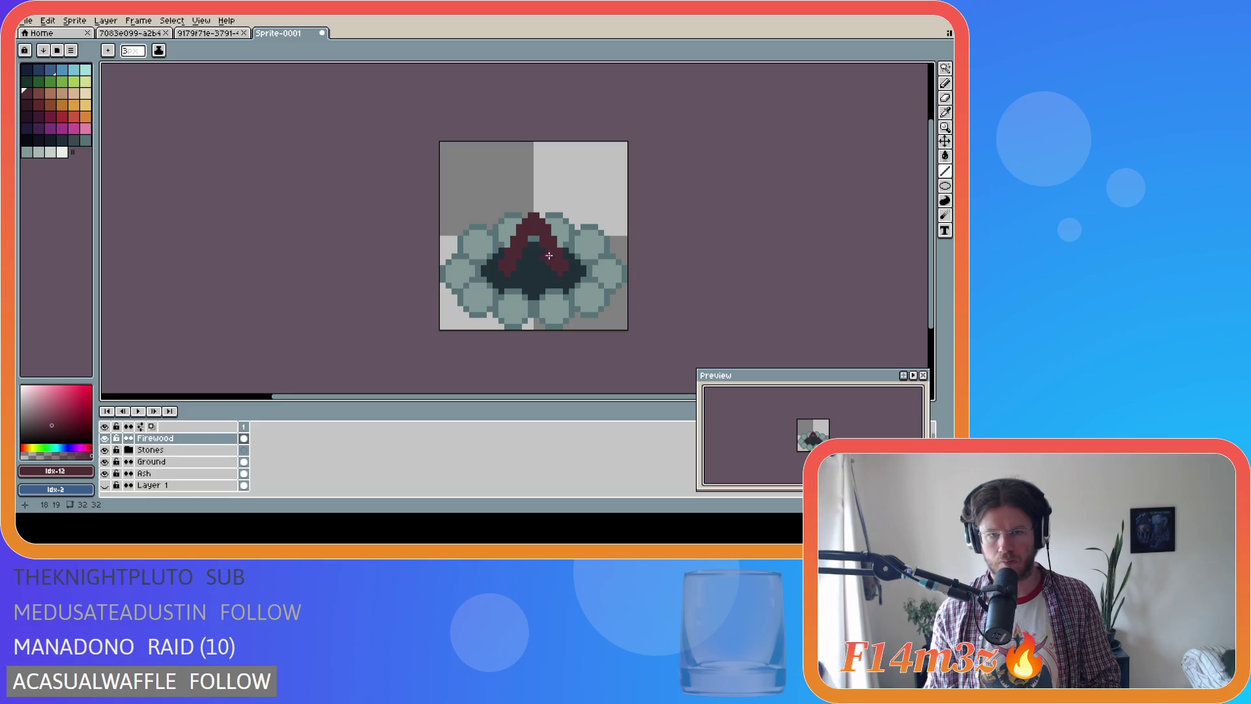
mouse_move(531, 218)
left_mouse_down()
mouse_move(519, 278)
mouse_move(535, 229)
mouse_move(546, 276)
left_mouse_up()
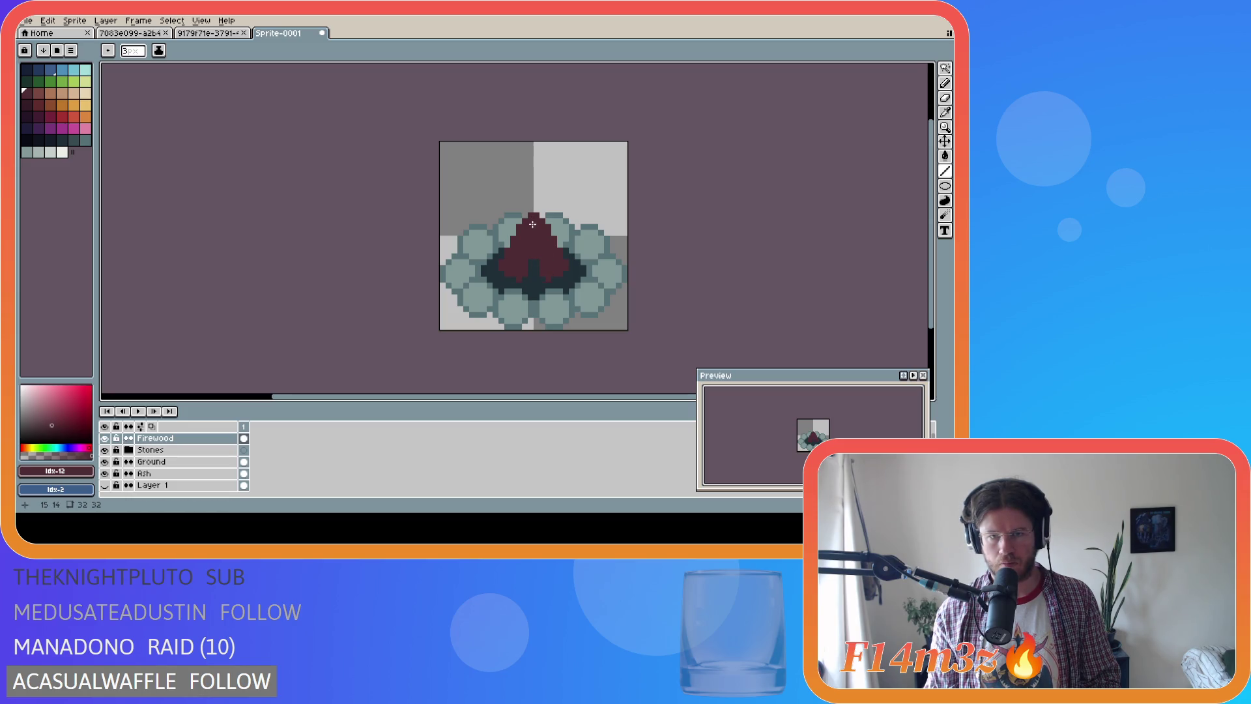
left_click_drag(532, 225, 532, 279)
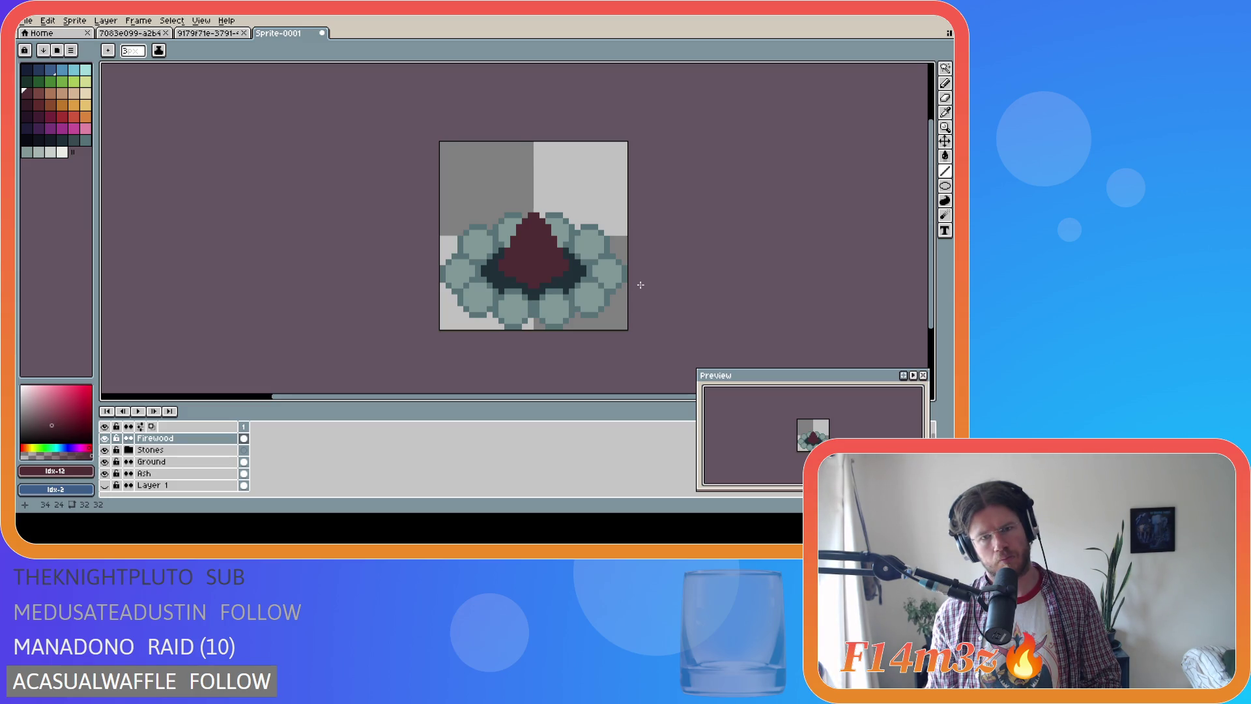
Undo the teepee strokes, show the grid, draw one diagonal stick and nudge it up one pixel
key("ctrl+z")
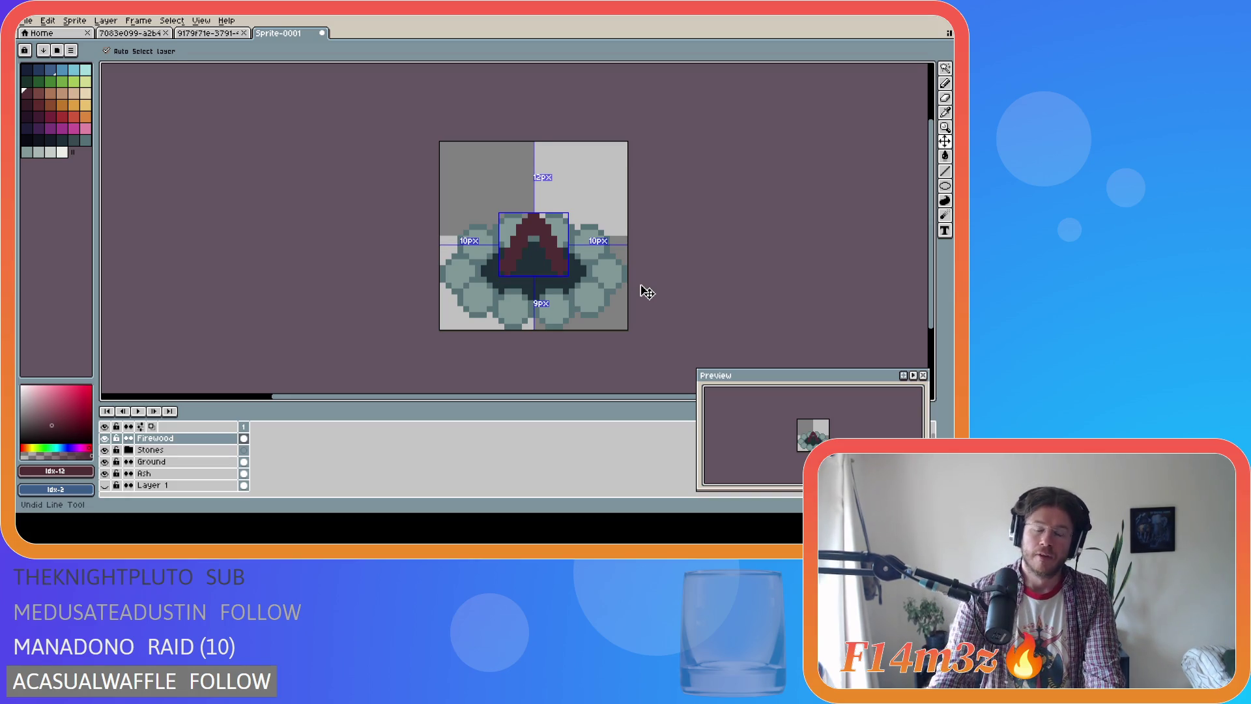
key("ctrl+z")
key("ctrl+z")
key("ctrl+z")
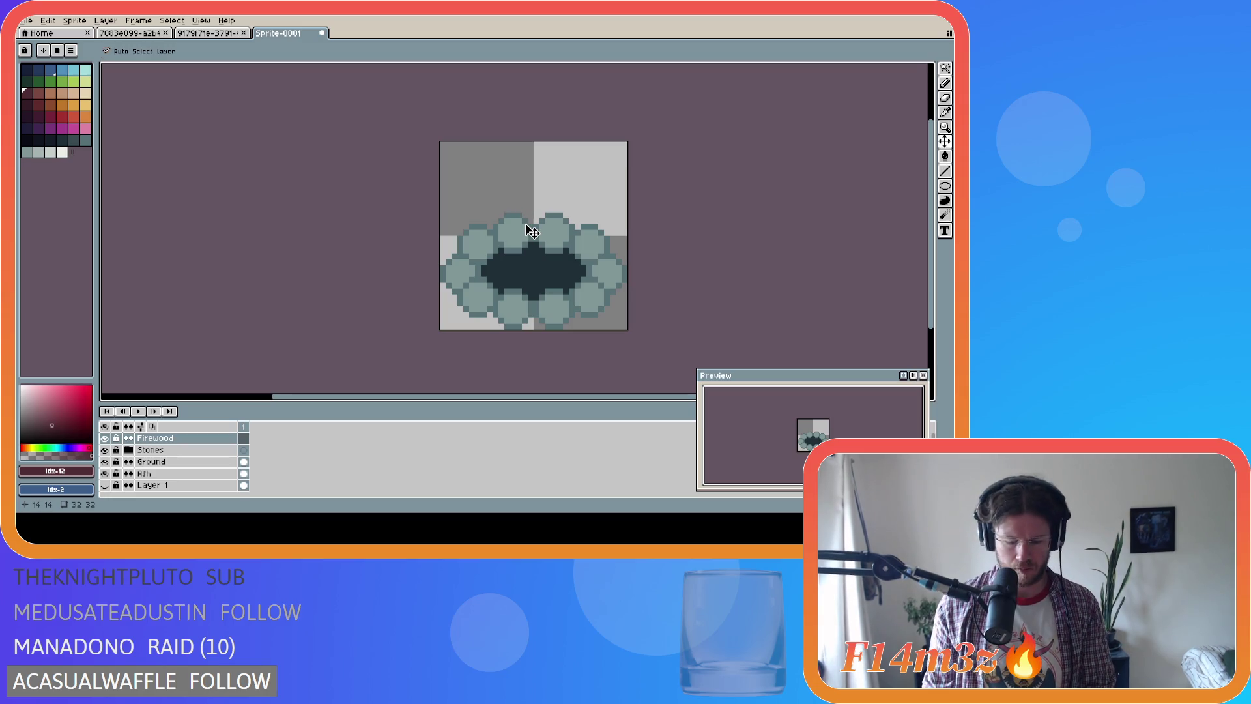
key("ctrl+apostrophe")
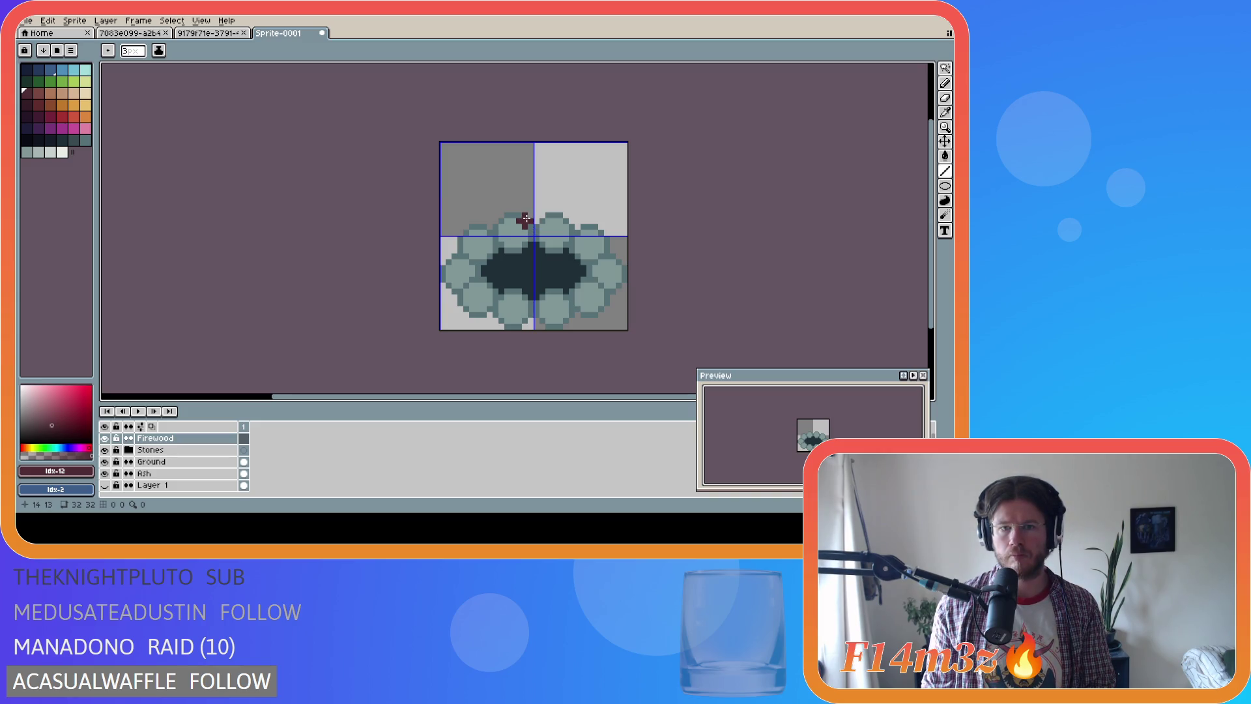
mouse_move(530, 209)
left_mouse_down()
mouse_move(495, 270)
mouse_move(572, 144)
mouse_move(502, 272)
left_mouse_up()
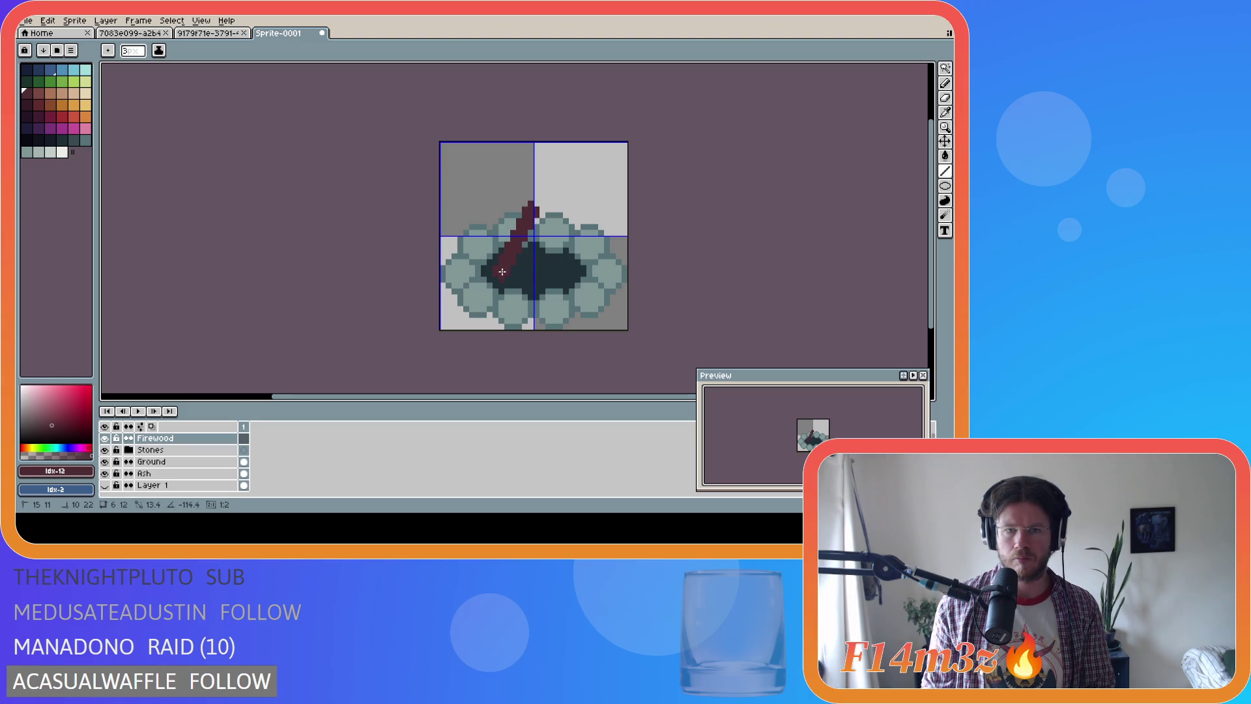
left_click_drag(502, 272, 500, 275)
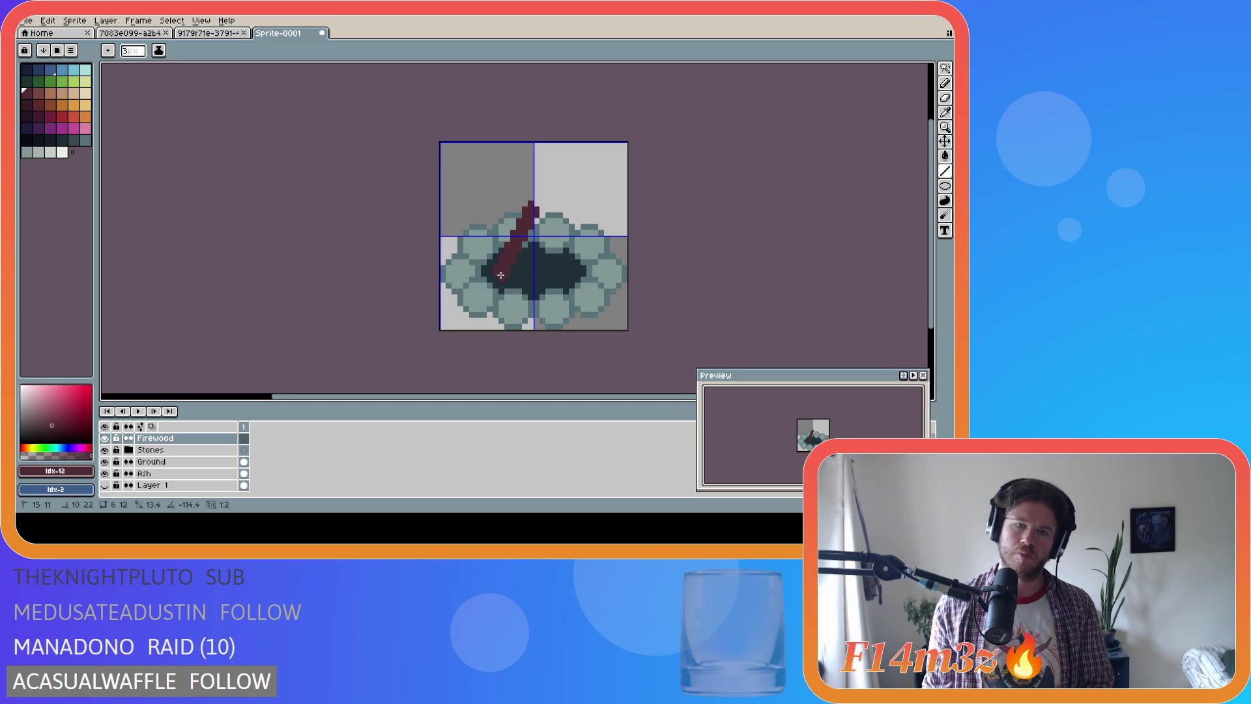
left_click_drag(501, 275, 500, 275)
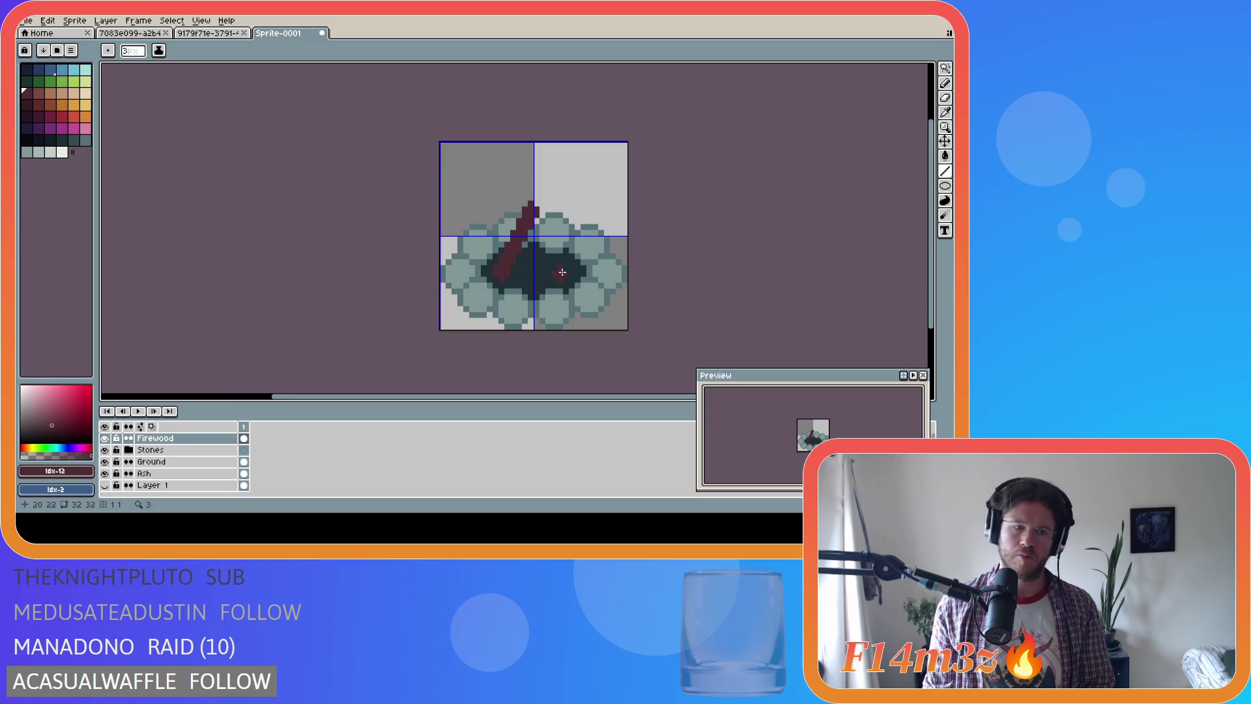
key("v")
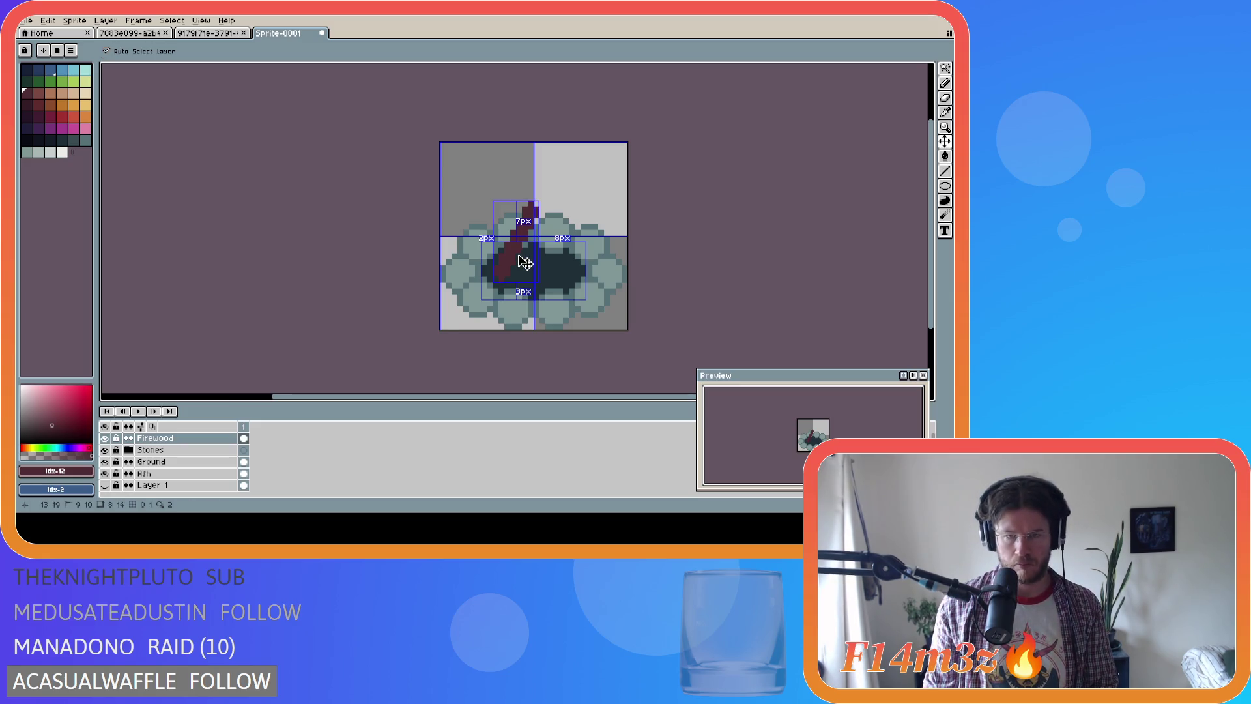
left_click_drag(505, 264, 503, 257)
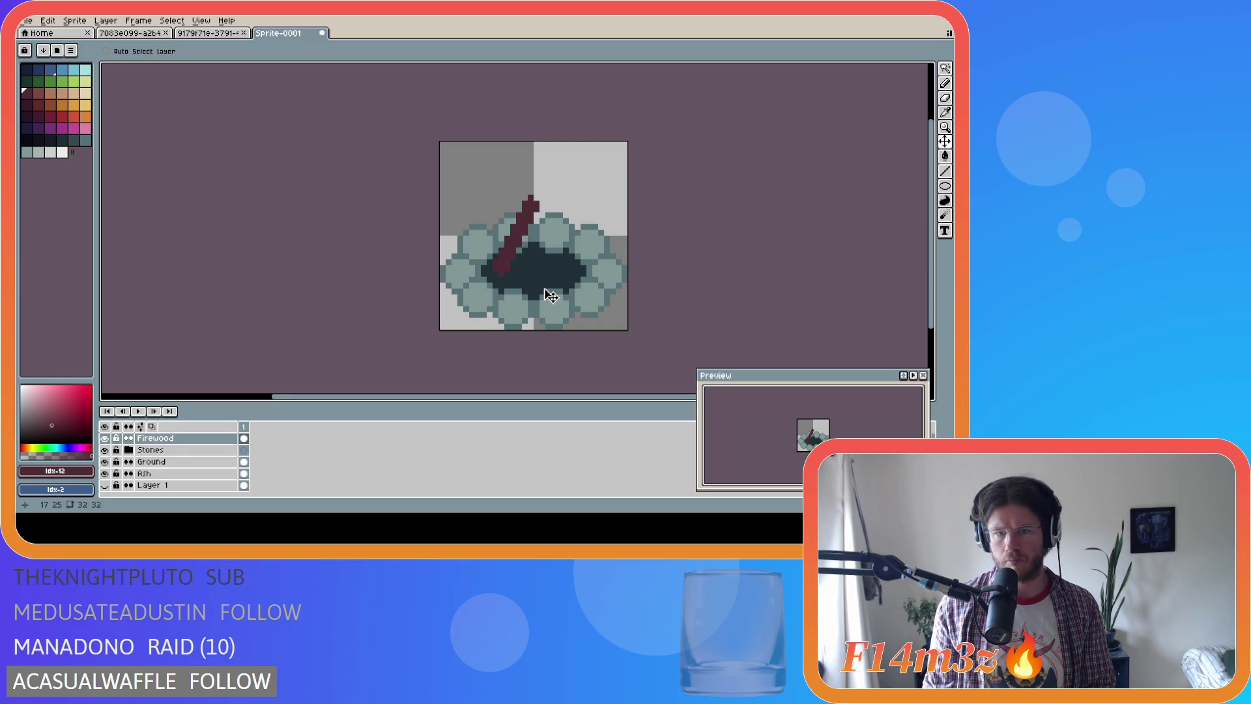
key("ctrl")
Copy the firewood stick, paste it flipped horizontally, and drop it on the canvas
key("ctrl+a")
key("ctrl+c")
key("ctrl+v")
key("shift+h")
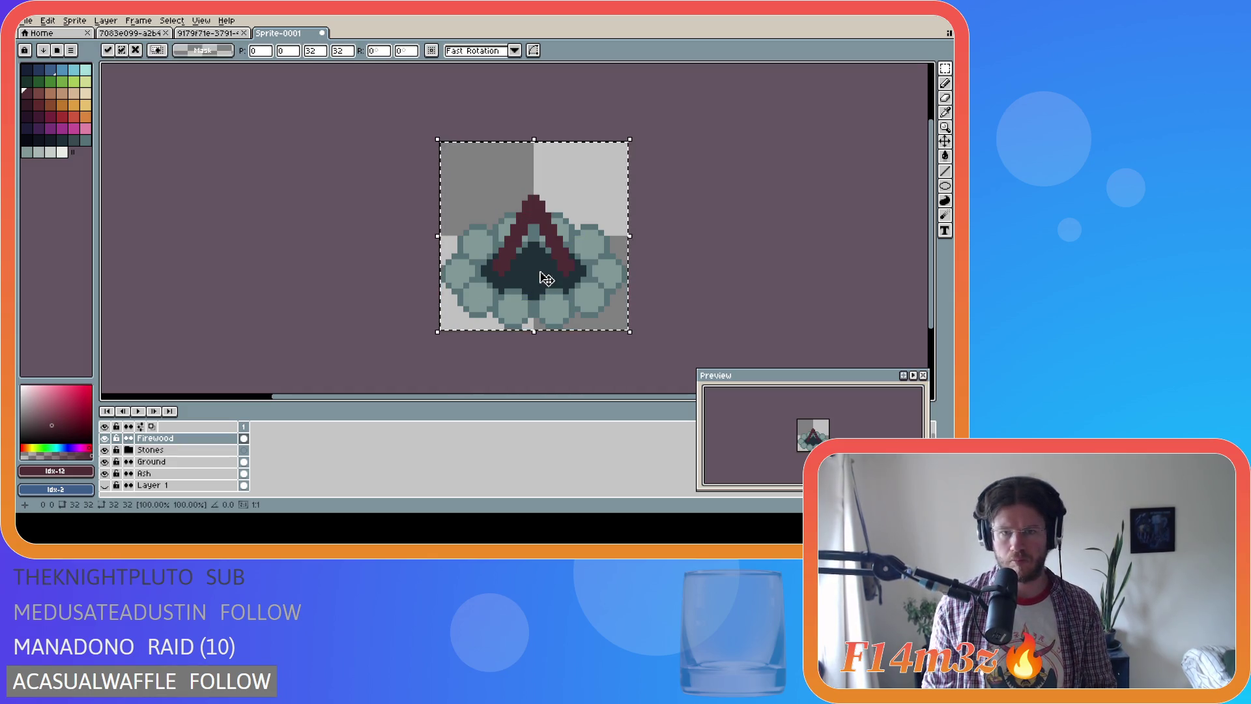
left_click(687, 257)
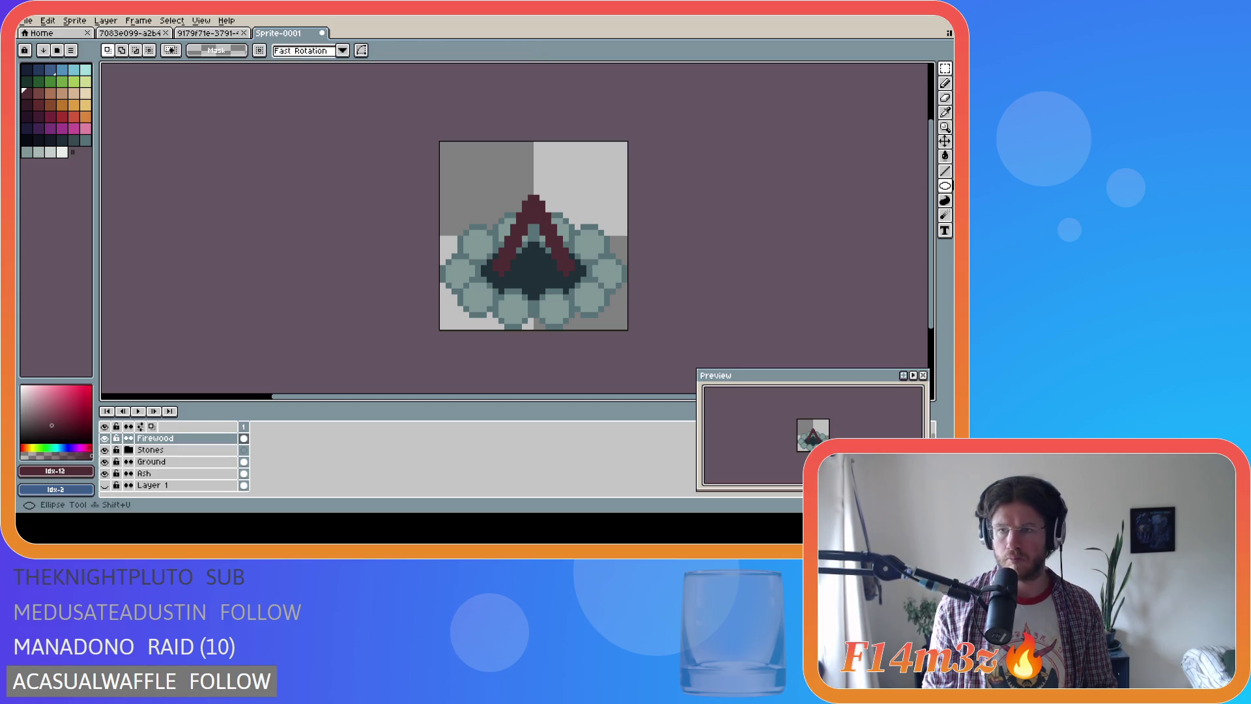
Draw two dark-red lines down from the teepee peak, then undo them
left_click(945, 172)
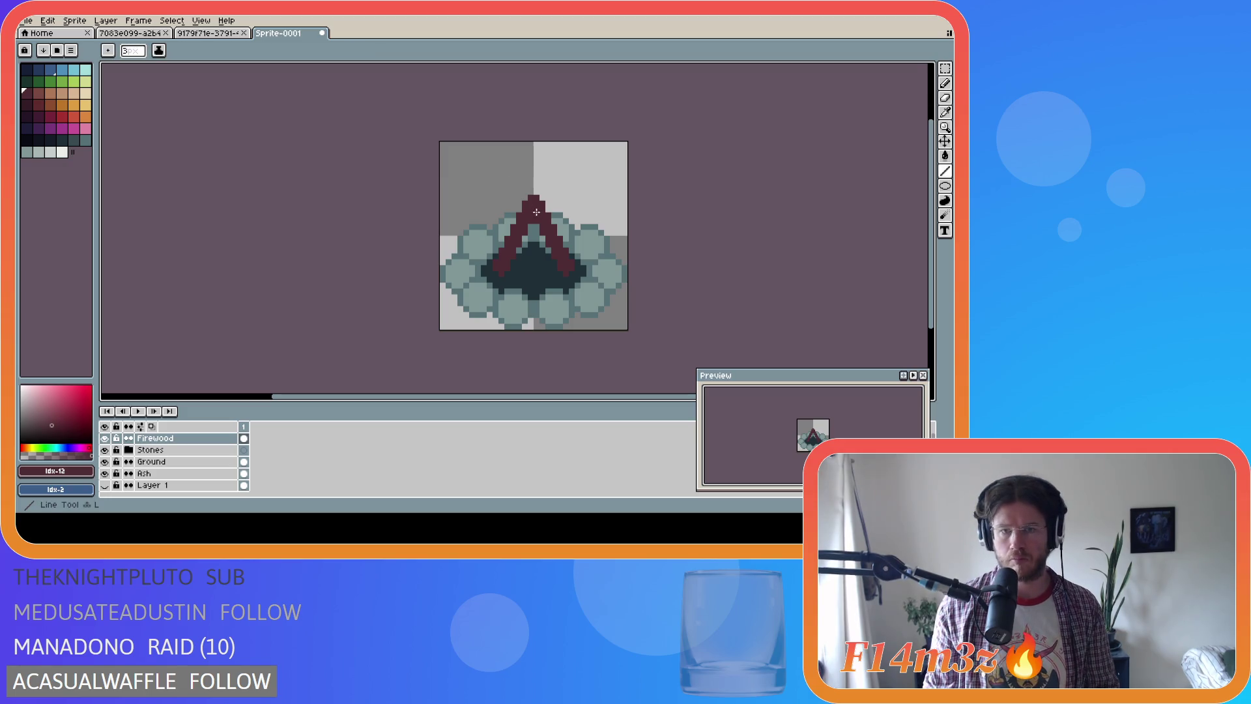
left_click_drag(533, 202, 524, 272)
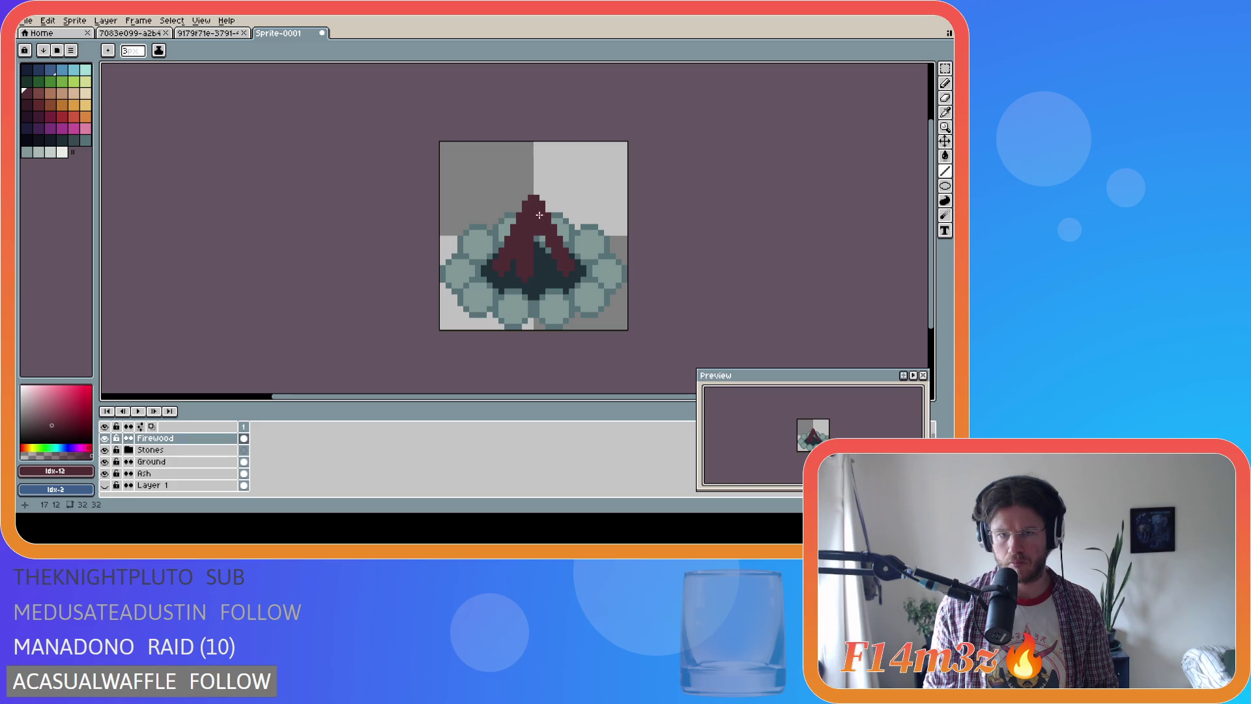
left_click_drag(535, 205, 546, 276)
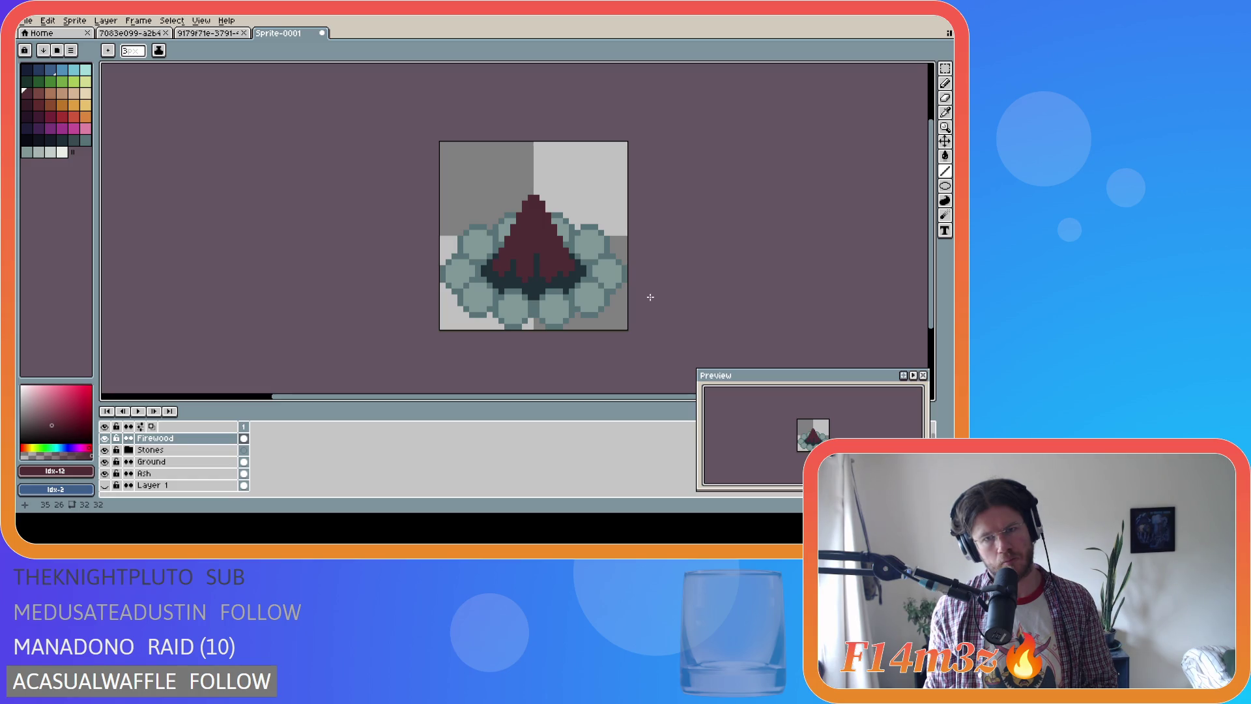
key("ctrl+z")
key("ctrl+z")
key("ctrl+z")
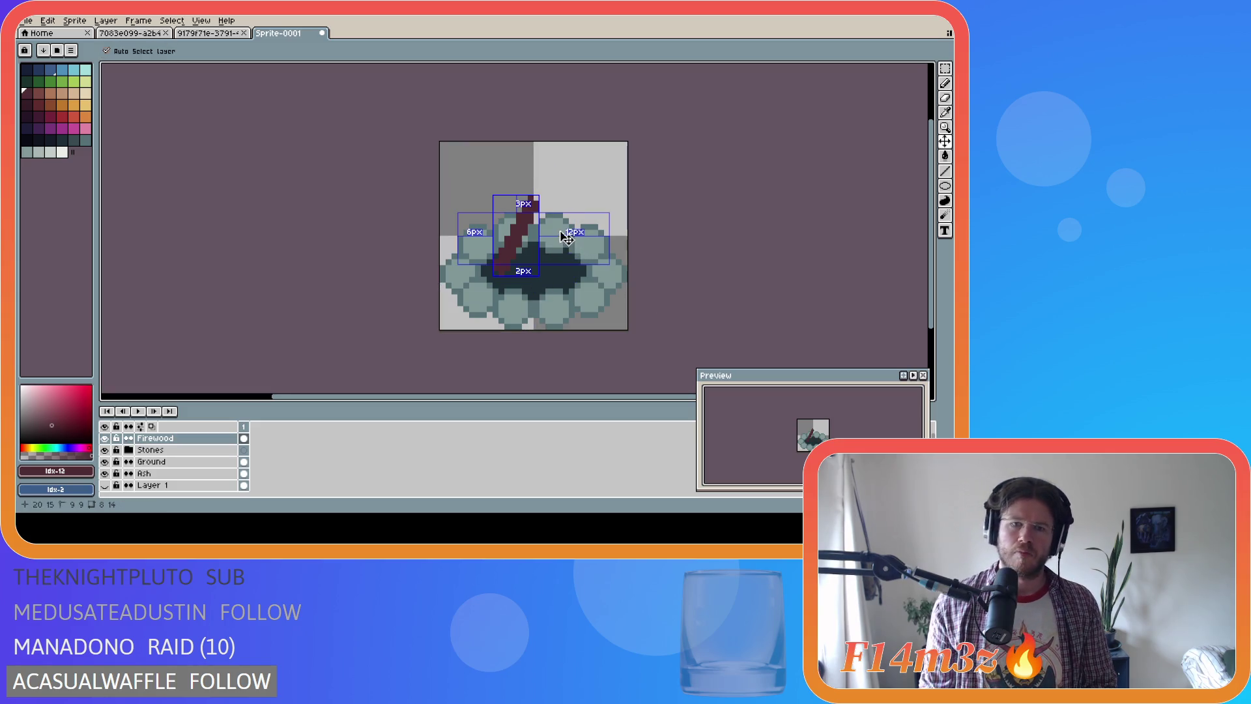
Undo back to an empty Firewood layer and try several diagonal stick angles
key("ctrl+z")
key("b")
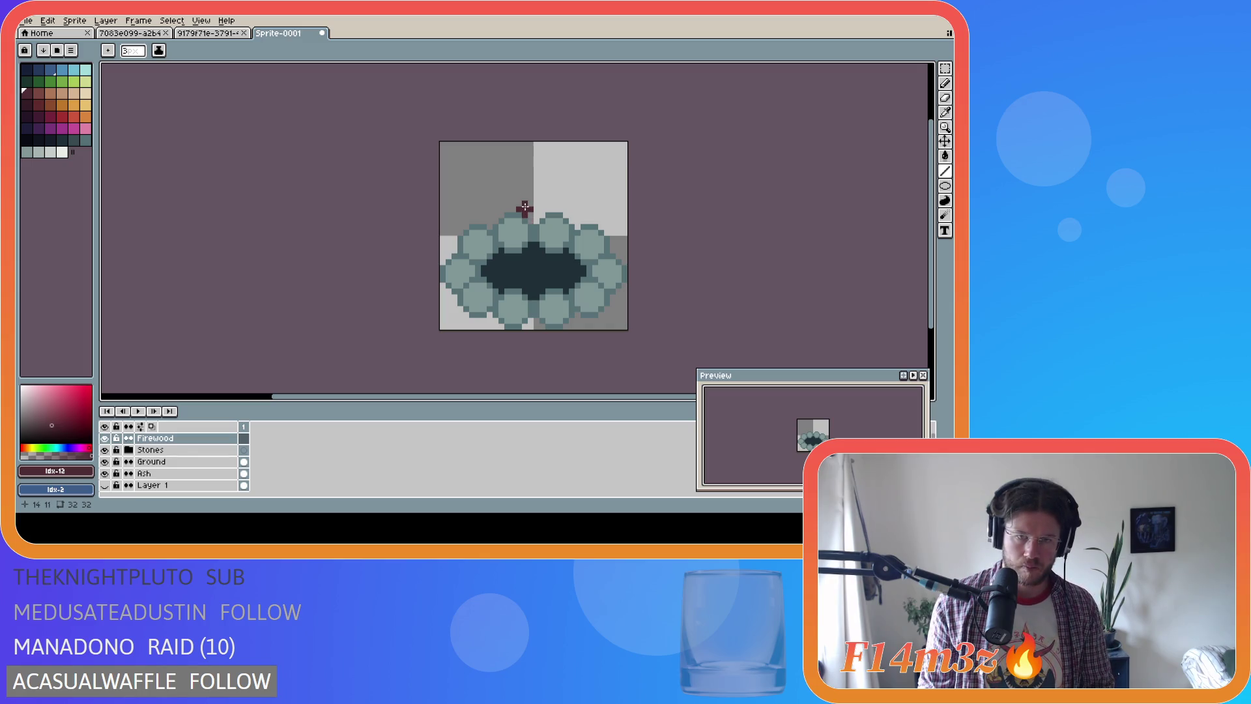
left_click_drag(525, 204, 489, 258)
key("ctrl+z")
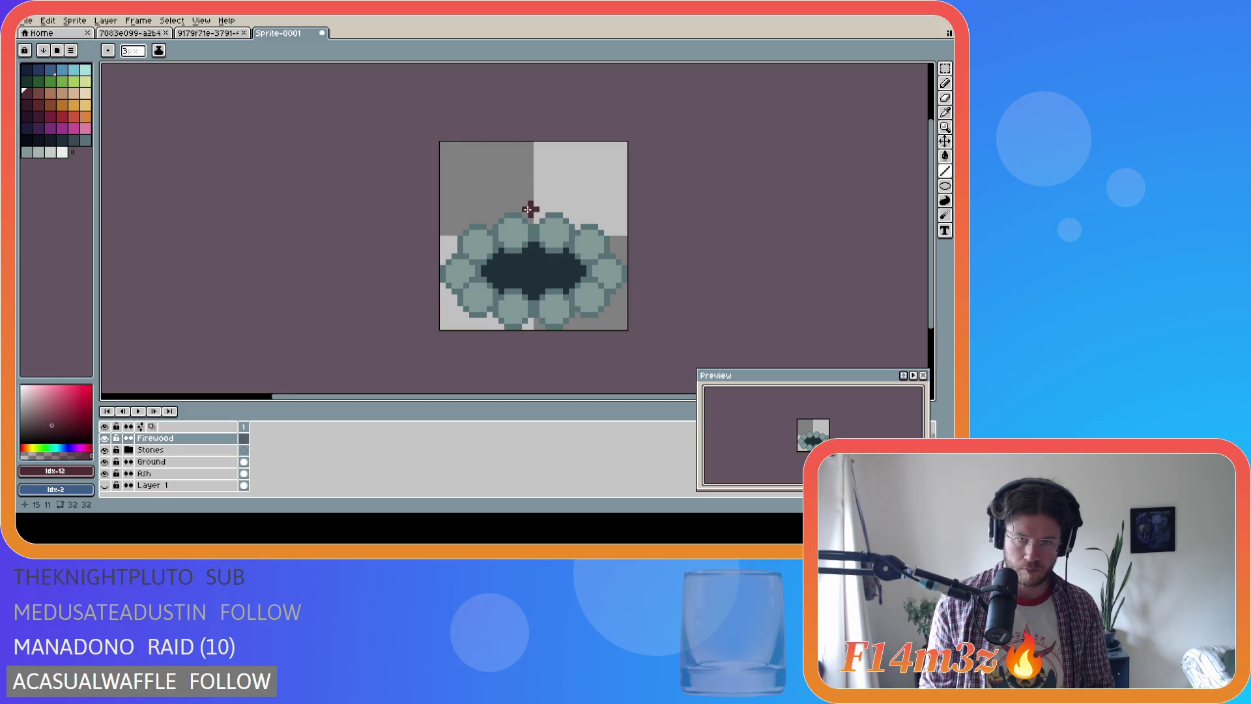
left_click_drag(525, 195, 497, 269)
key("ctrl+z")
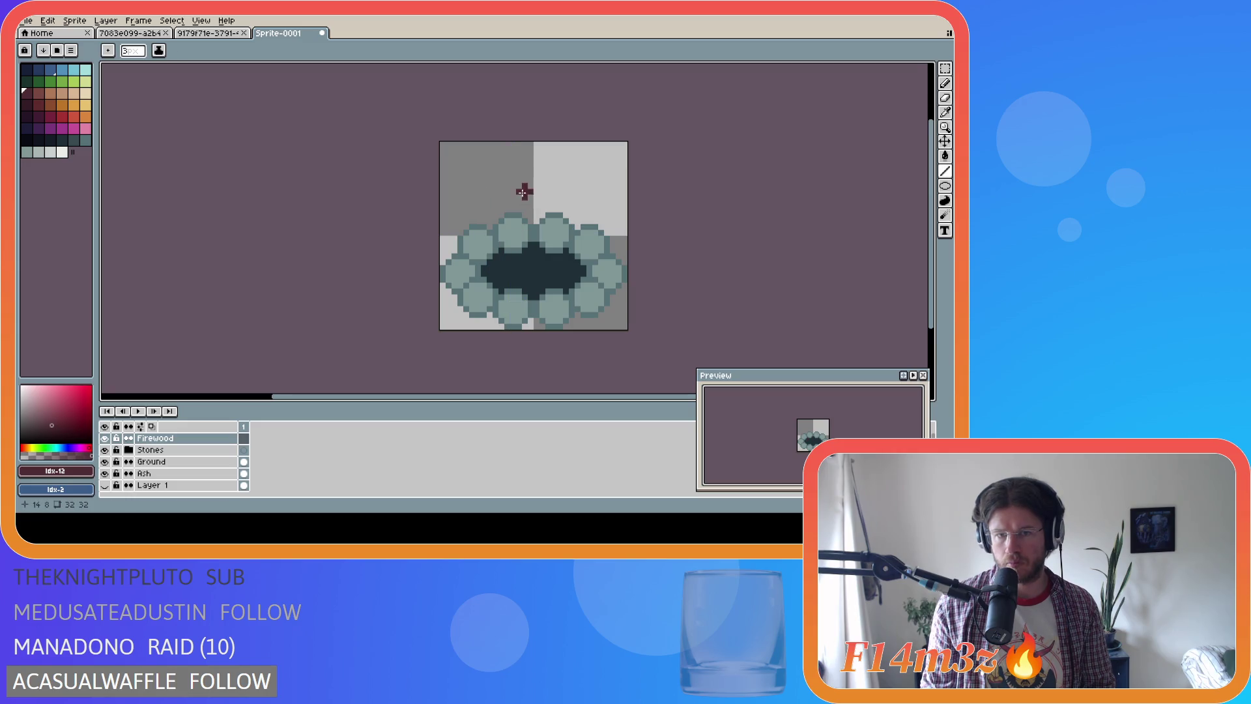
left_click_drag(525, 196, 494, 274)
key("ctrl+z")
key("ctrl+z")
left_click_drag(523, 196, 496, 266)
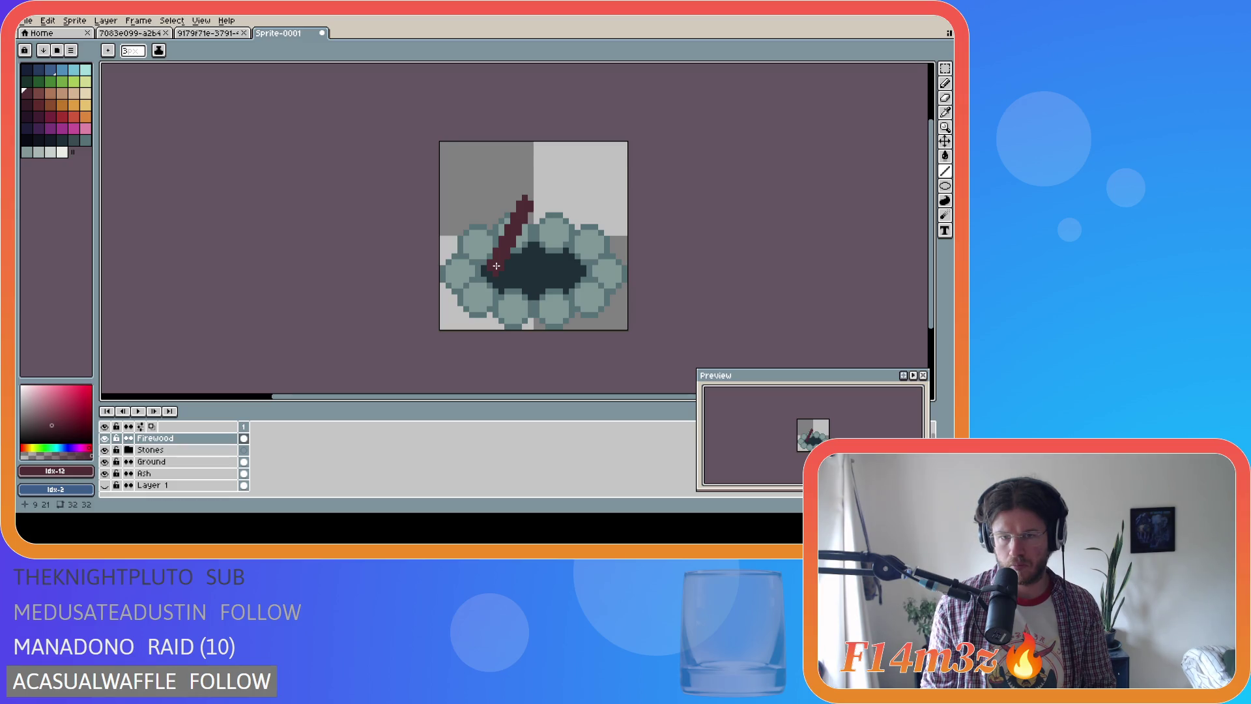
key("Escape")
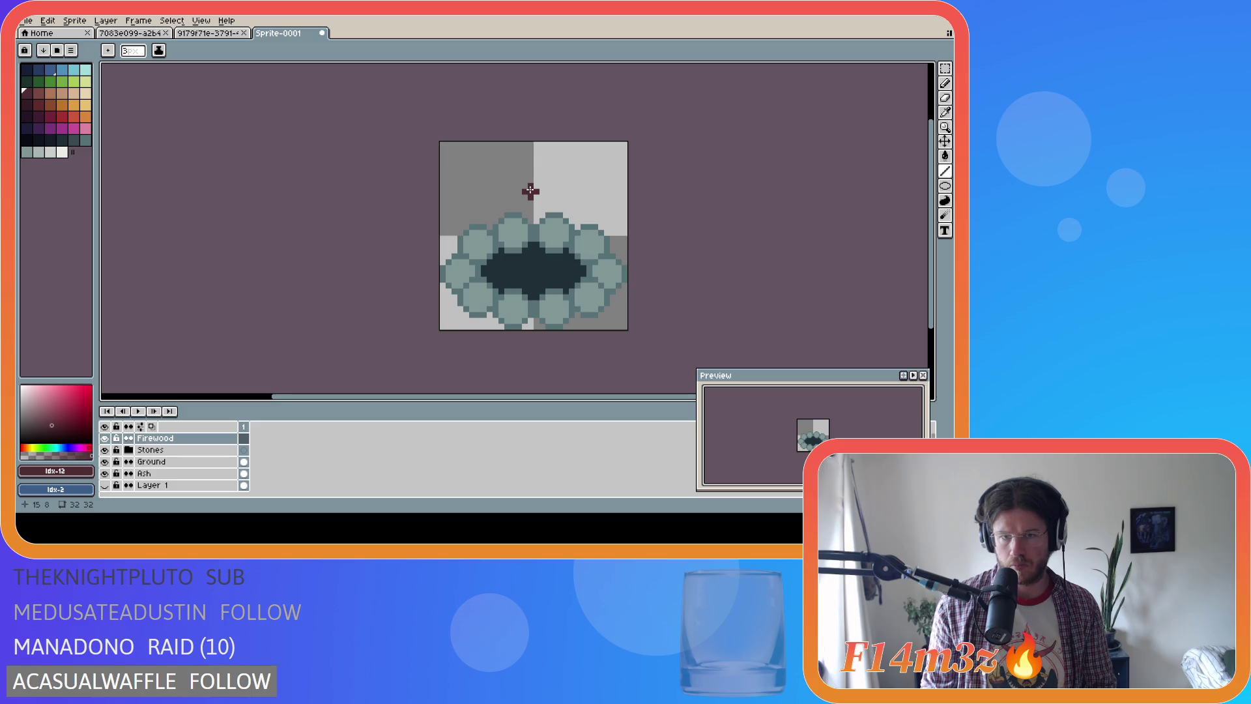
left_click_drag(525, 187, 495, 271)
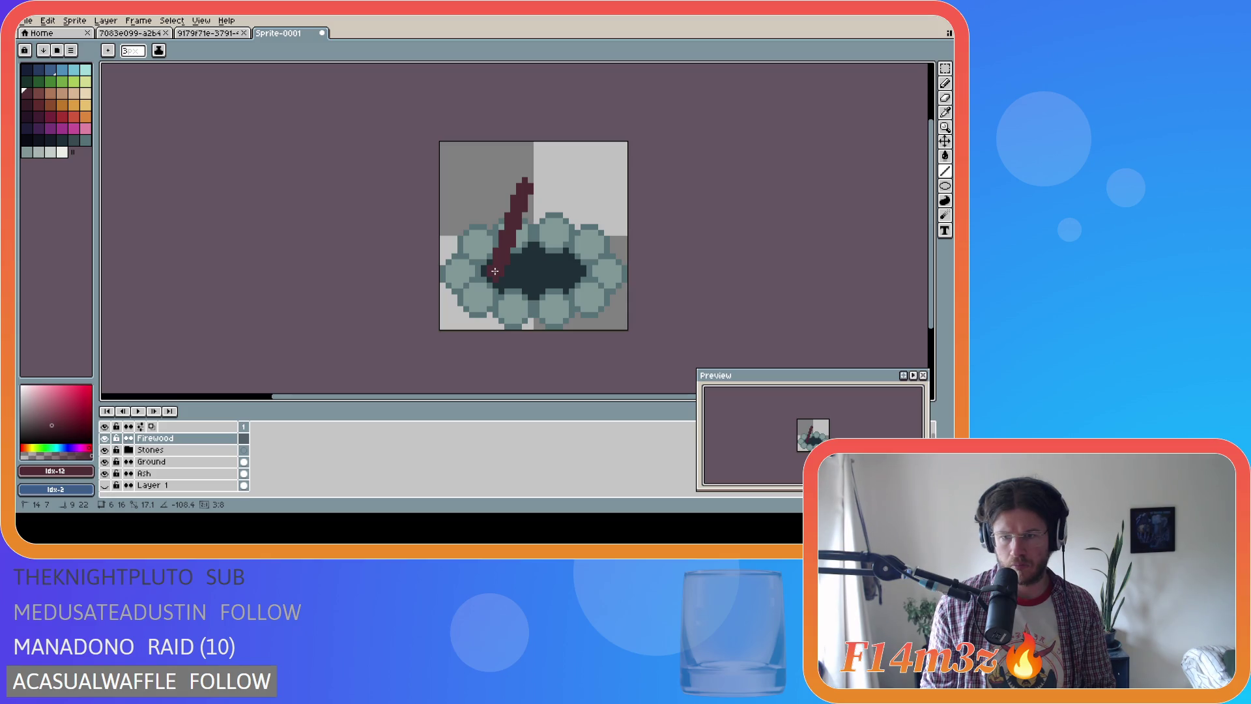
left_click_drag(494, 270, 493, 266)
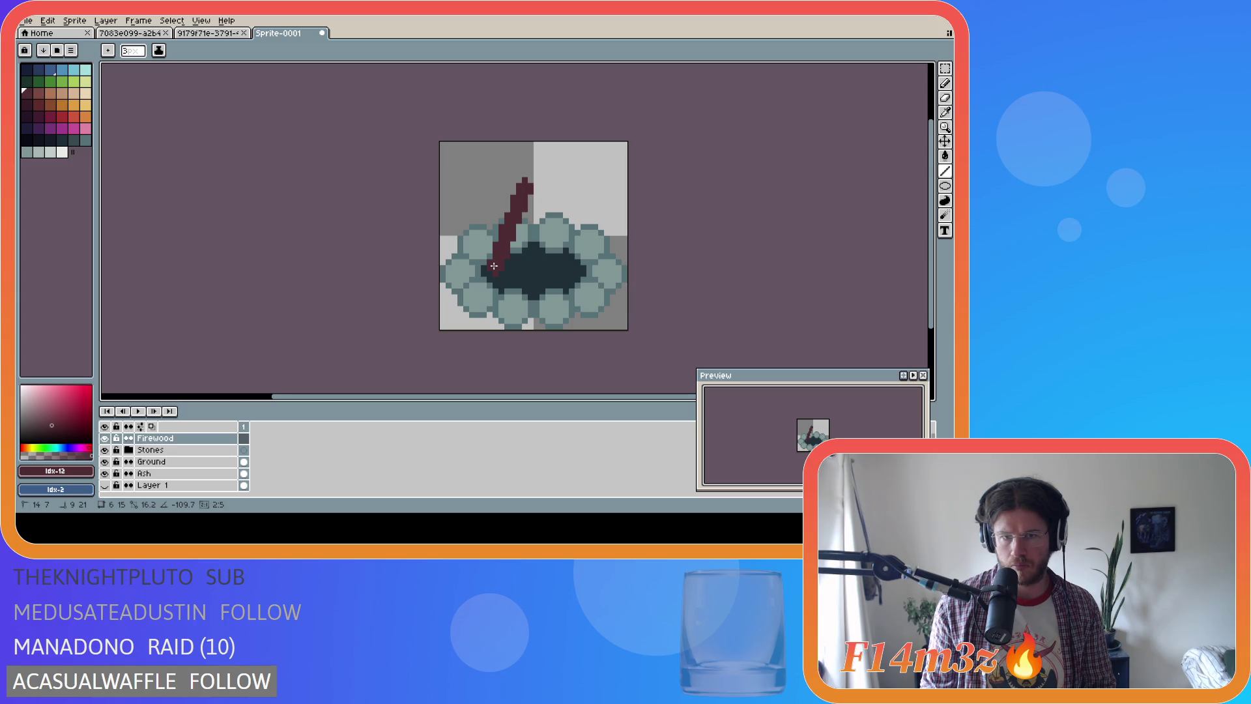
left_click_drag(494, 266, 494, 266)
Settle on a final stick rising to the upper right and mirror a copy into an inverted V
key("ctrl+z")
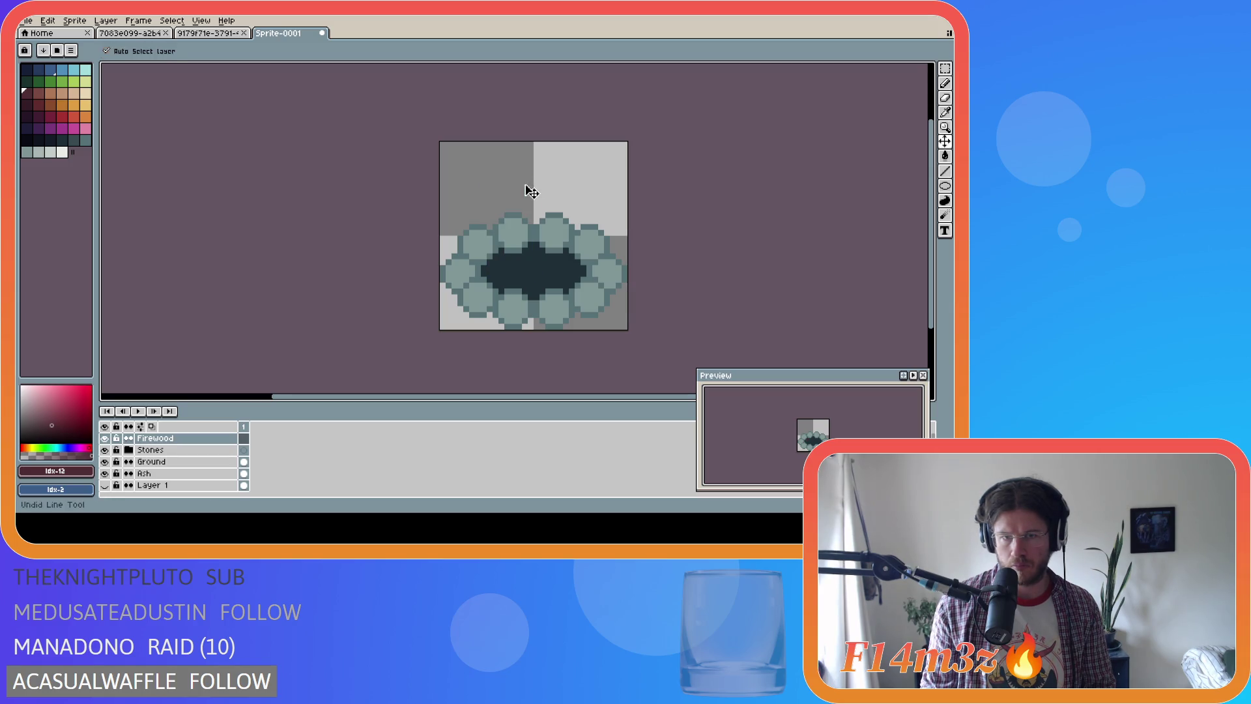
left_click_drag(525, 187, 495, 273)
key("ctrl+z")
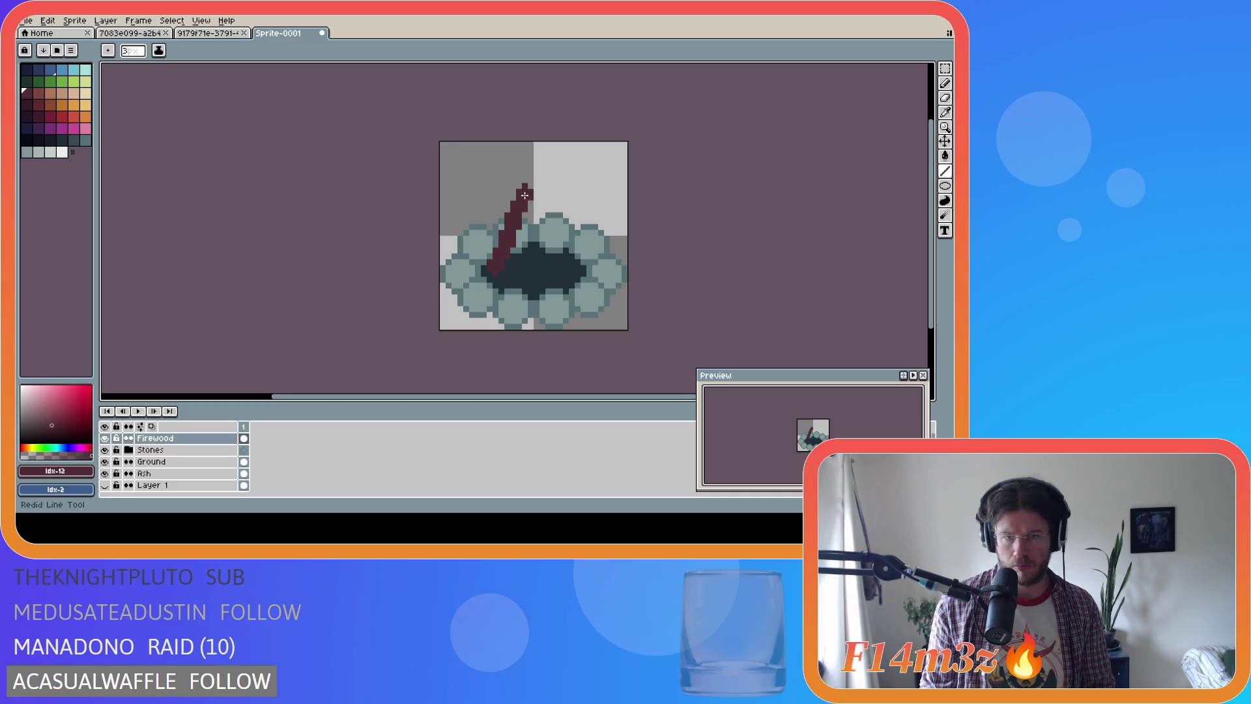
left_click_drag(525, 203, 495, 253)
key("ctrl+z")
left_click_drag(524, 213, 561, 141)
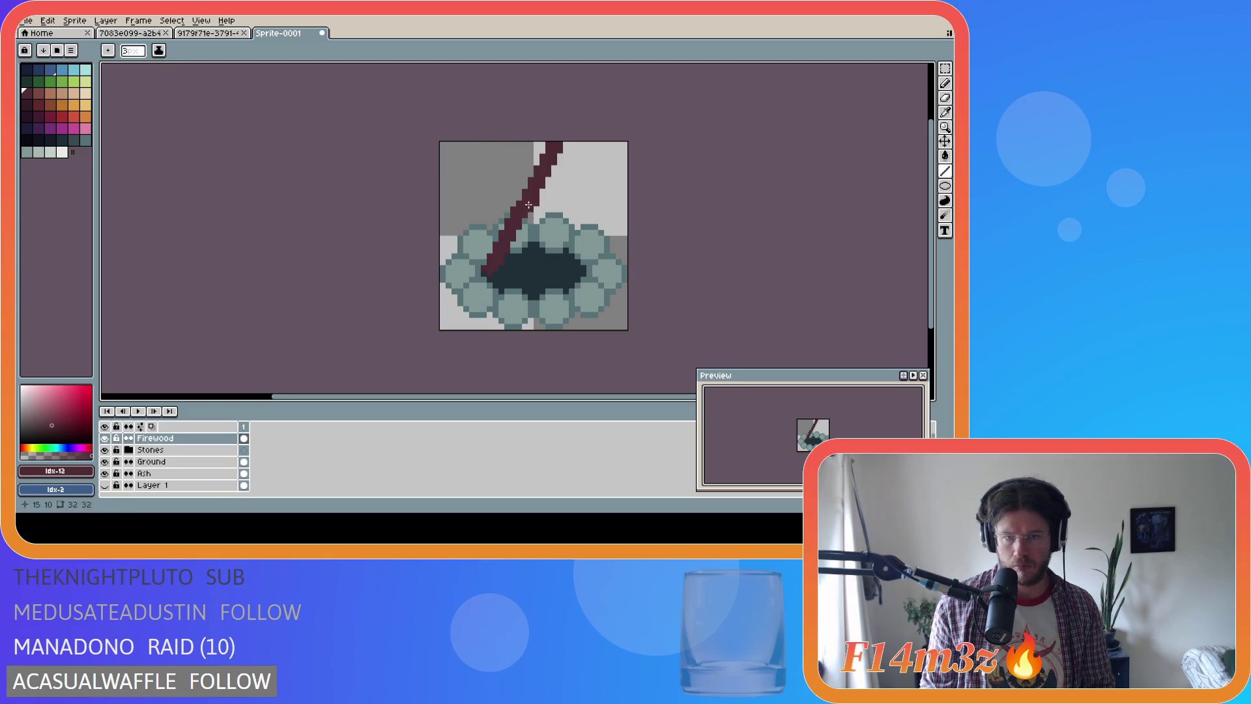
key("ctrl+z")
left_click_drag(525, 202, 496, 267)
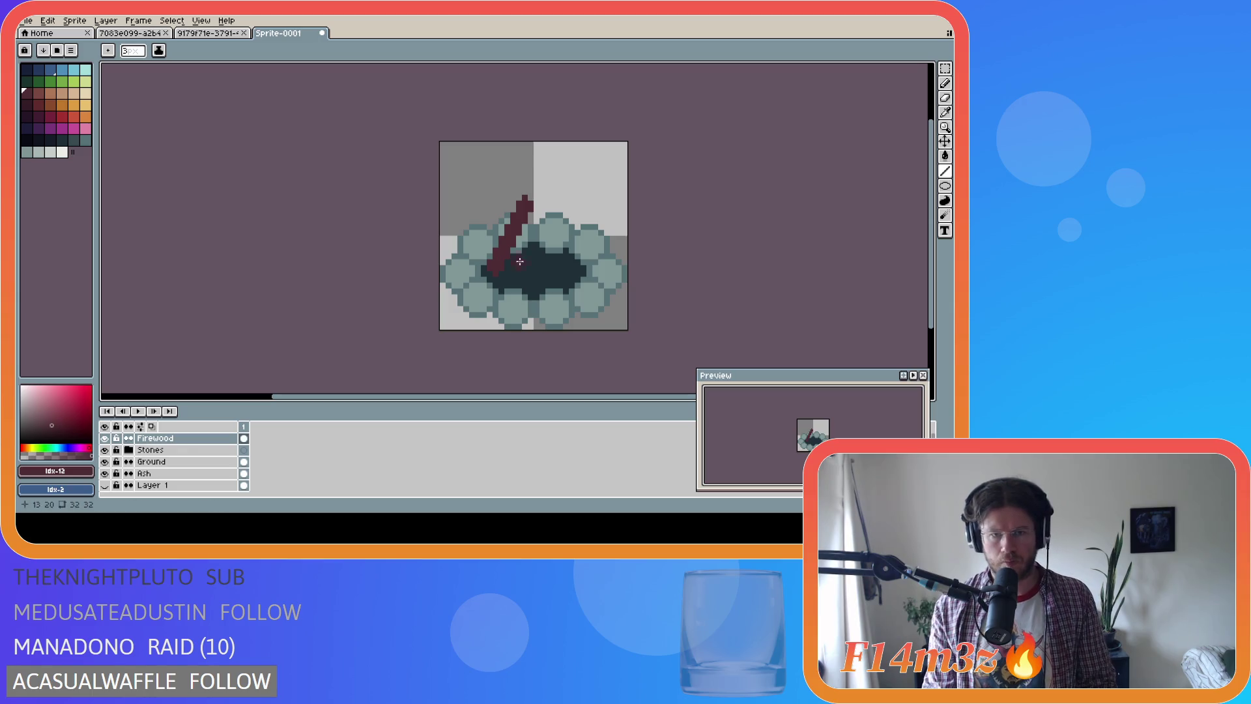
key("ctrl+t")
key("shift+h")
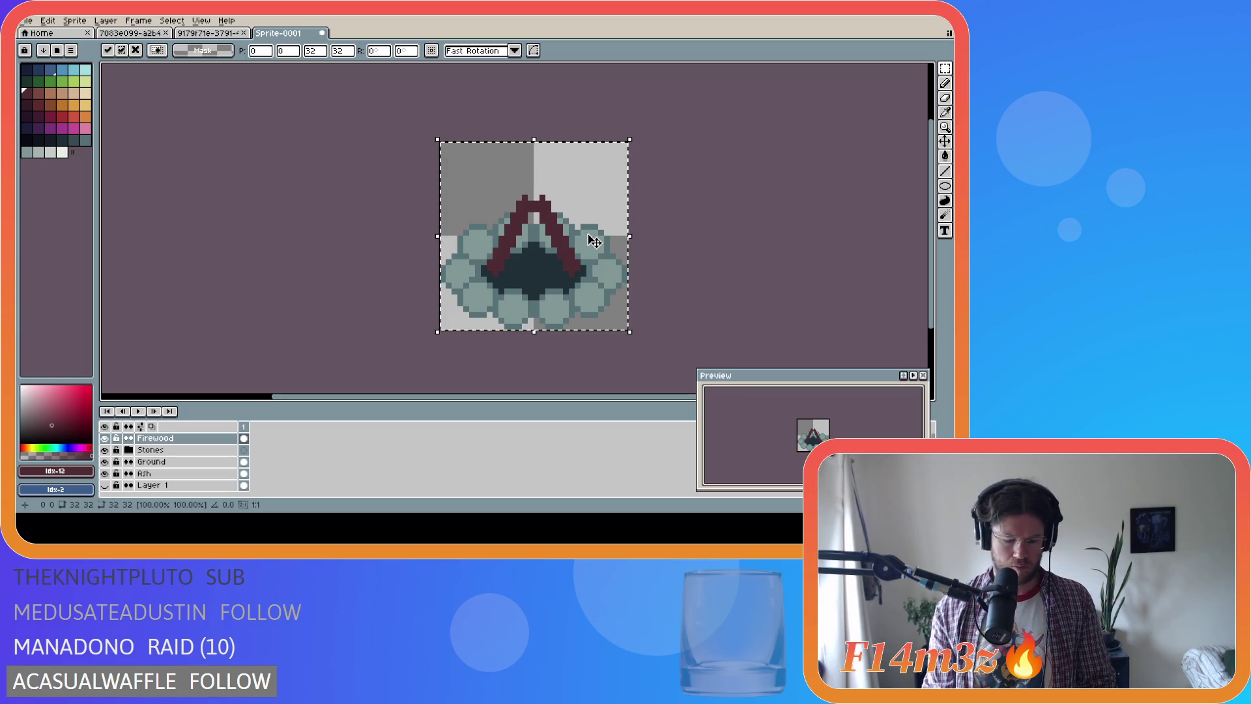
Commit the mirrored stick, then paint the teepee's left side and middle stem dark red
key("Return")
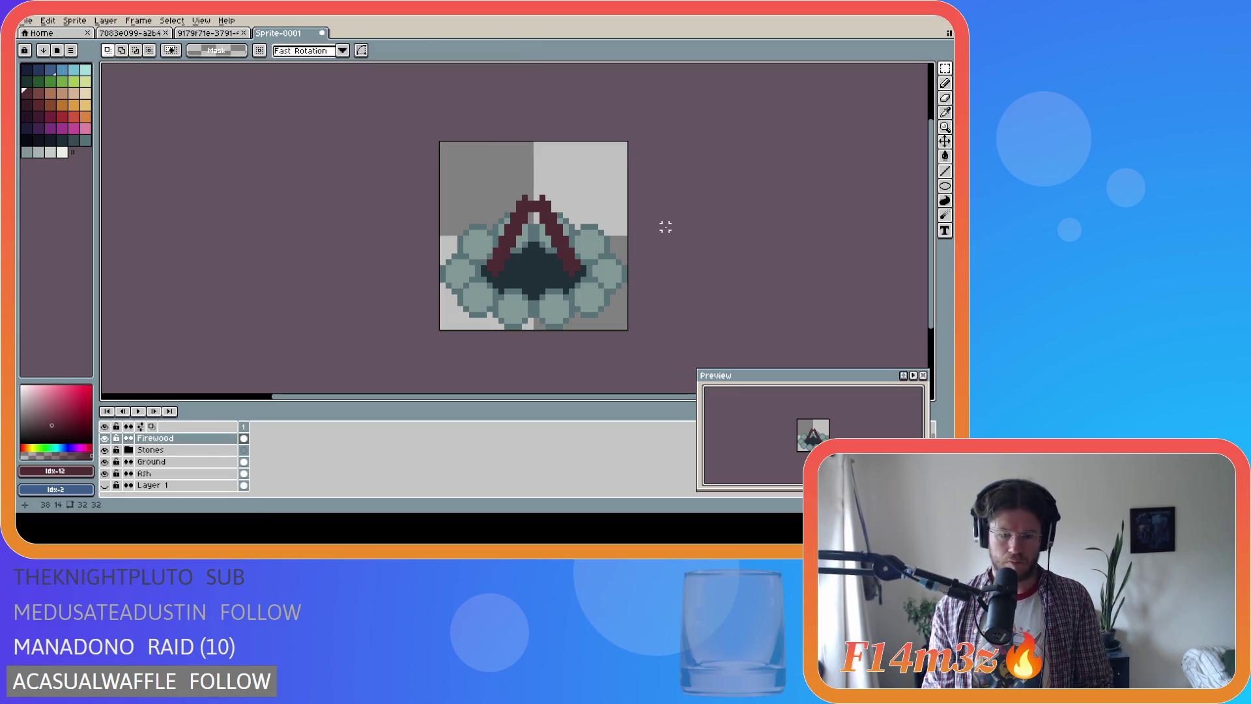
left_click_drag(531, 200, 517, 273)
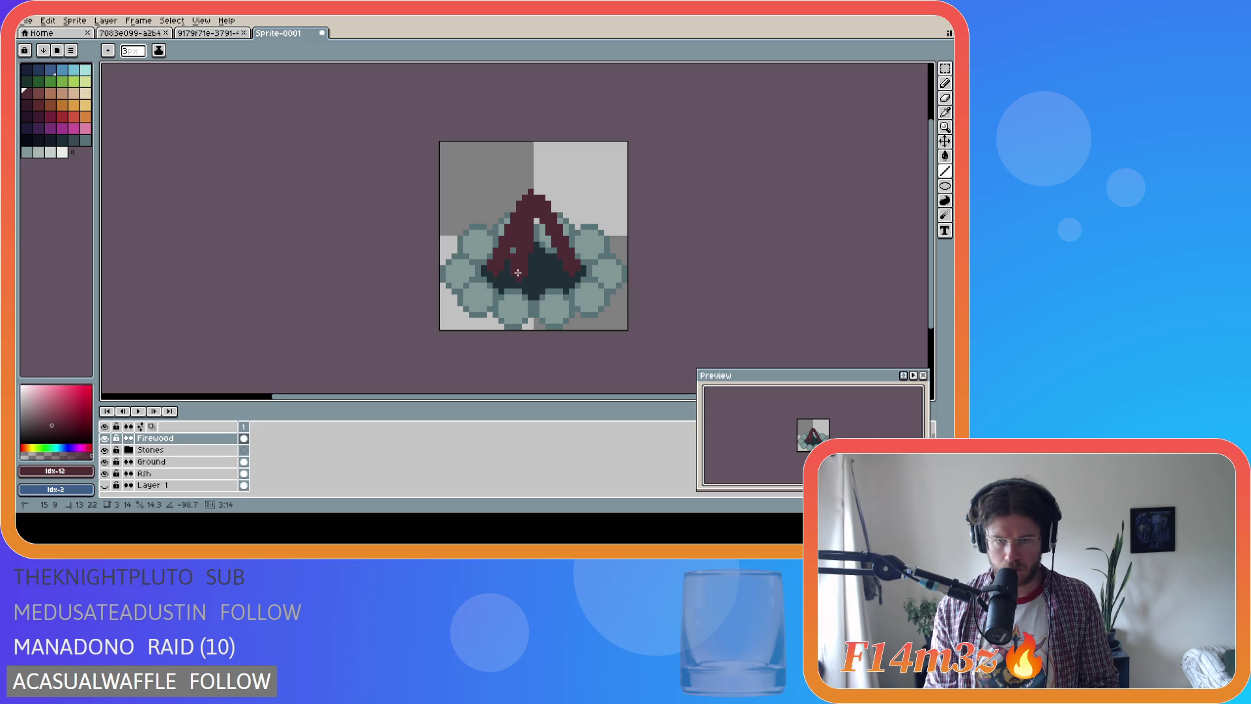
mouse_move(536, 197)
left_mouse_down()
mouse_move(554, 273)
mouse_move(537, 241)
mouse_move(535, 264)
left_mouse_up()
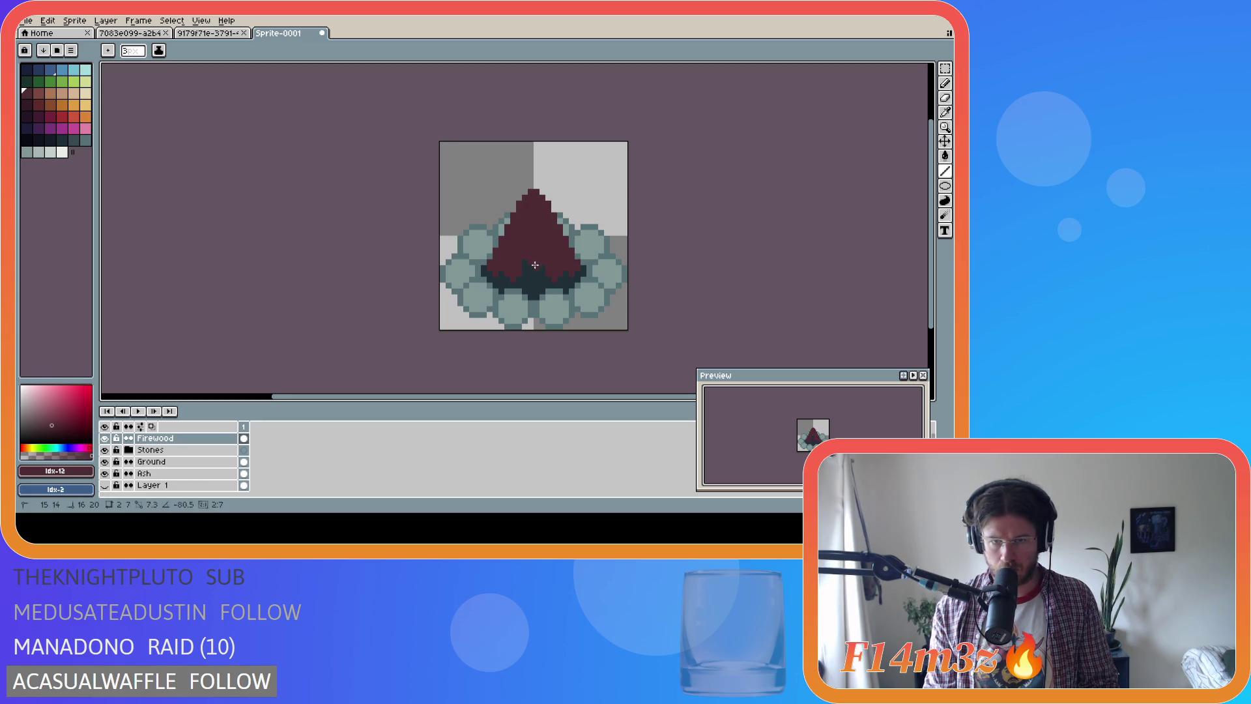
key("ctrl+z")
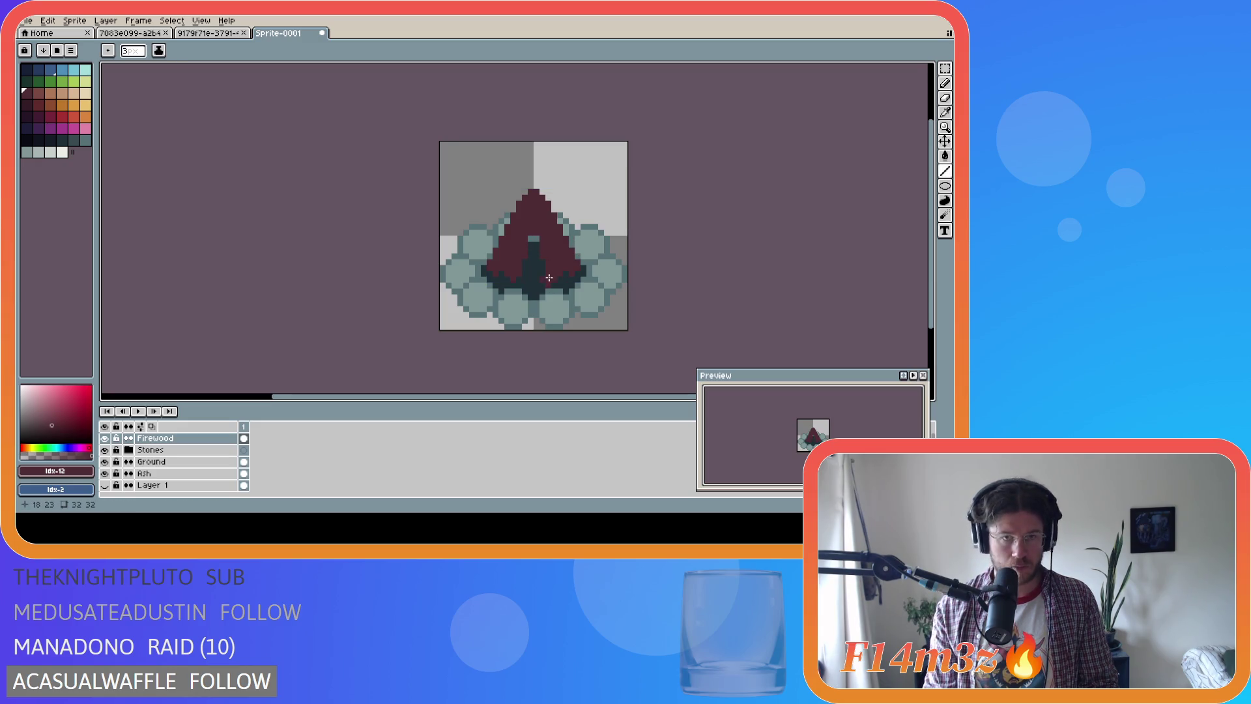
left_click_drag(535, 232, 536, 280)
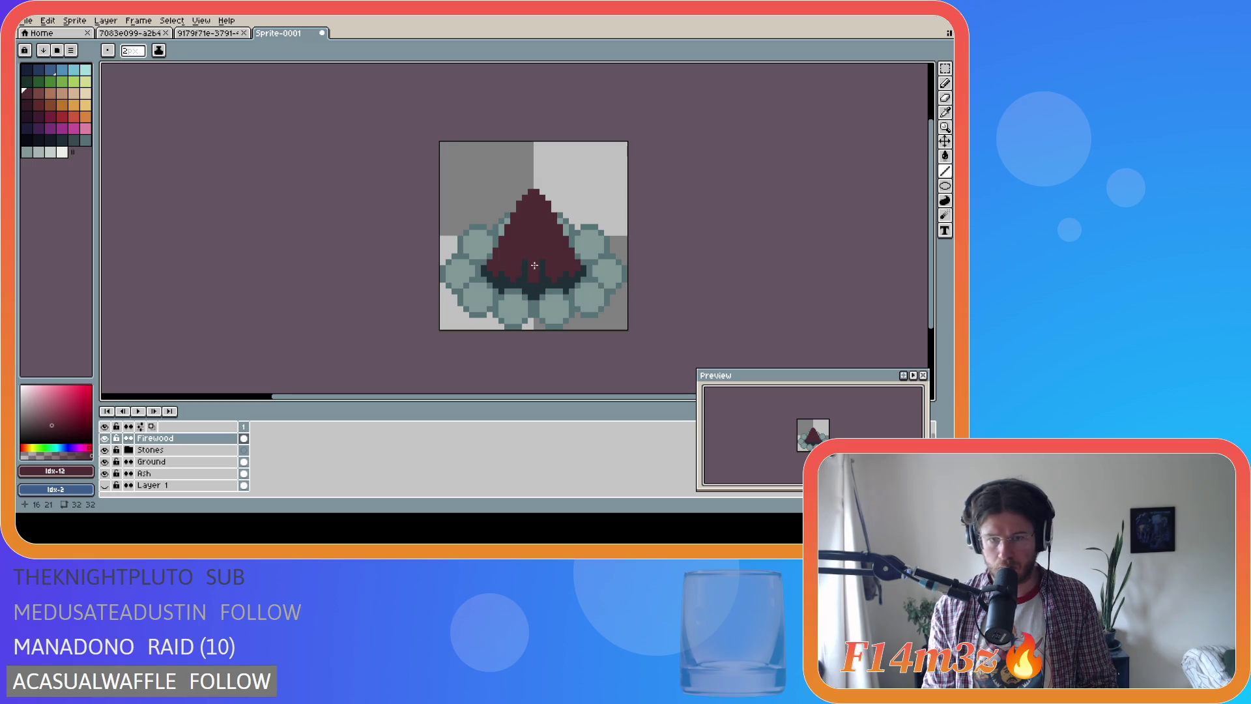
left_click_drag(535, 234, 536, 286)
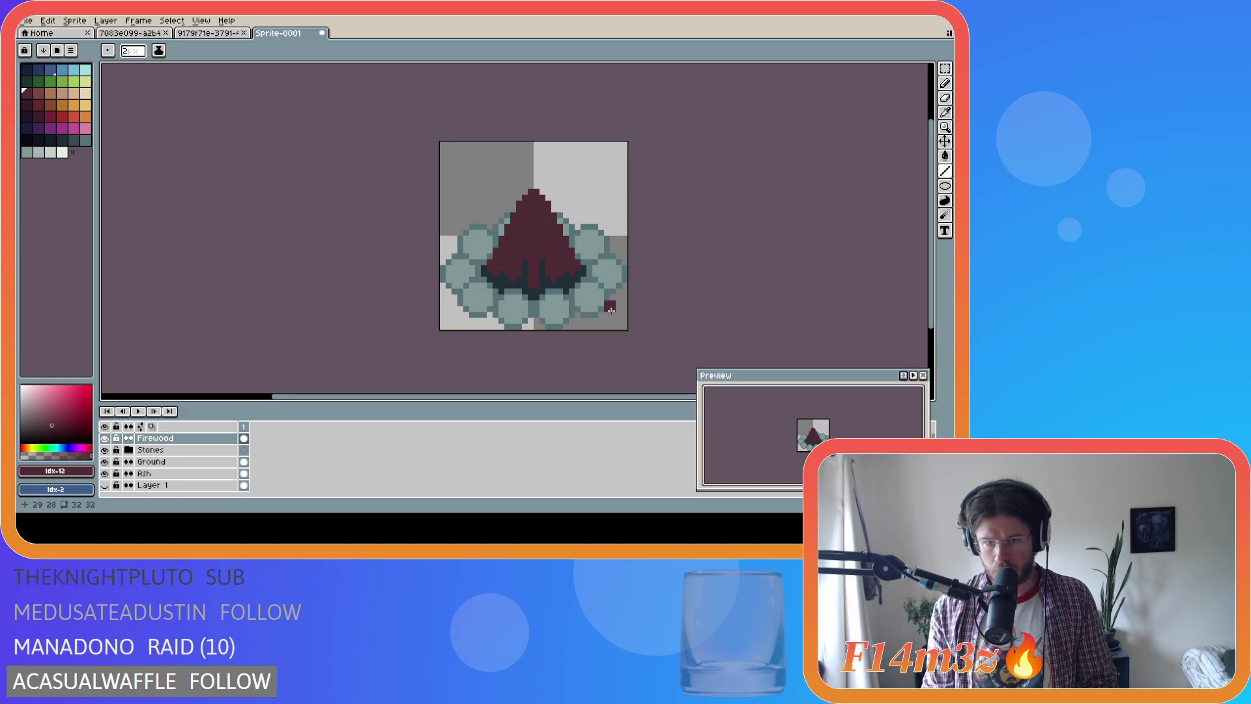
key("b")
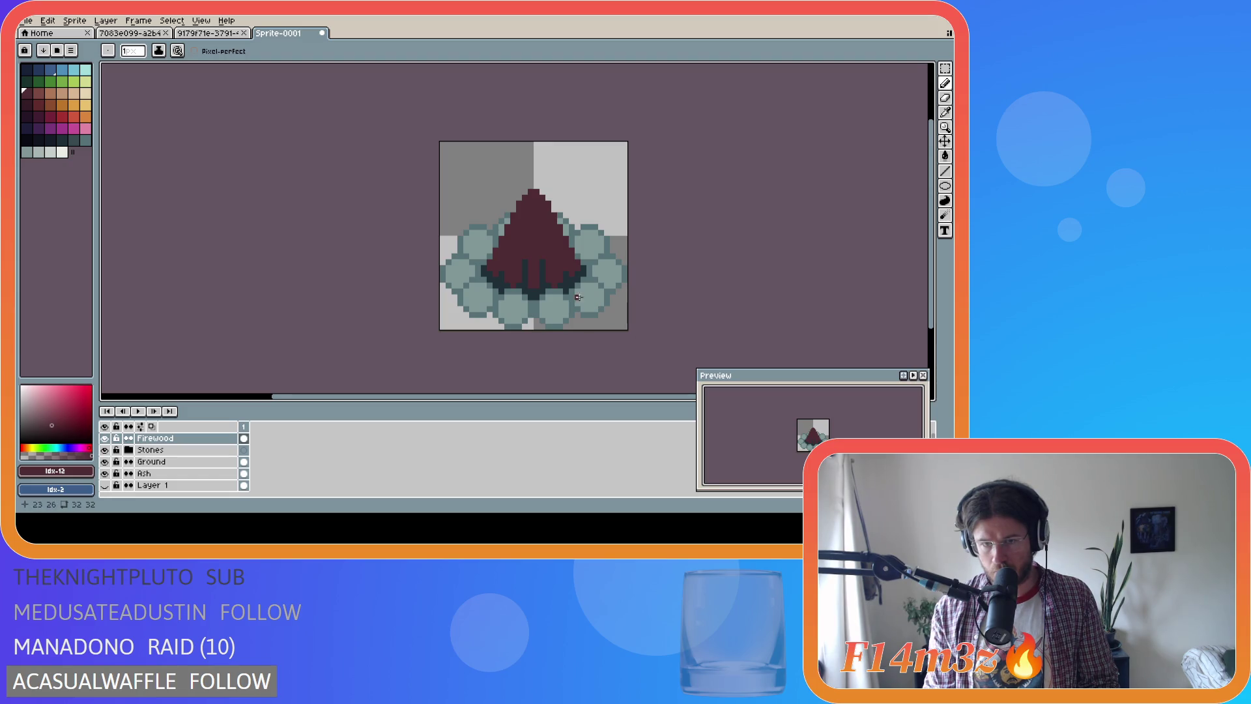
Erase stray pixels at the teepee's tip, then undo and redo the erasure
key("e")
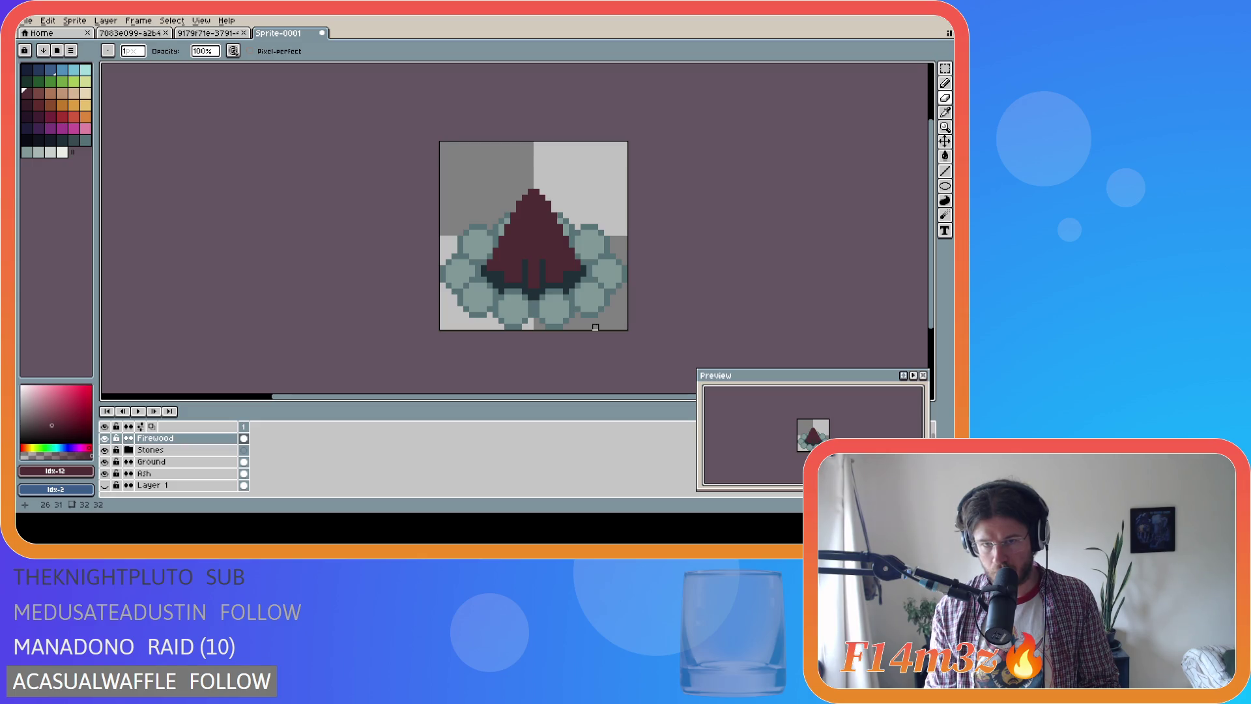
left_click(532, 190)
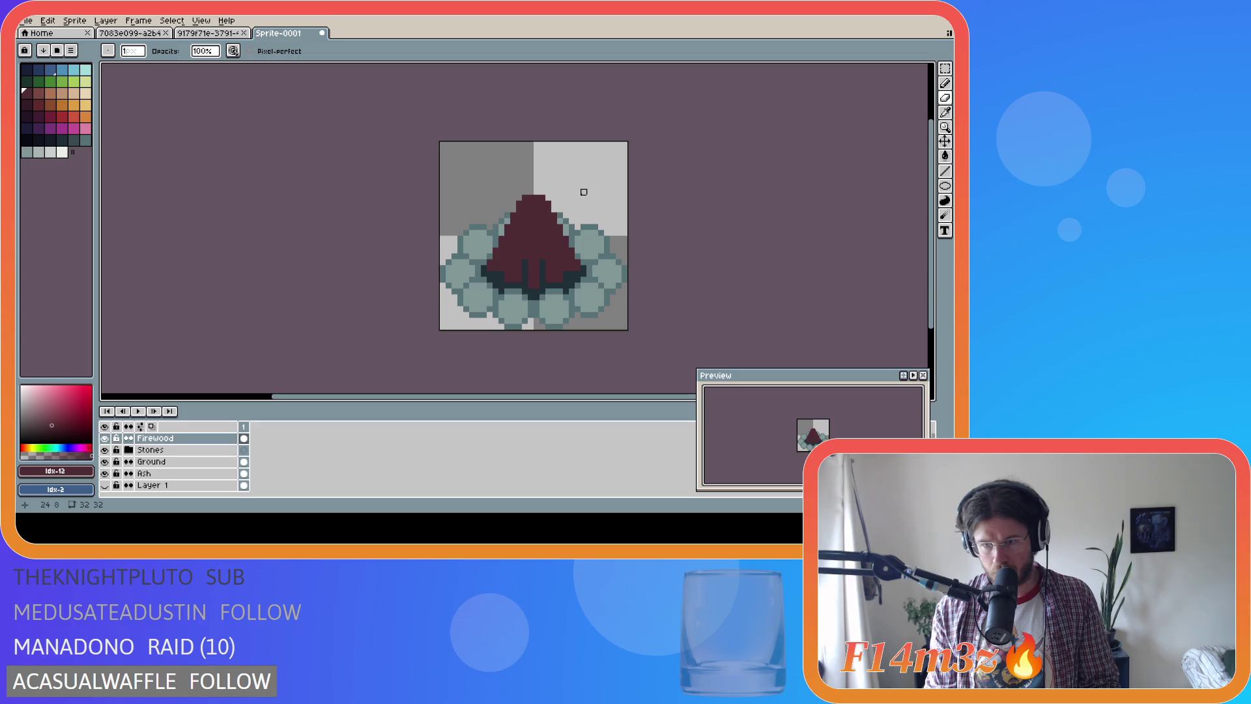
left_click(537, 198)
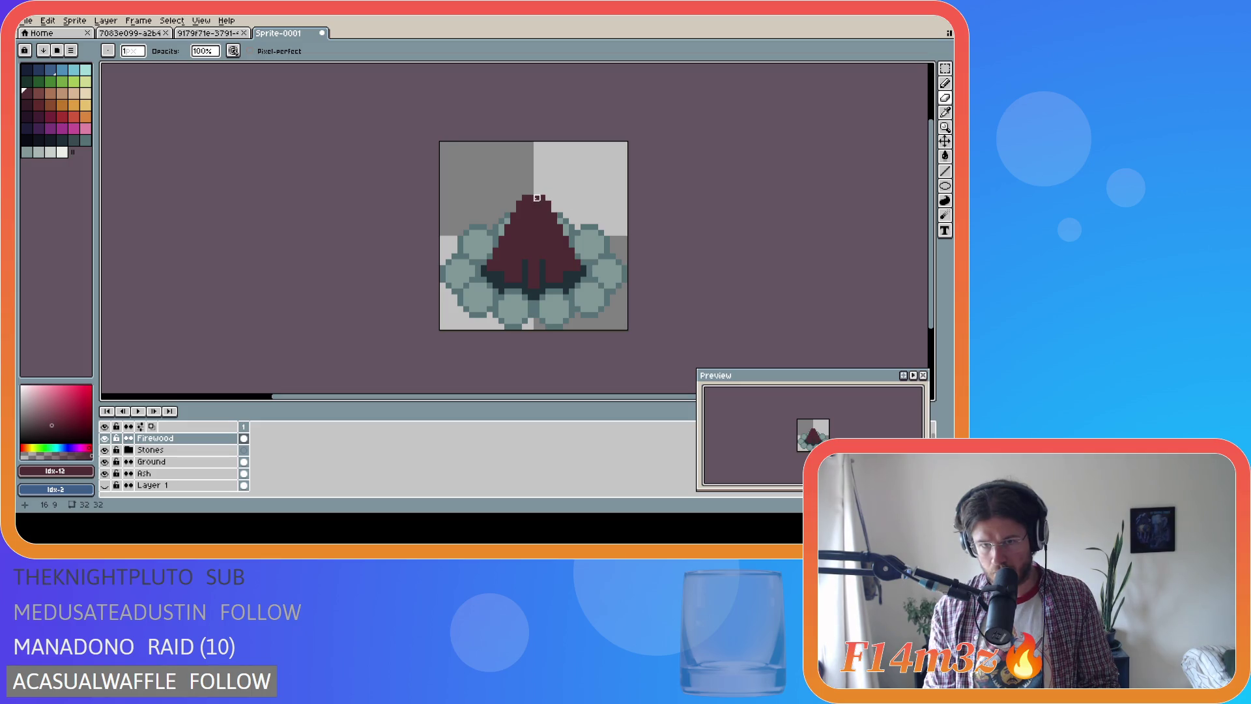
left_click(531, 198)
key("ctrl+z")
key("ctrl+z")
key("ctrl+z")
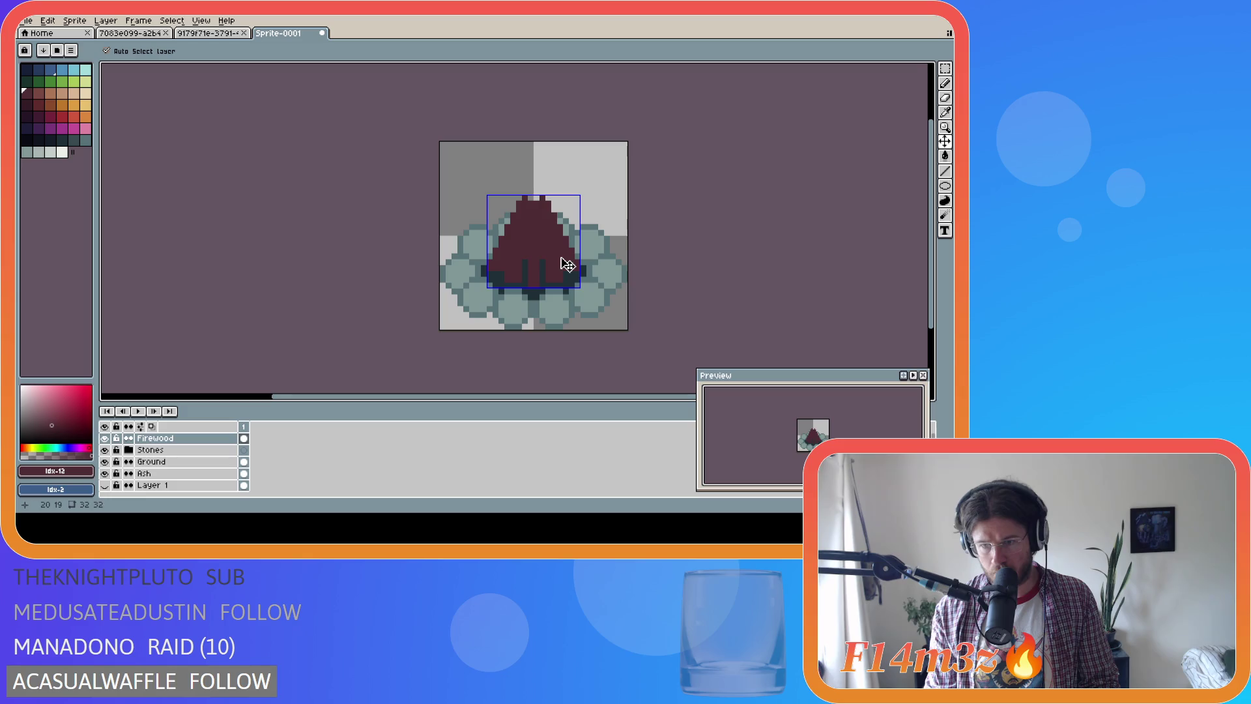
key("ctrl+y")
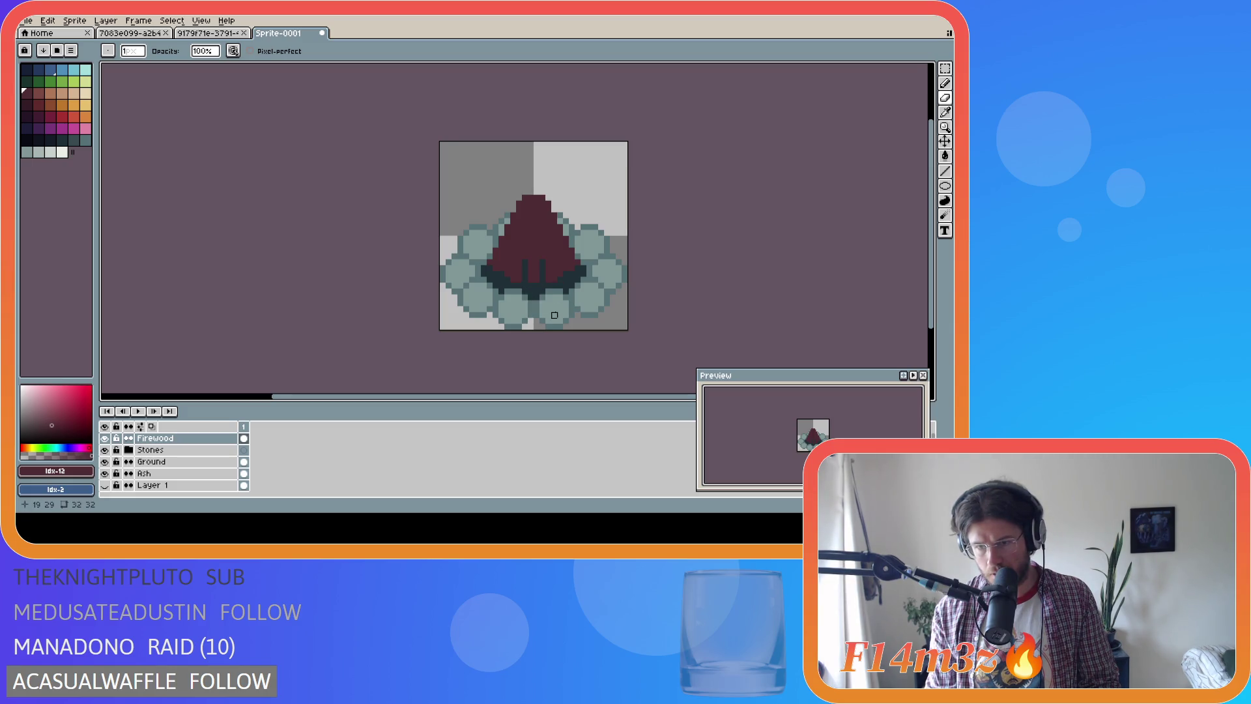
Undo recent firewood edits to restore the triangle's flat-topped peak
key("v")
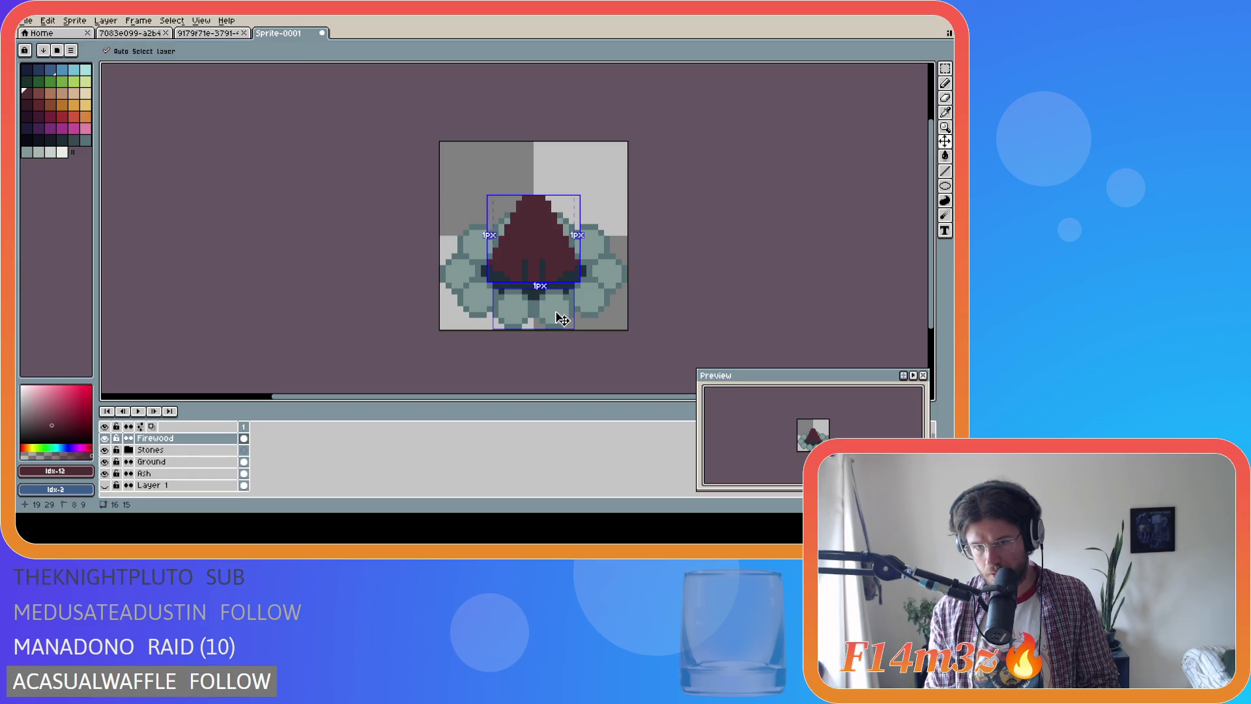
key("ctrl+z")
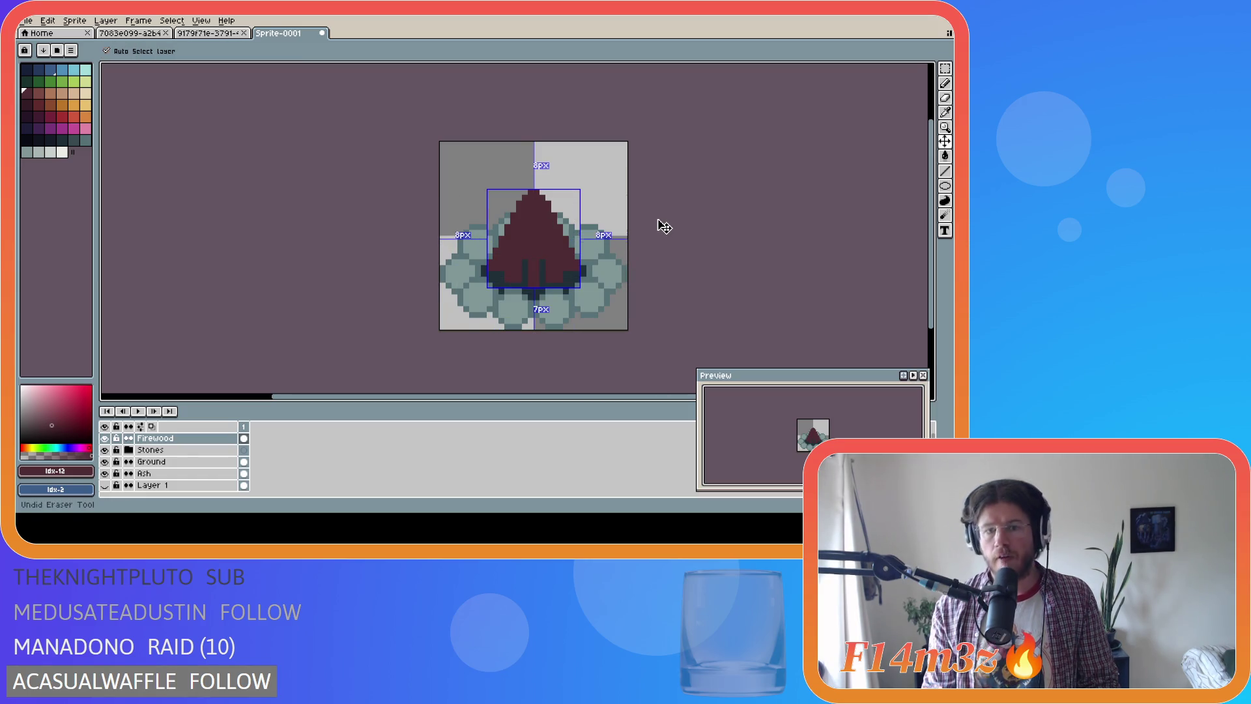
key("ctrl+z")
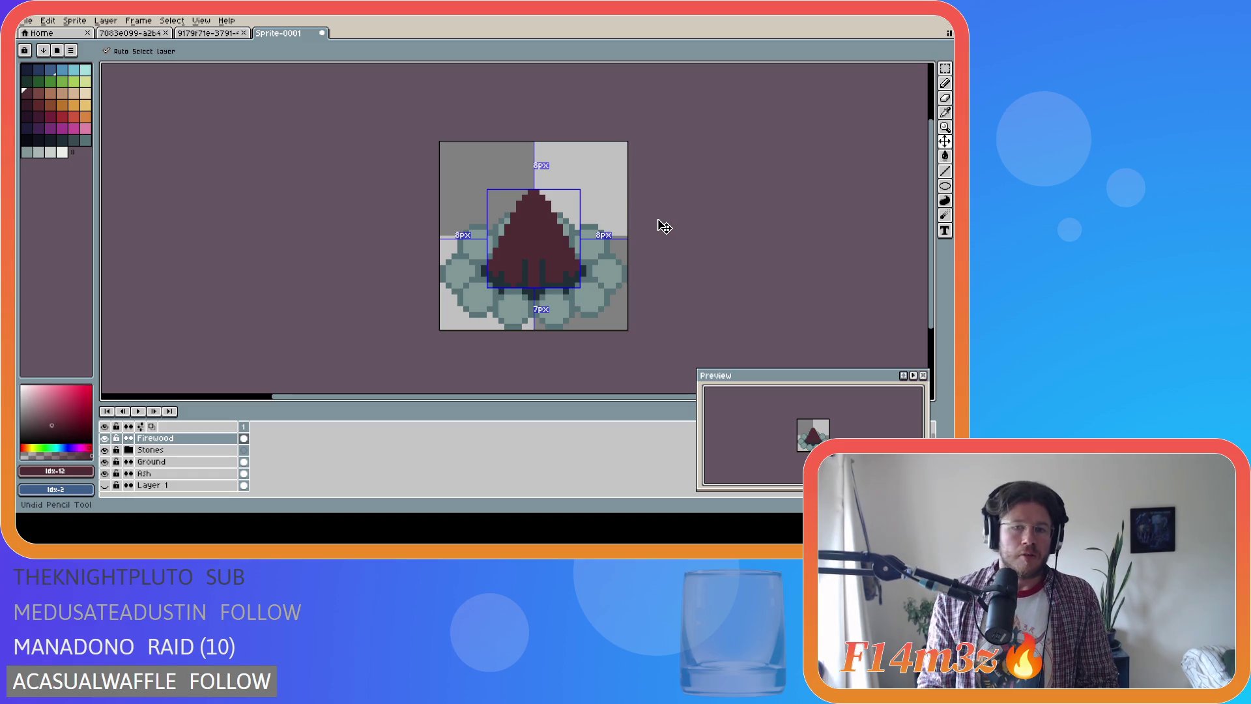
key("b")
key("ctrl+y")
key("ctrl+y")
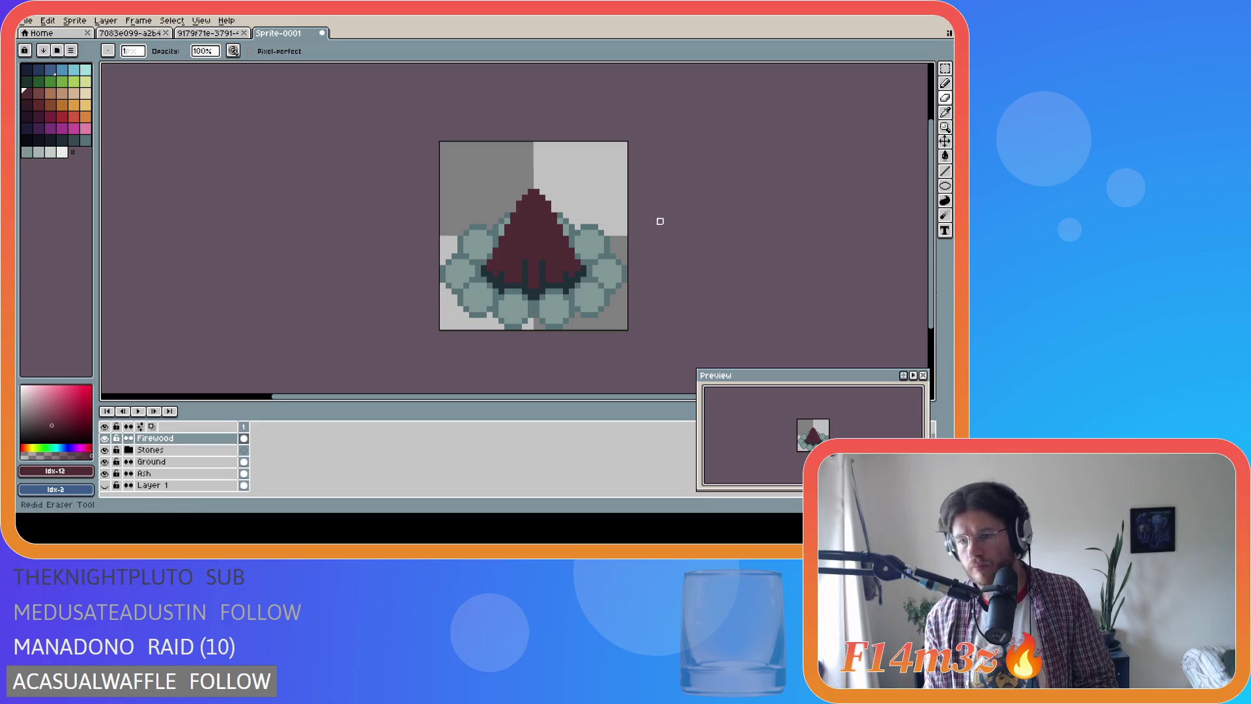
key("ctrl+z")
key("ctrl+z")
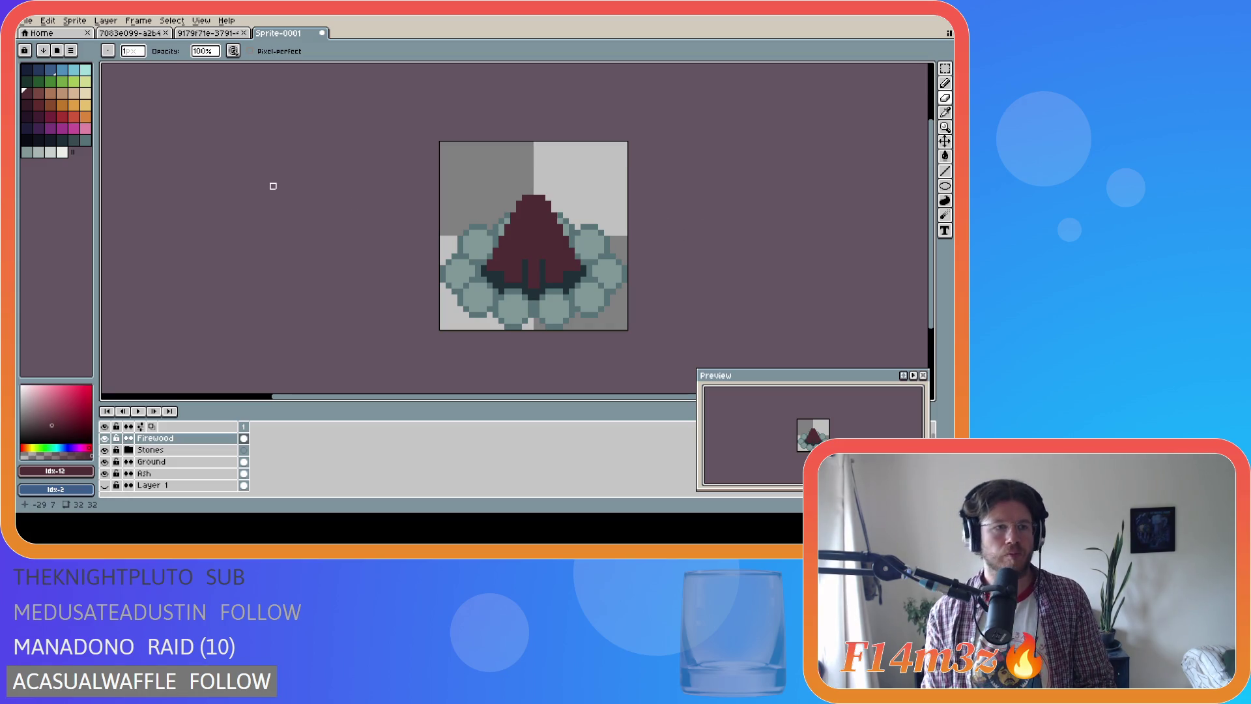
Bucket-fill the firewood triangle with the dark palette colour Idx-38
left_click(66, 143)
key("g")
left_click(515, 268)
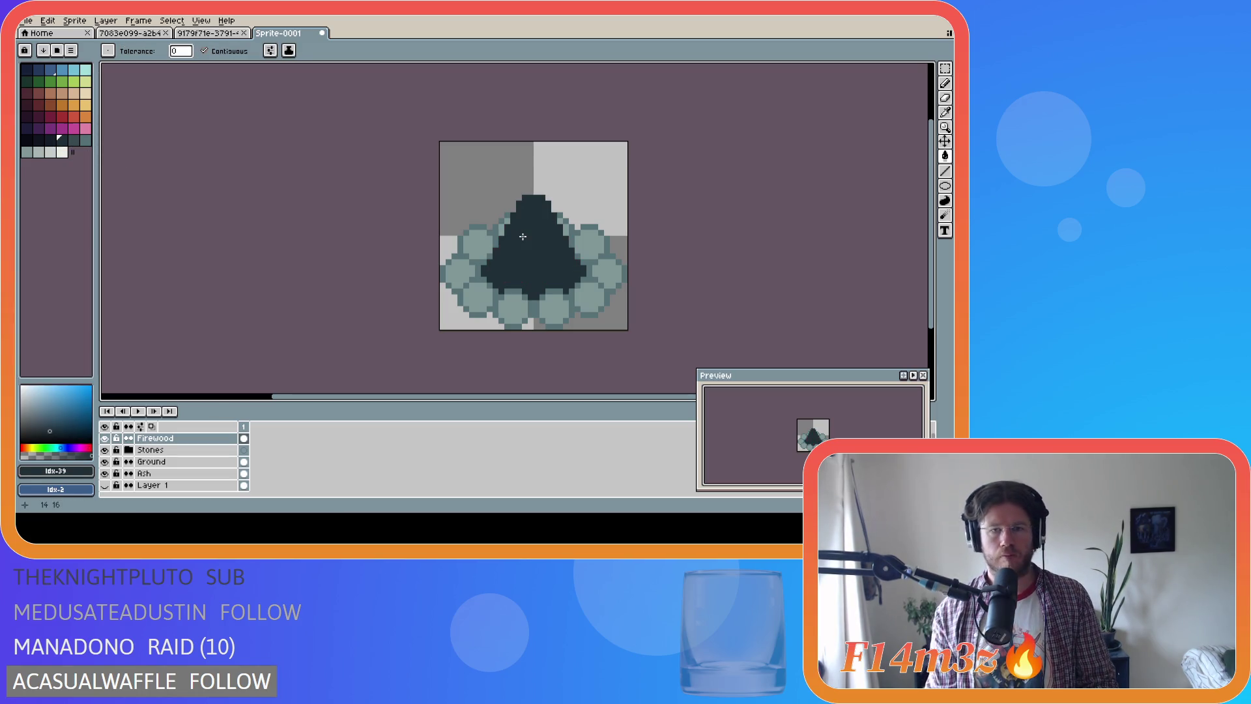
key("ctrl+z")
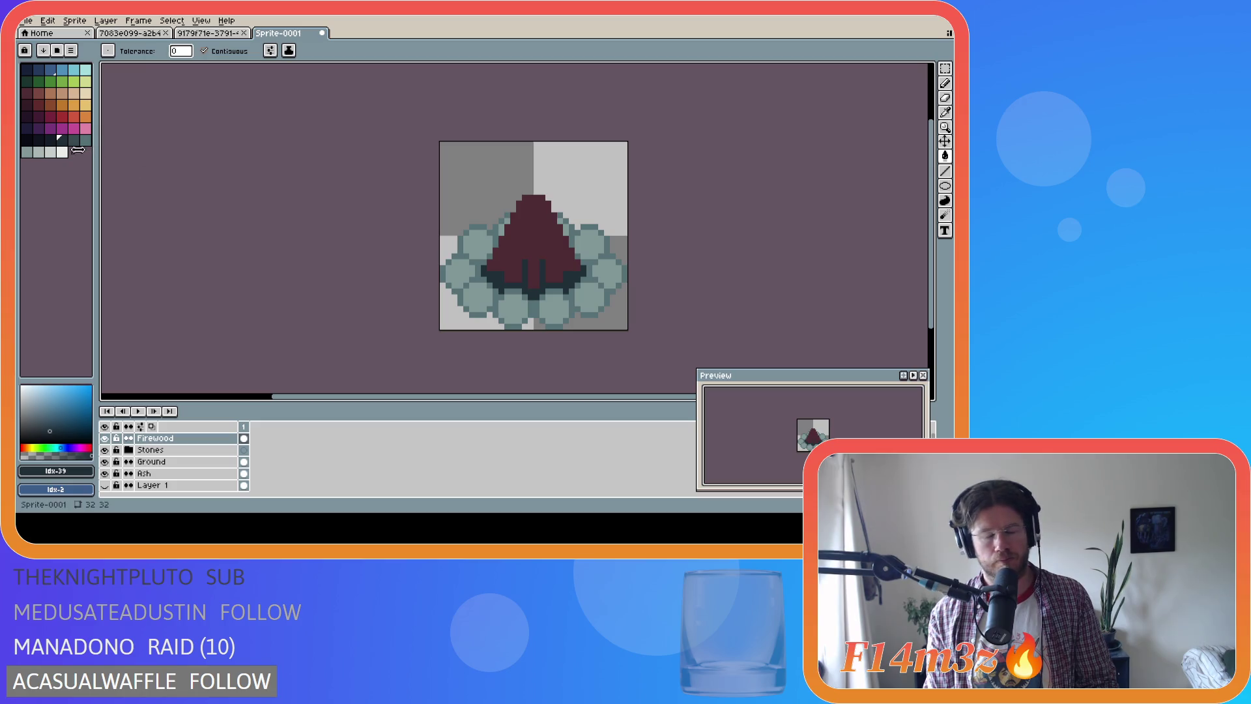
left_click(51, 140)
left_click(511, 240)
key("v")
key("ctrl+z")
key("ctrl+y")
key("i")
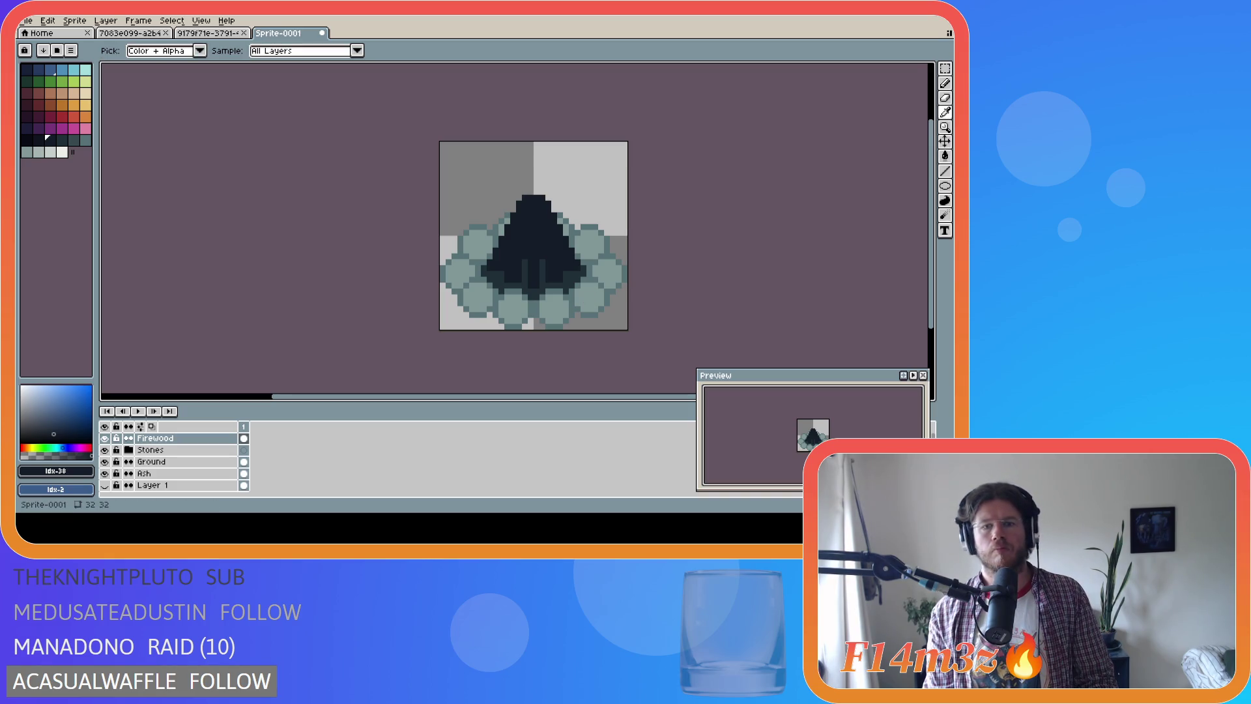
Add a new empty Layer 6 above the Firewood layer
key("g")
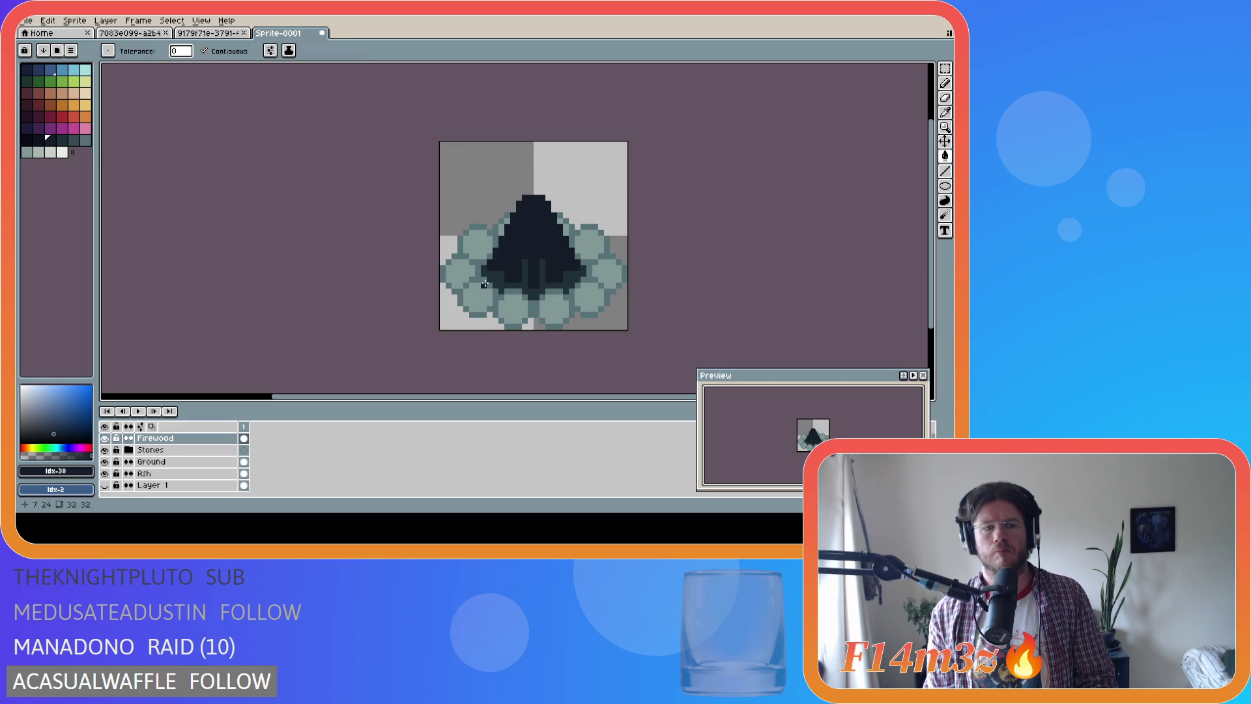
key("i")
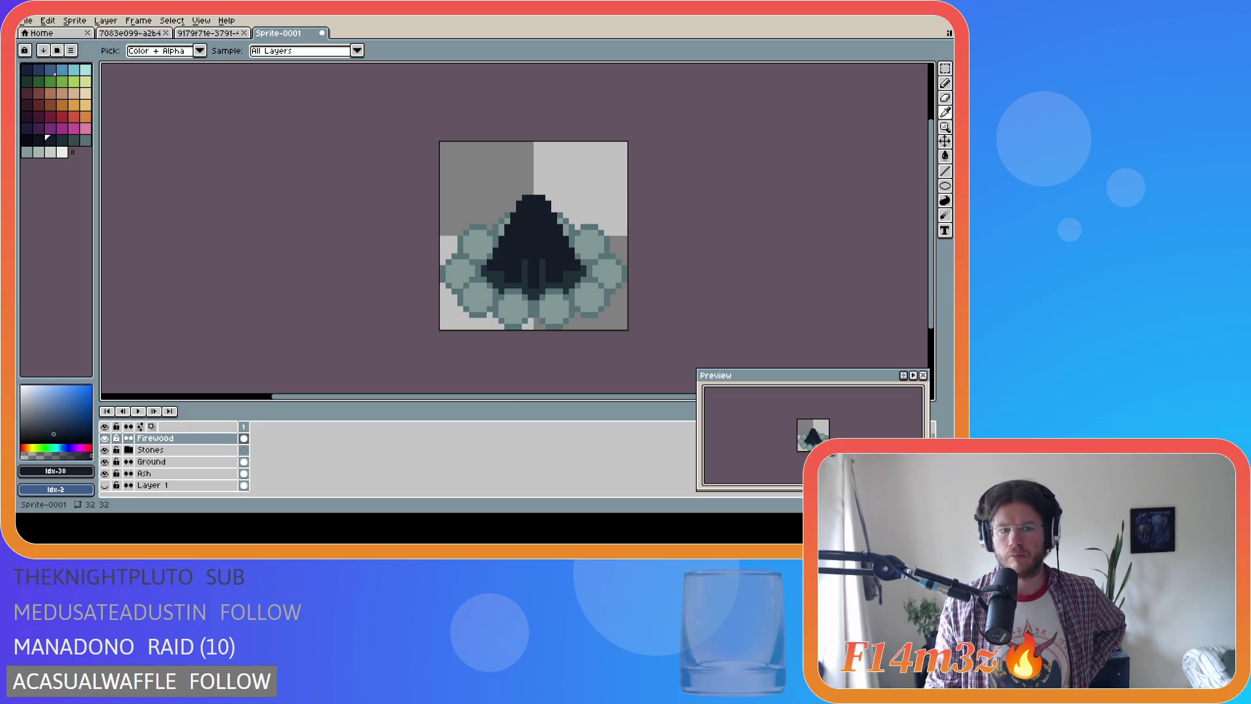
key("g")
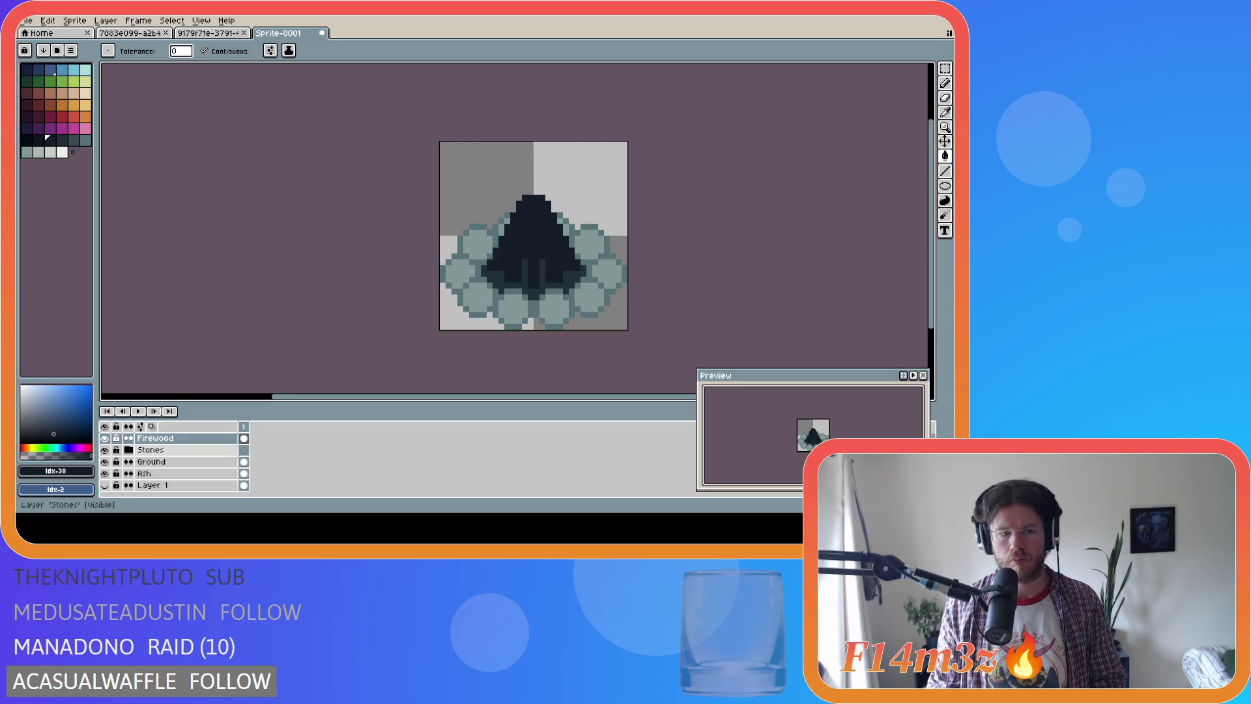
key("shift+n")
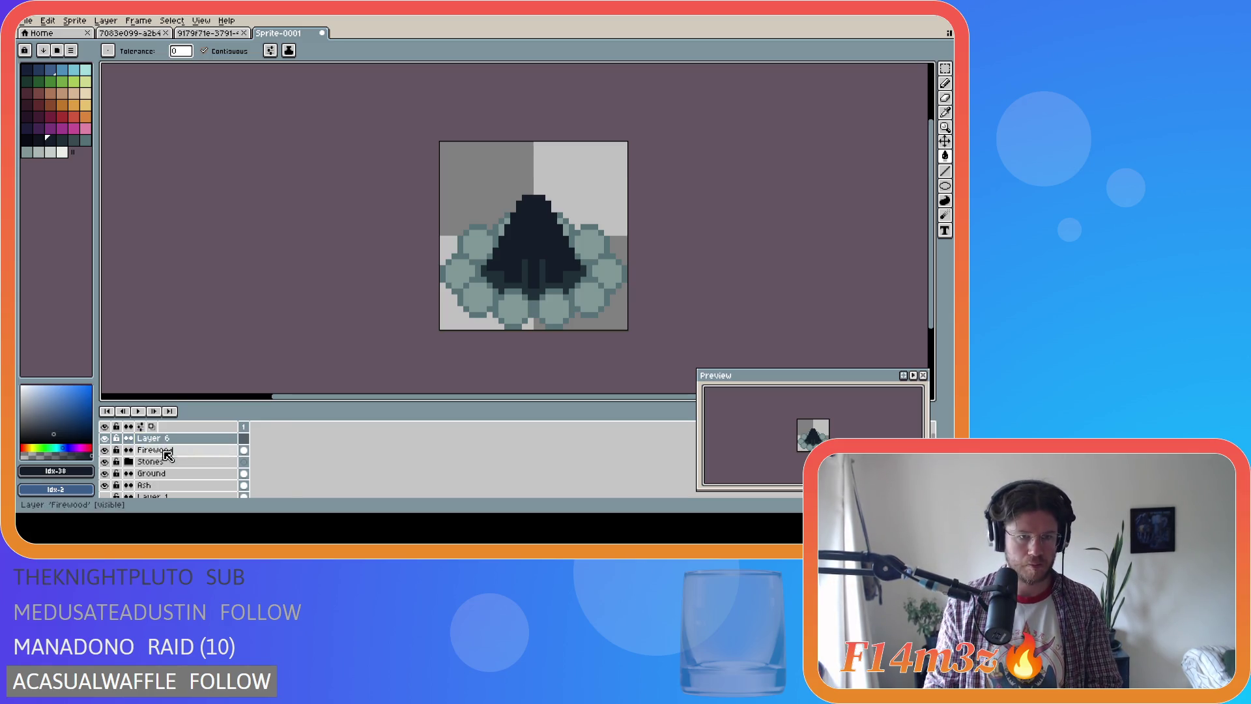
Hide the Firewood layer, pick dark red, and try a diagonal left log stroke
left_click(104, 450)
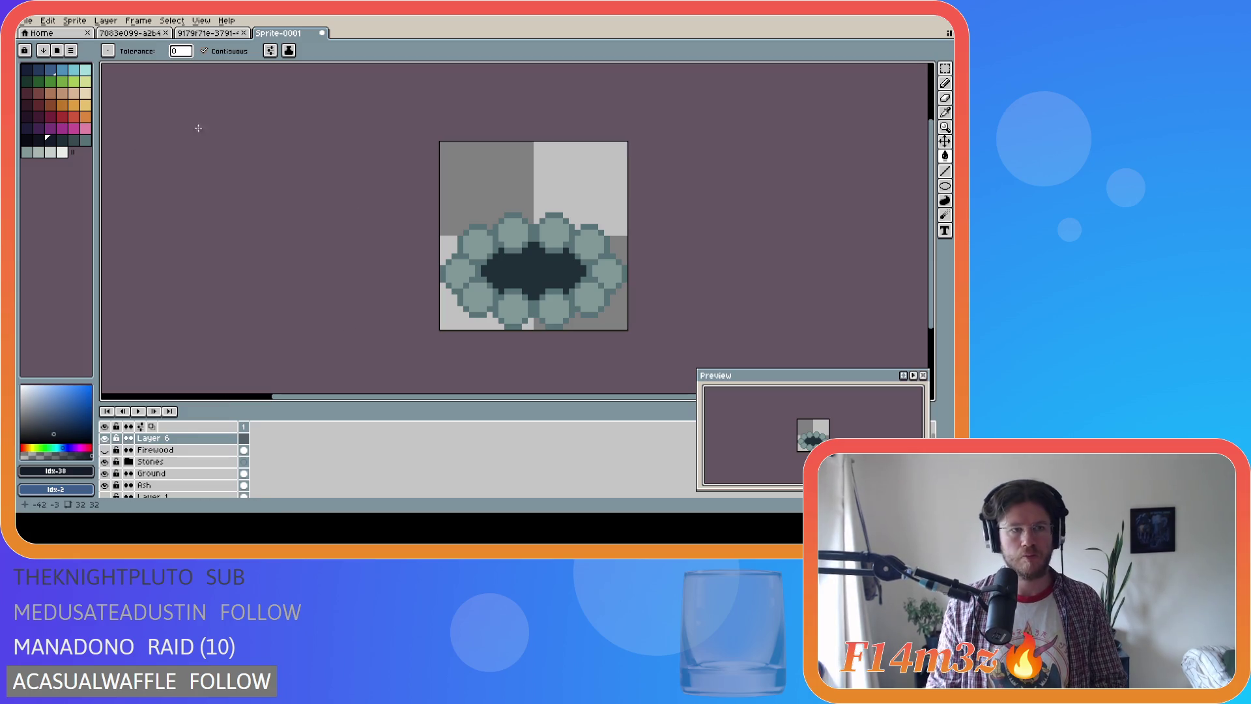
left_click(27, 93)
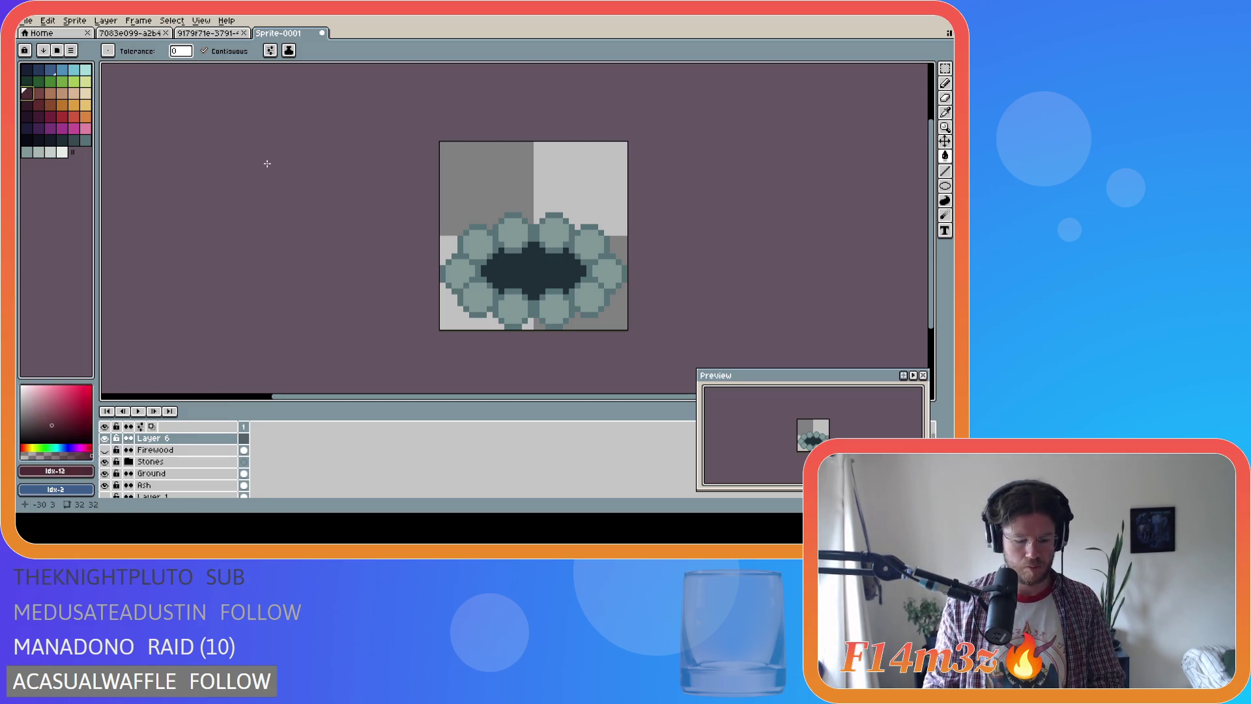
key("b")
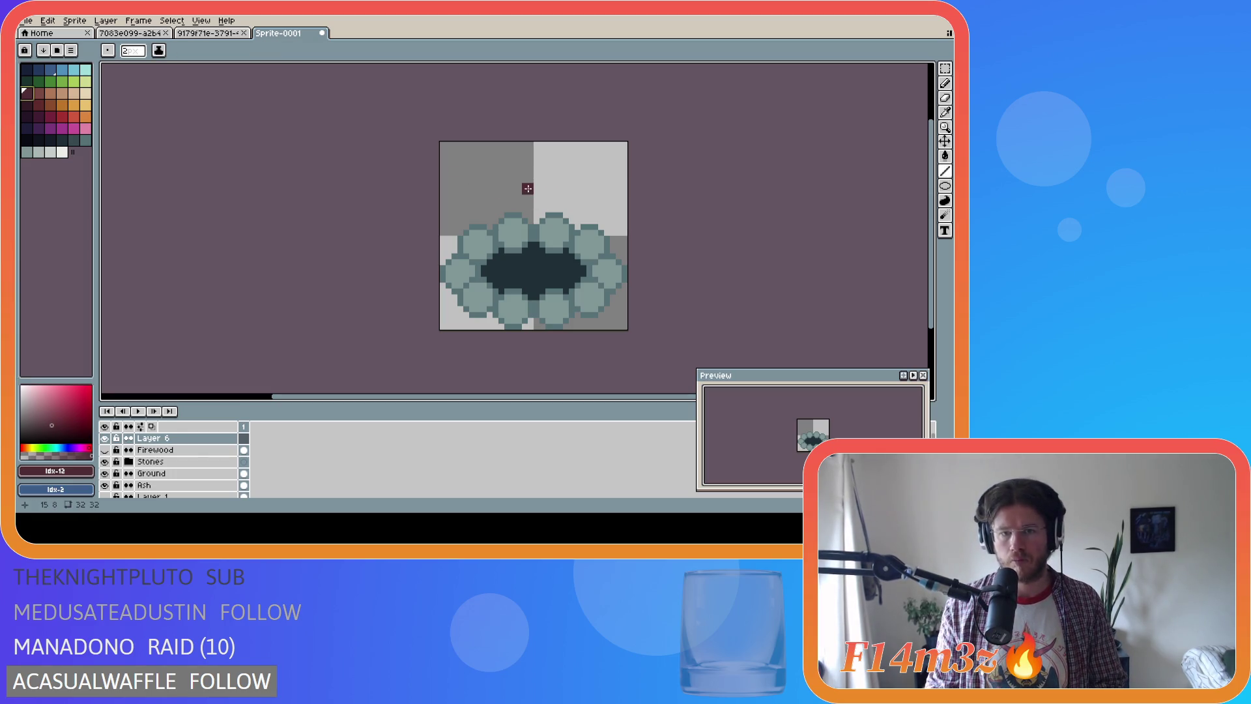
left_click_drag(530, 185, 493, 259)
key("v")
key("b")
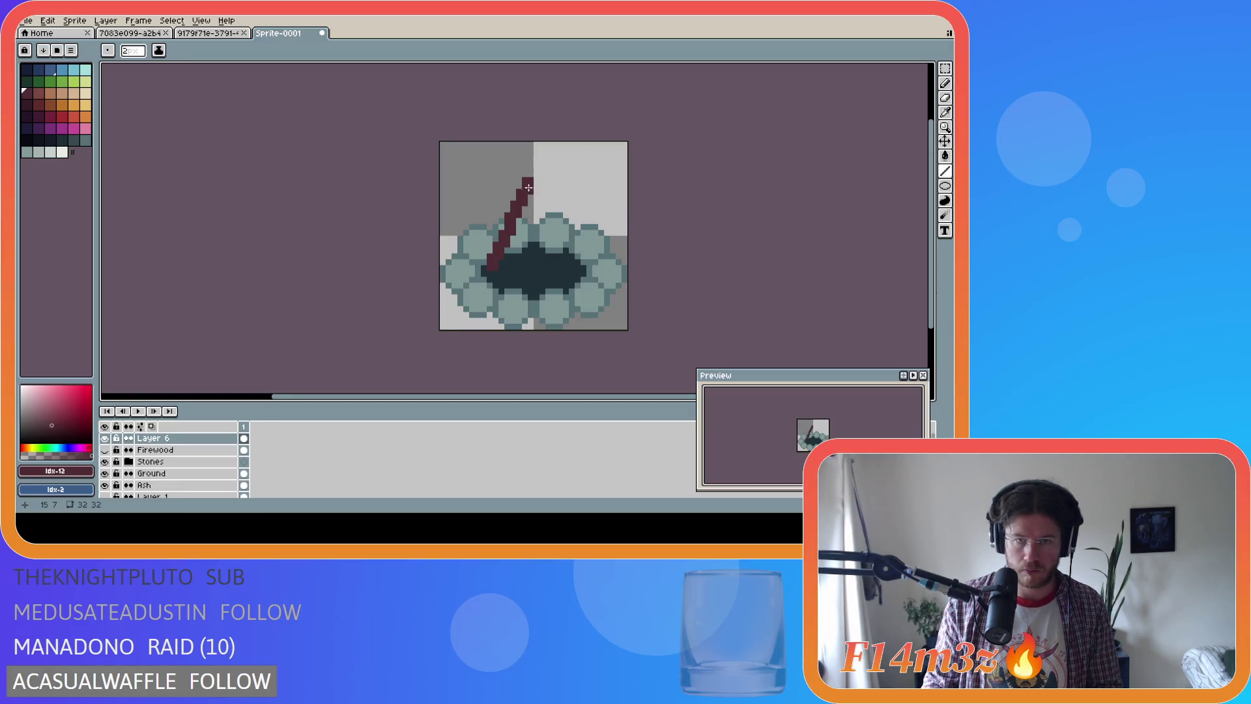
key("ctrl+z")
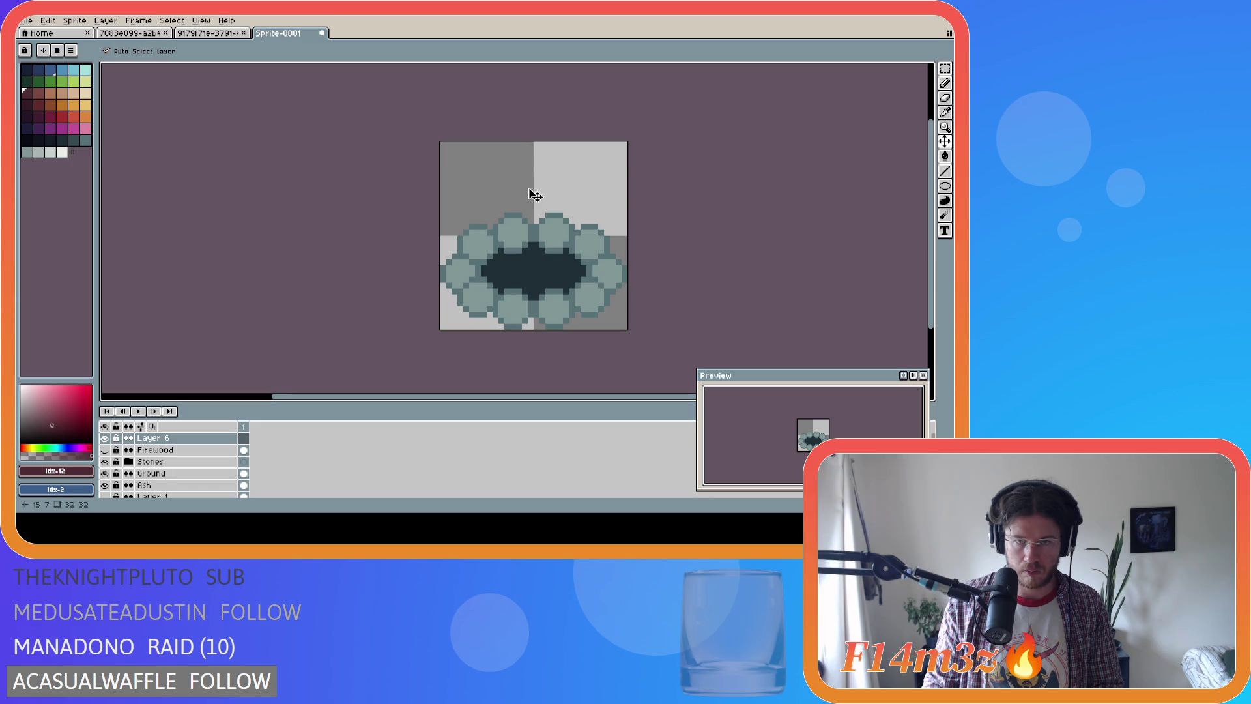
Draw straight left and right logs from the apex down to the ring's base
left_click(530, 192, "shift")
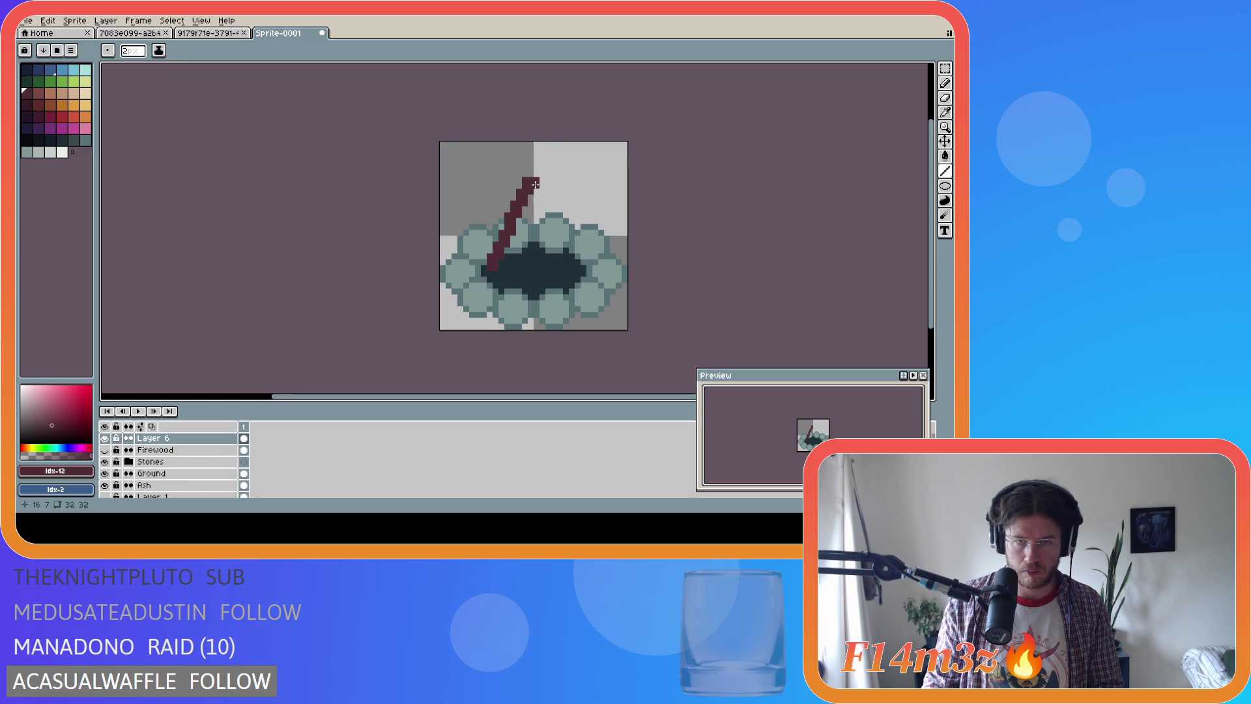
key("ctrl+z")
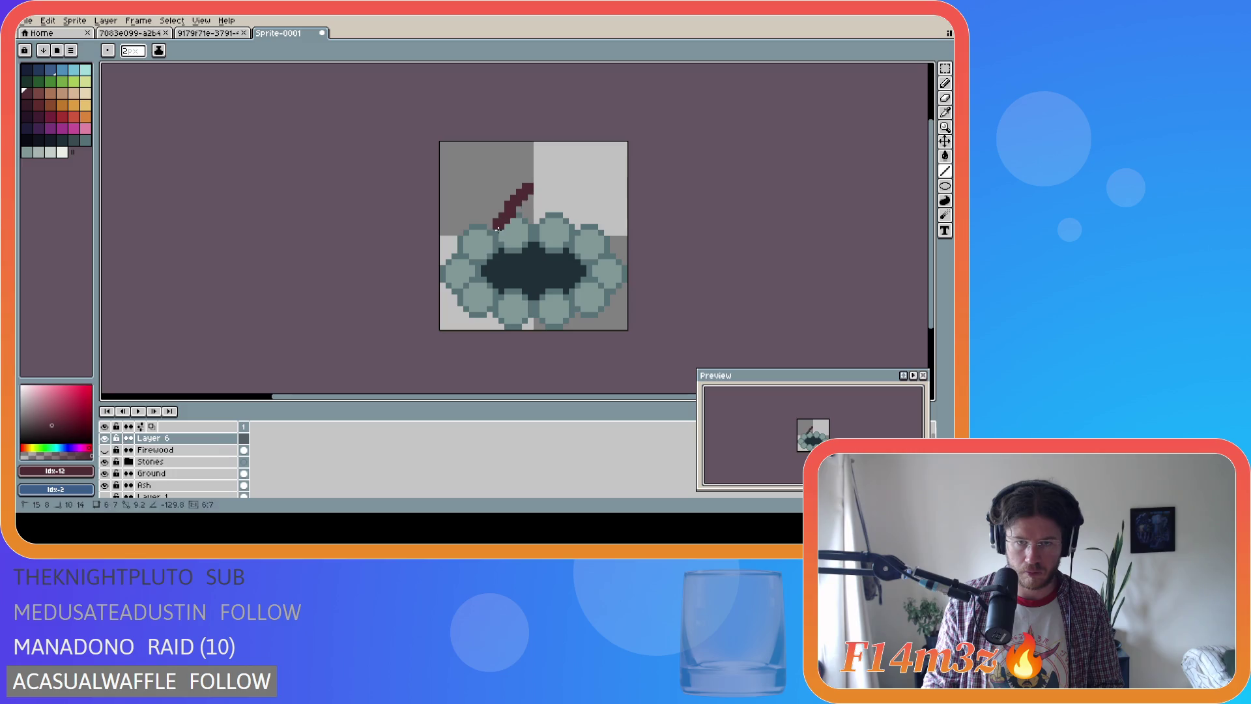
left_click(495, 269, "shift")
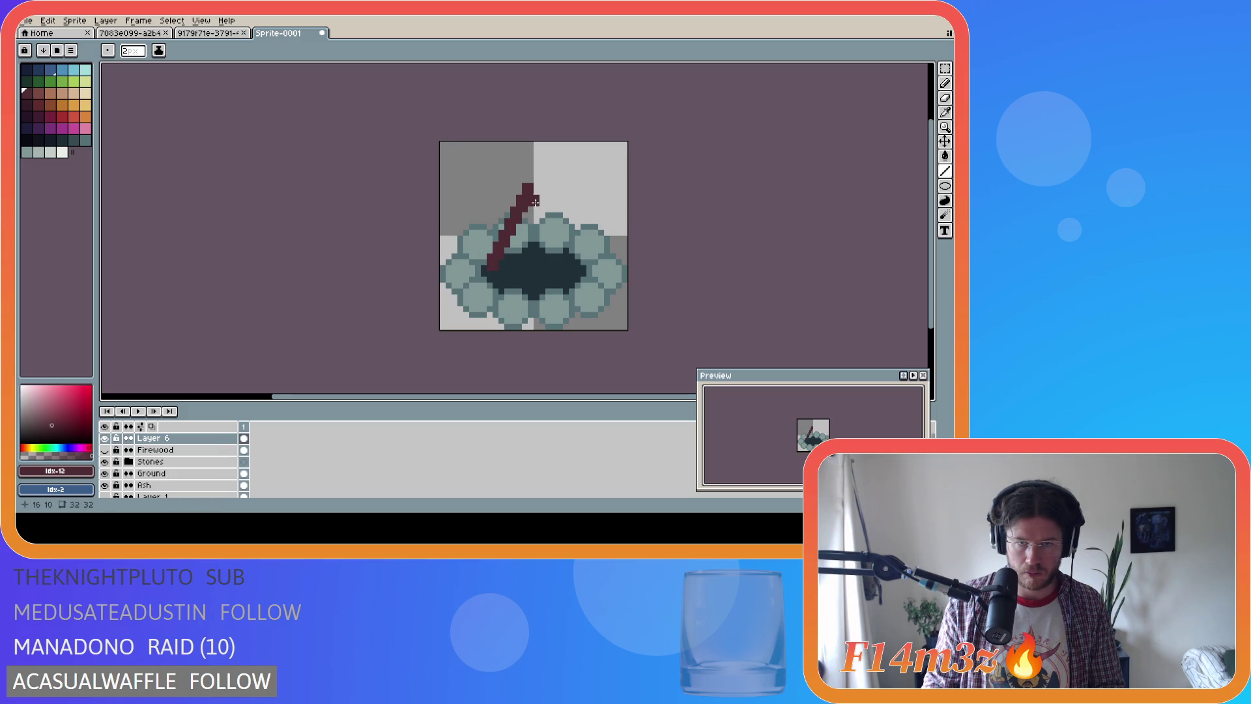
left_click(541, 187, "shift")
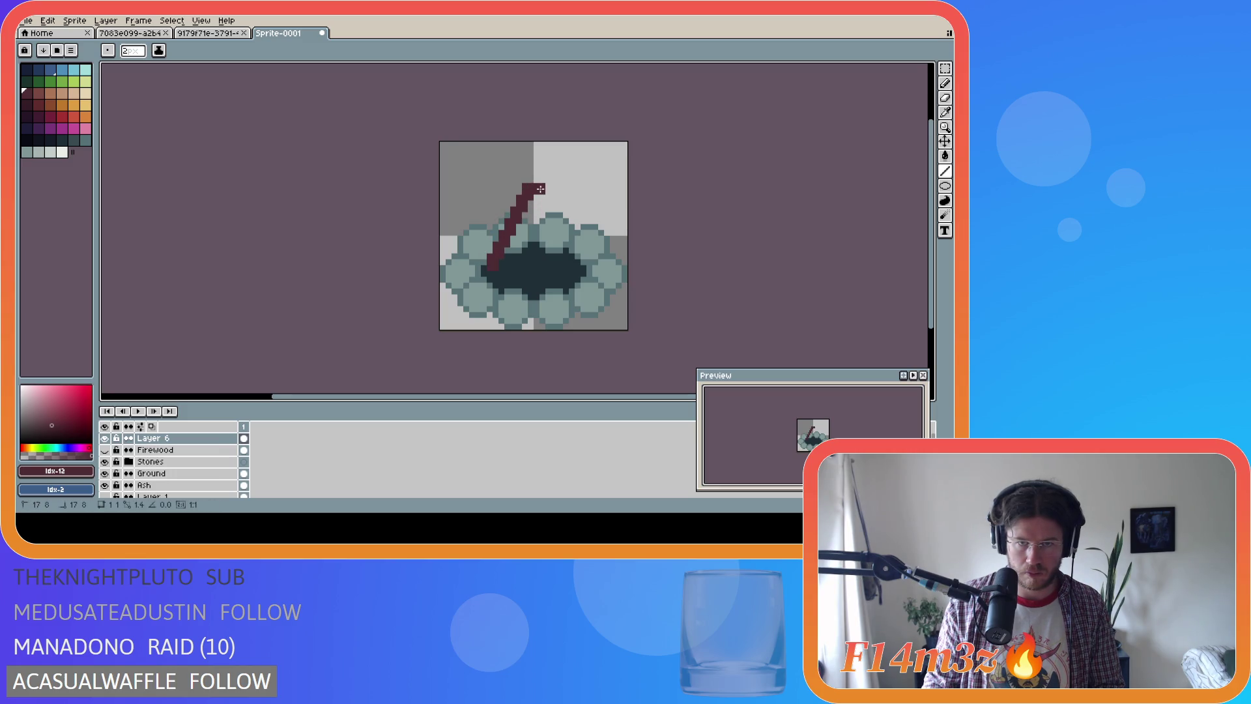
left_click(576, 268, "shift")
left_click(532, 188)
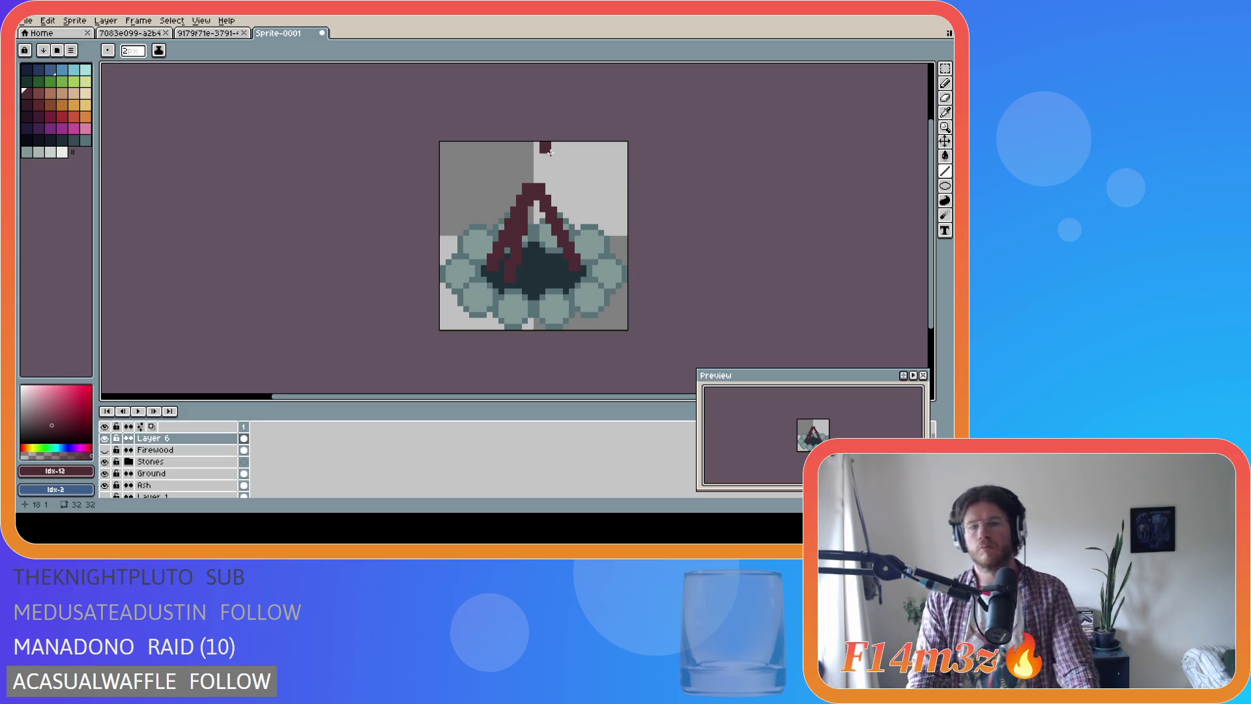
Undo the thin logs and redraw thick left and right logs with a 4px brush
key("v")
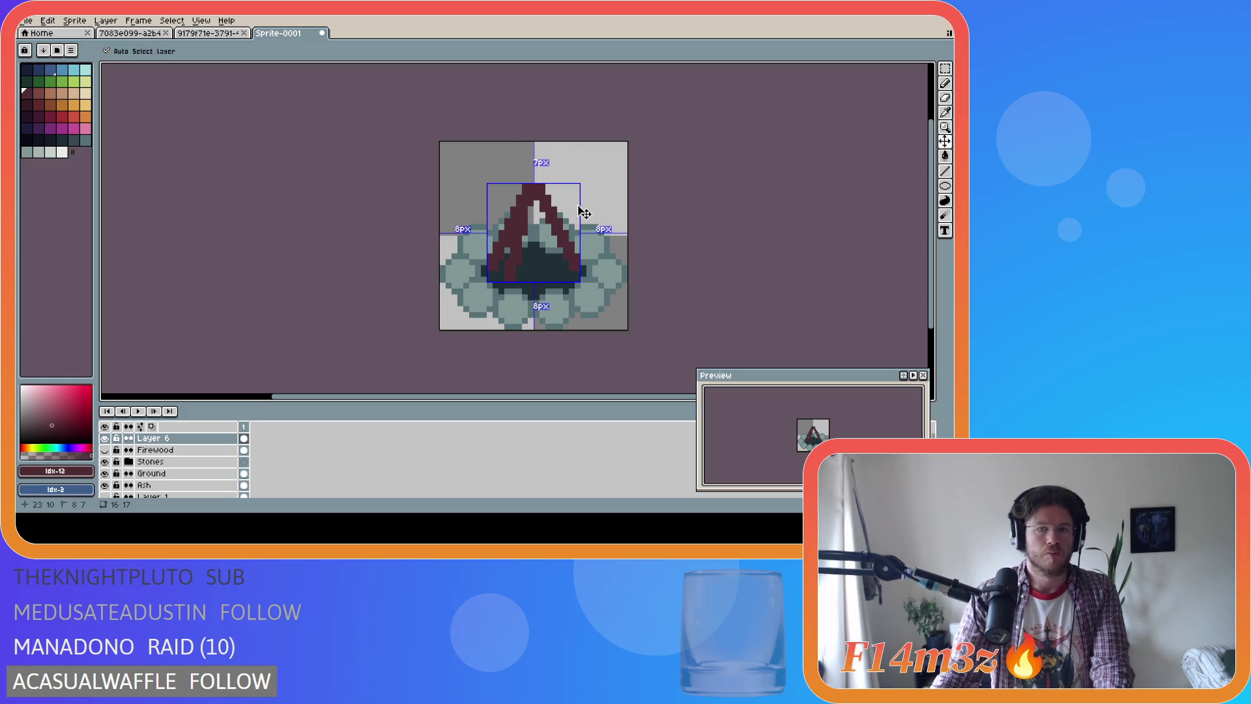
key("ctrl+z")
key("ctrl+z")
key("ctrl+z")
key("b")
key("plus")
key("plus")
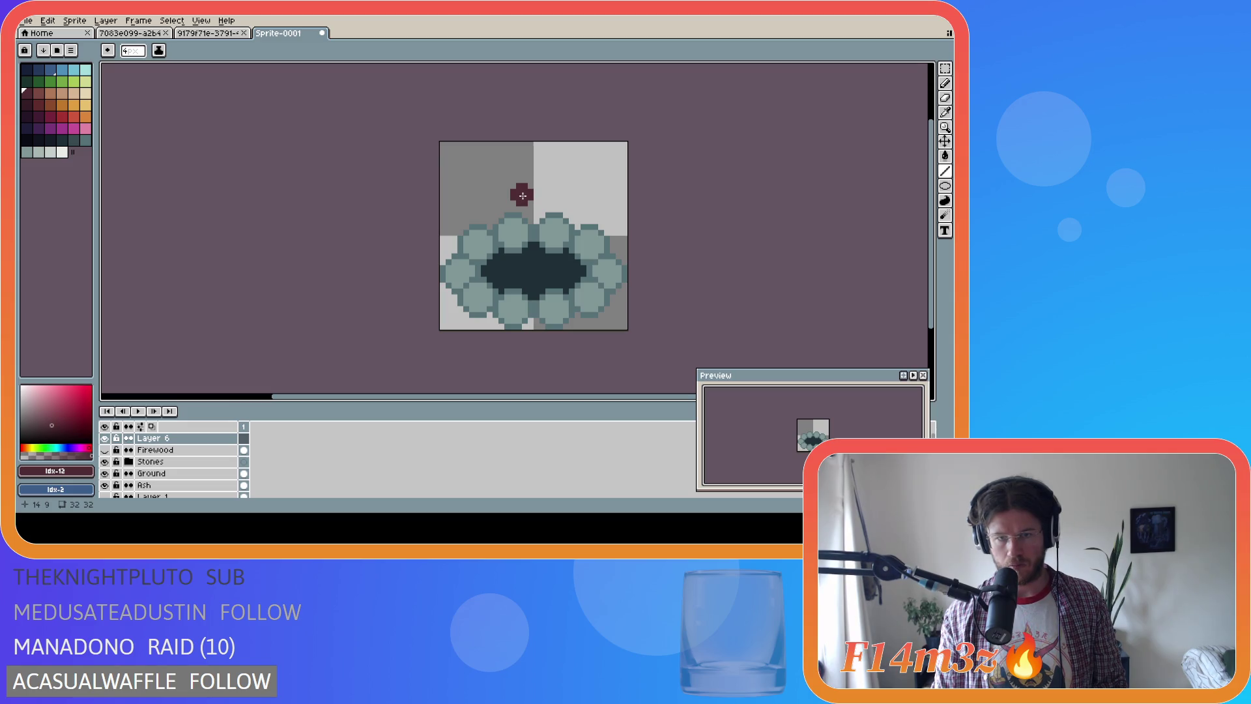
left_click_drag(521, 195, 499, 266)
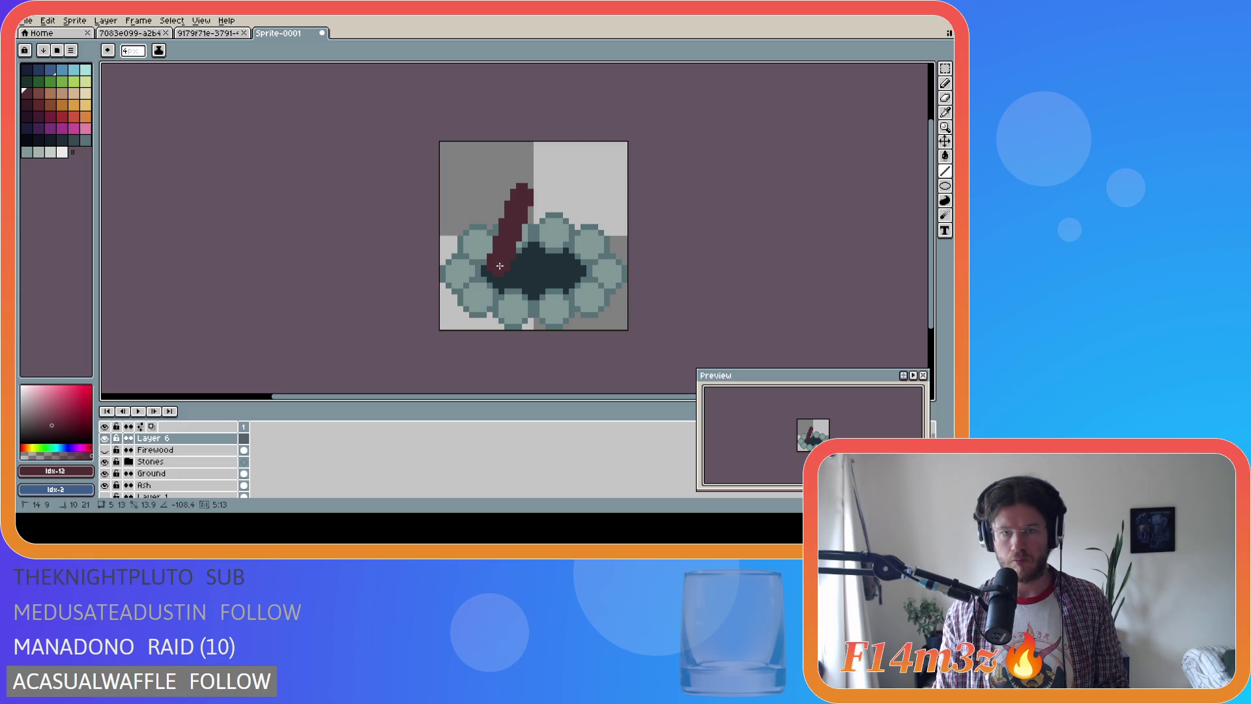
mouse_move(522, 187)
left_mouse_down()
mouse_move(550, 193)
mouse_move(575, 274)
left_mouse_up()
key("ctrl")
key("ctrl+z")
mouse_move(532, 188)
left_mouse_down()
mouse_move(552, 195)
mouse_move(570, 269)
left_mouse_up()
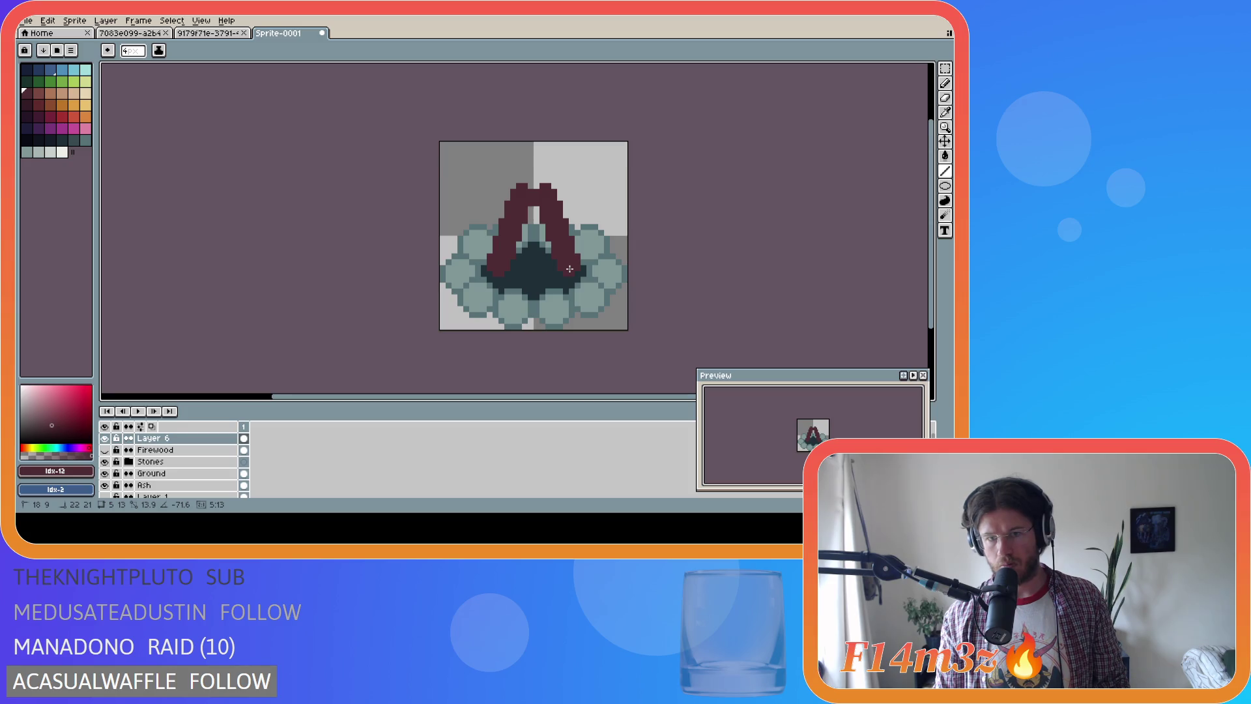
left_click_drag(569, 269, 570, 268)
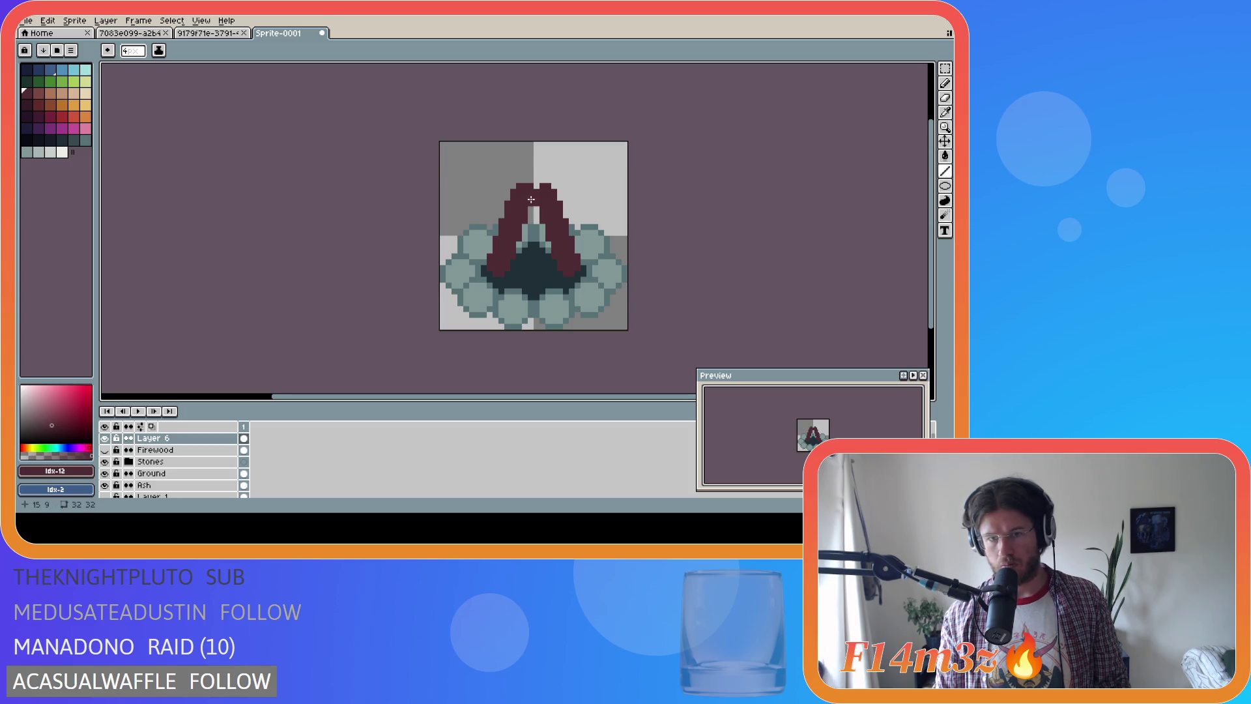
Fill the gap between the legs dark red, then undo all the log strokes
left_click_drag(531, 202, 530, 274)
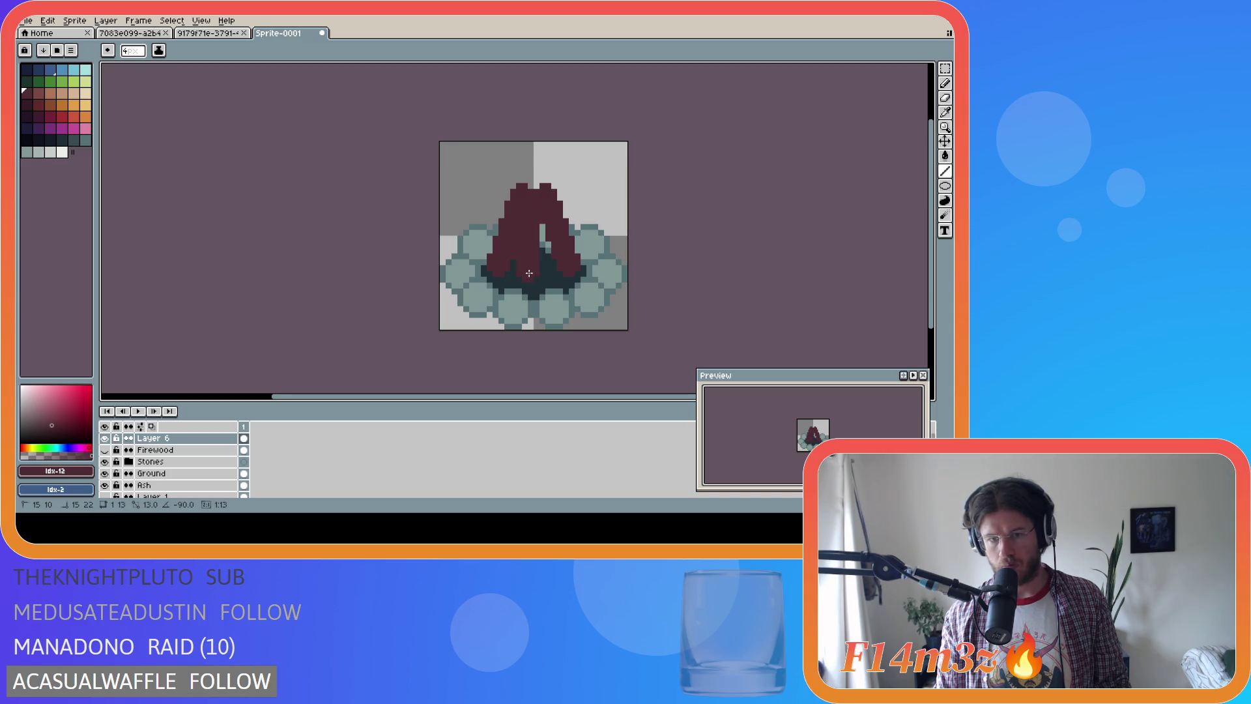
left_click_drag(536, 210, 542, 280)
key("ctrl+z")
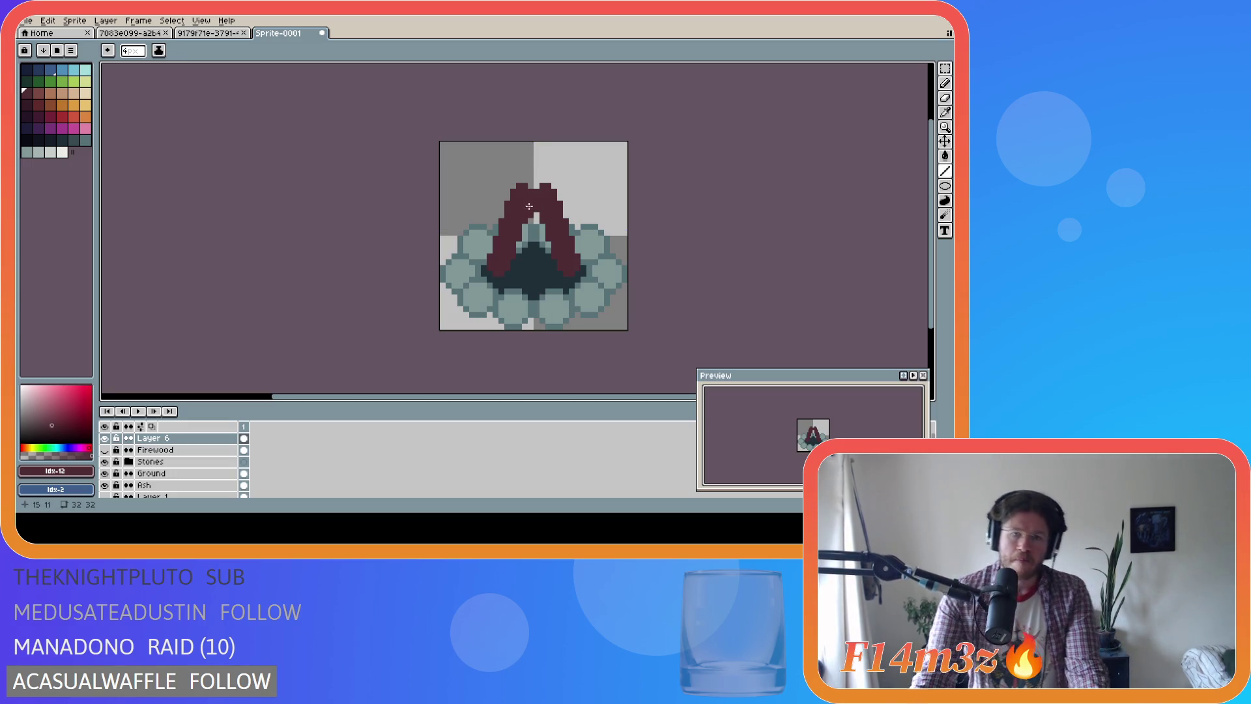
left_click_drag(534, 205, 526, 280)
key("ctrl+z")
key("ctrl+z")
key("ctrl+z")
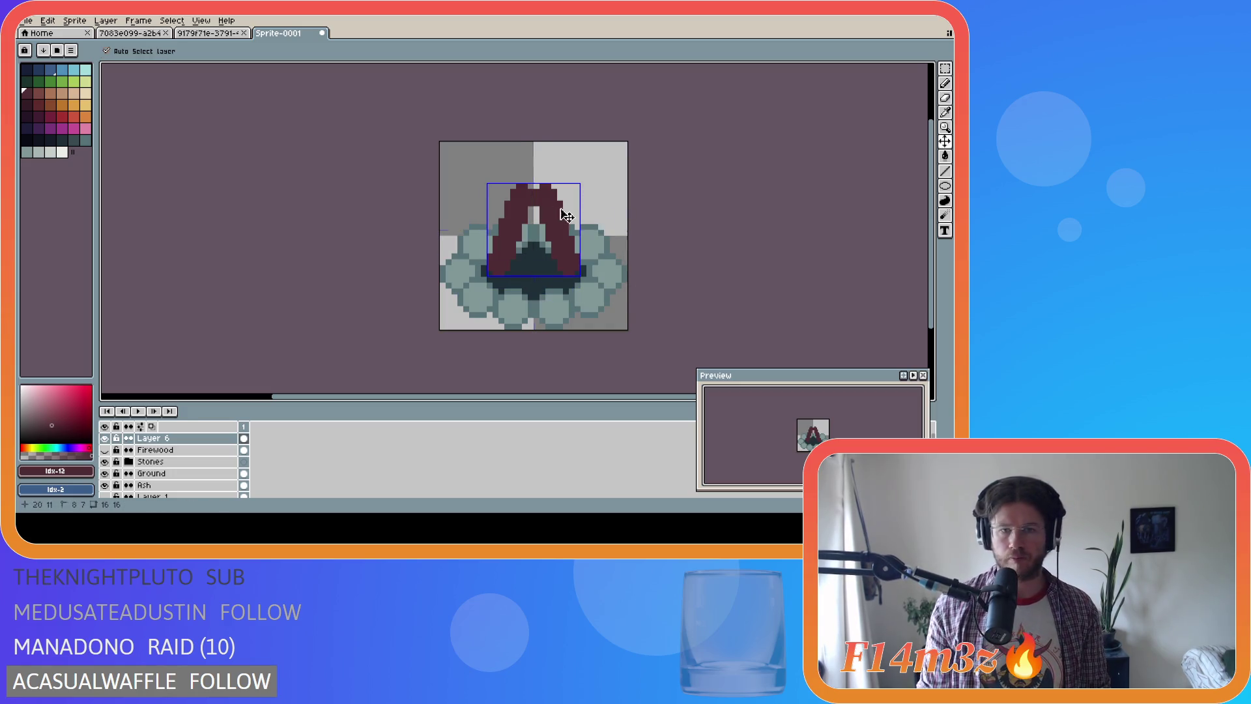
key("ctrl+z")
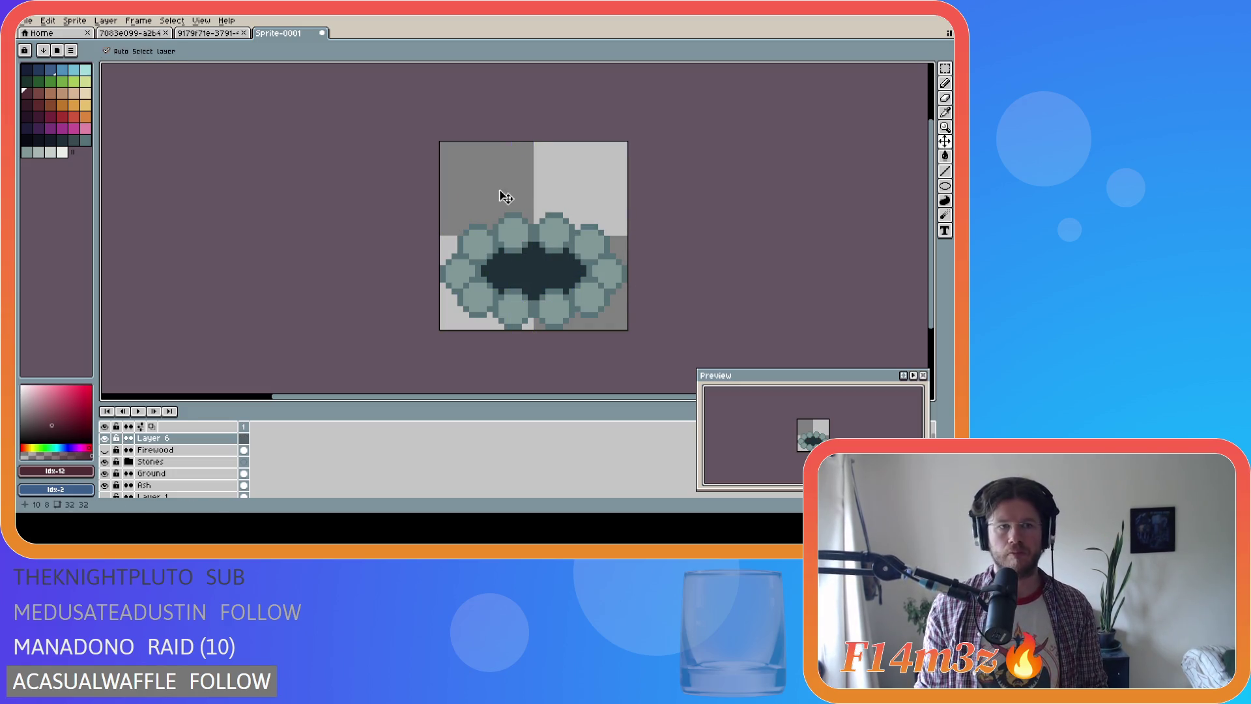
With a 3px brush, draw the teepee's left, right and inner poles in dark red
key("minus")
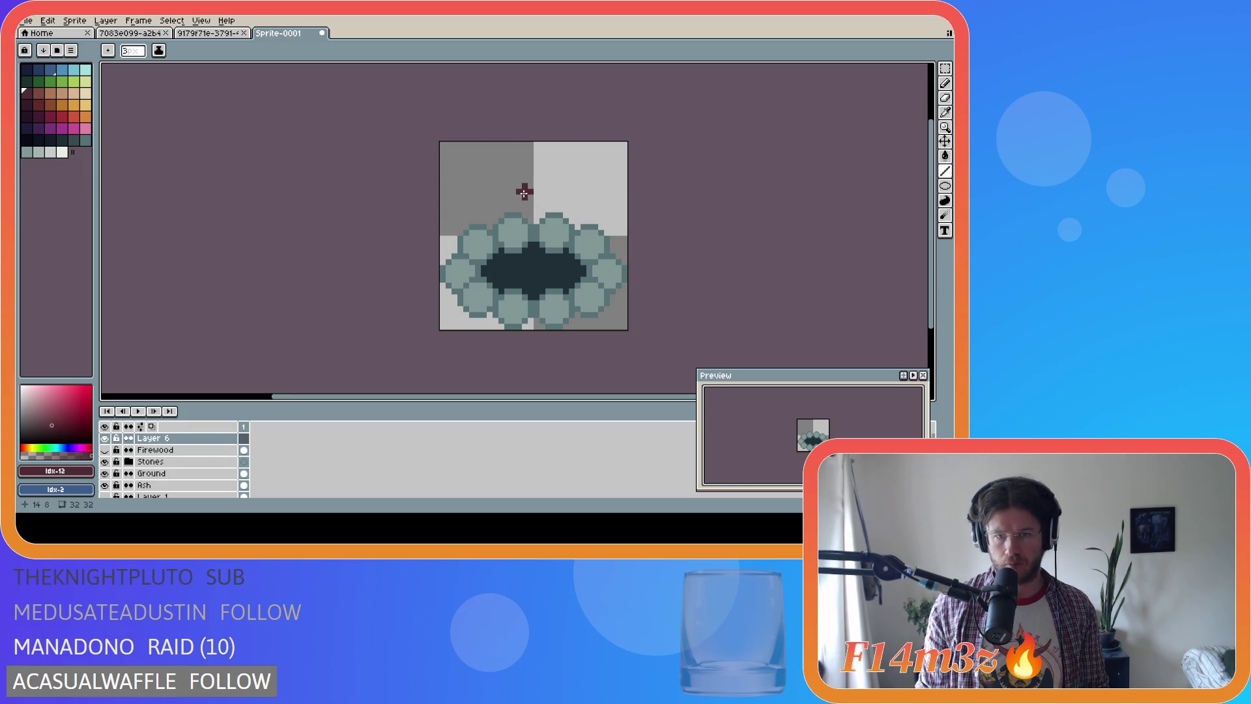
mouse_move(523, 196)
left_mouse_down()
mouse_move(516, 255)
mouse_move(494, 269)
left_mouse_up()
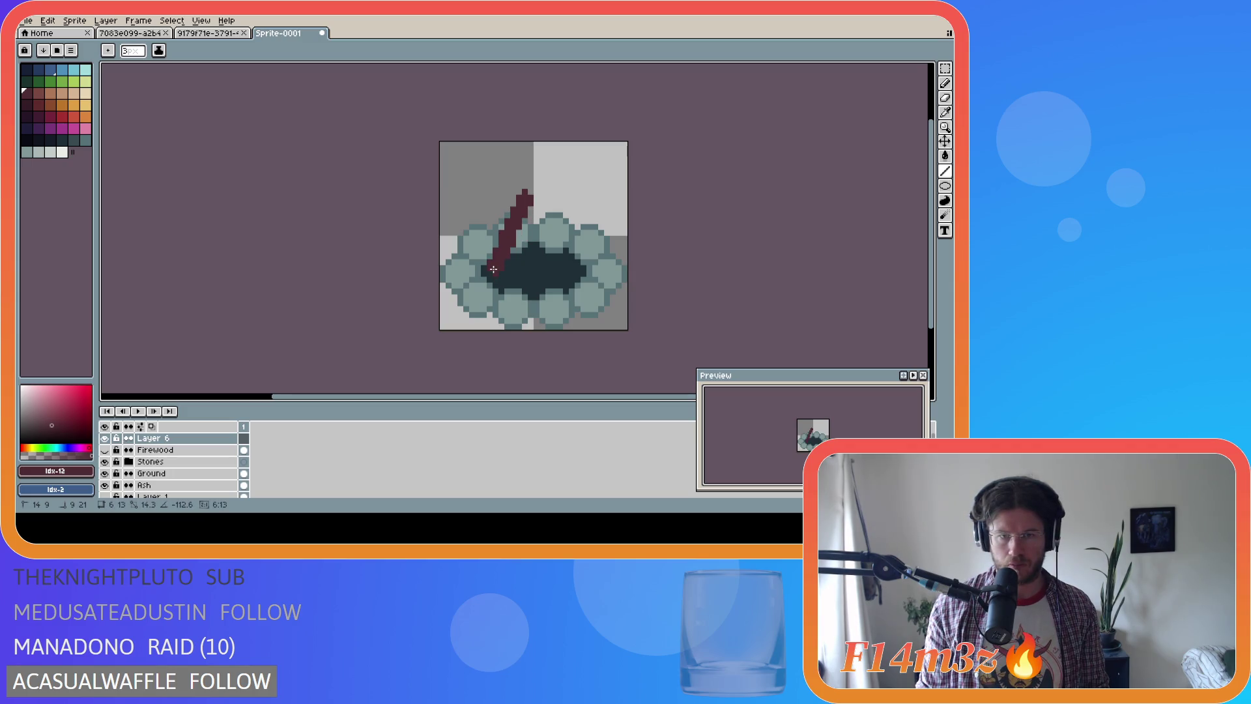
mouse_move(542, 193)
left_mouse_down()
mouse_move(571, 269)
mouse_move(530, 209)
mouse_move(518, 275)
left_mouse_up()
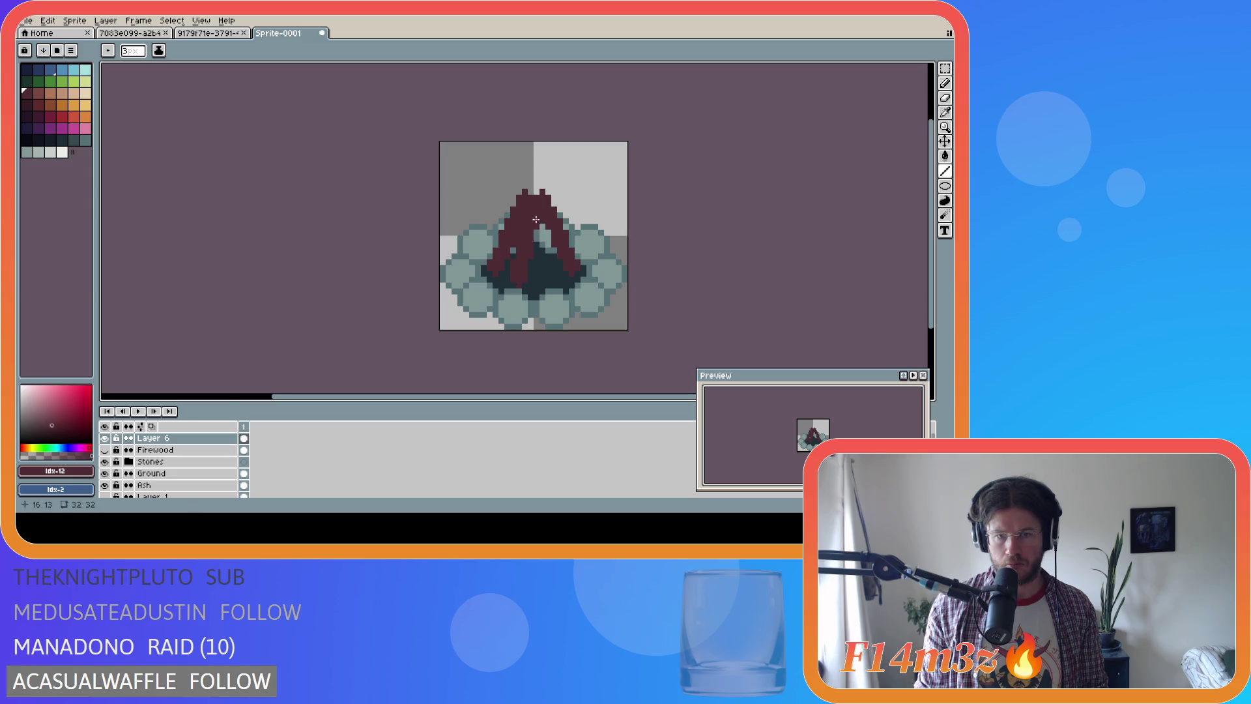
left_click_drag(536, 209, 550, 278)
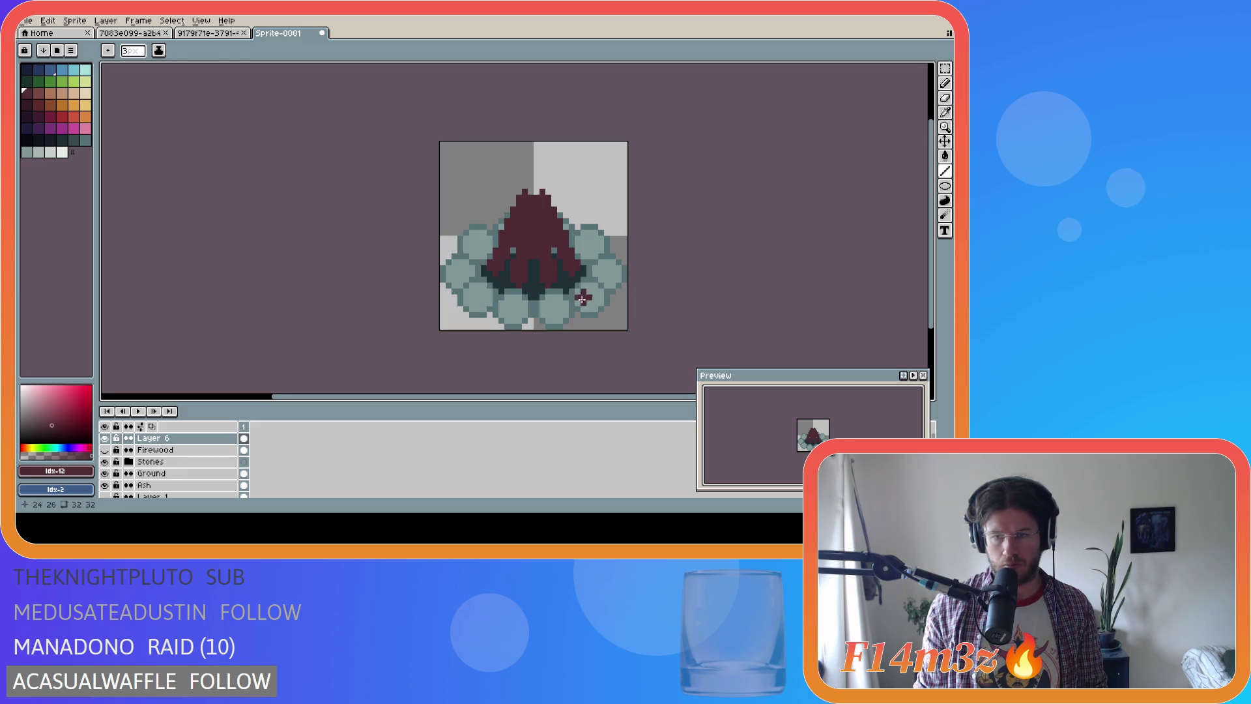
Remove the two spikes from the teepee's tip, undoing the last tip change
key("b")
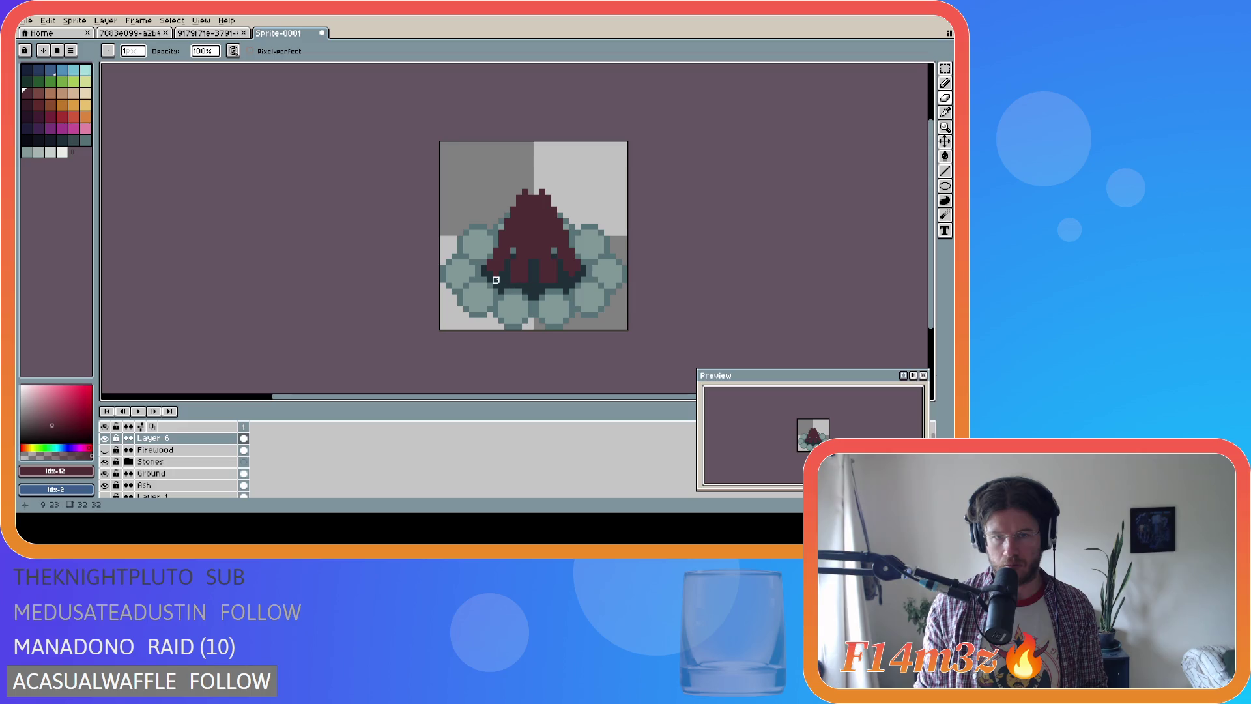
left_click_drag(520, 192, 543, 191)
key("ctrl+z")
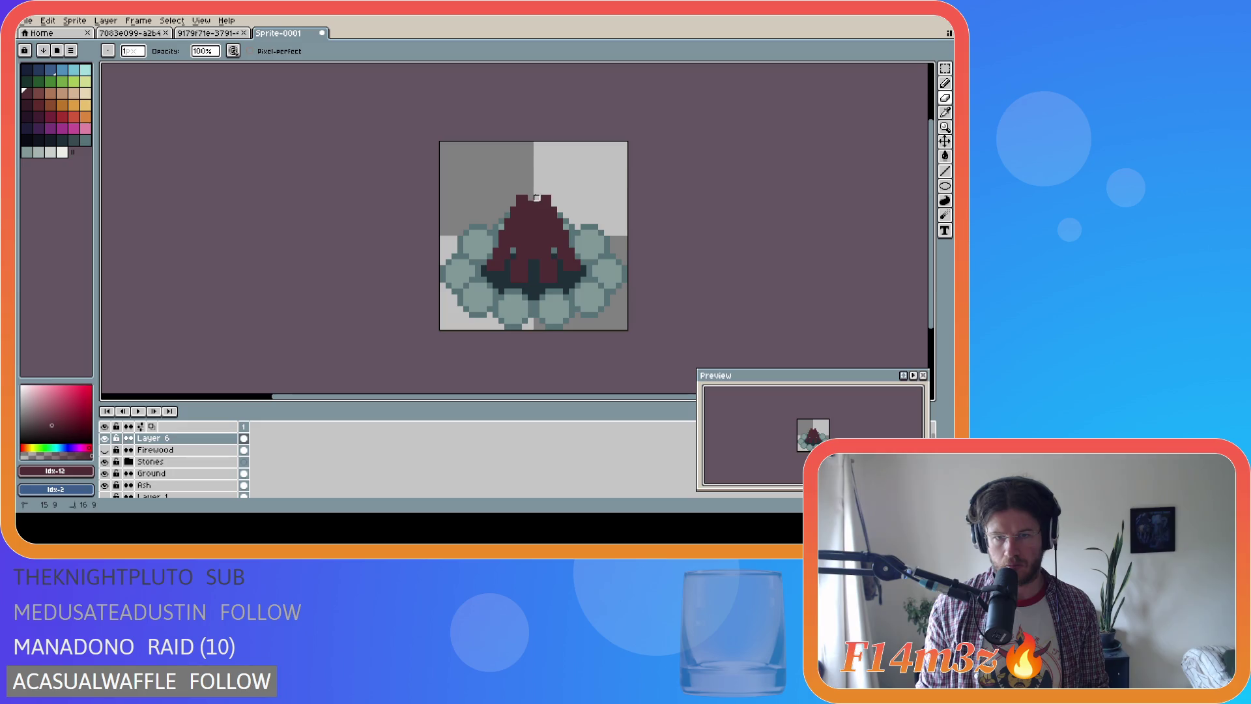
key("ctrl")
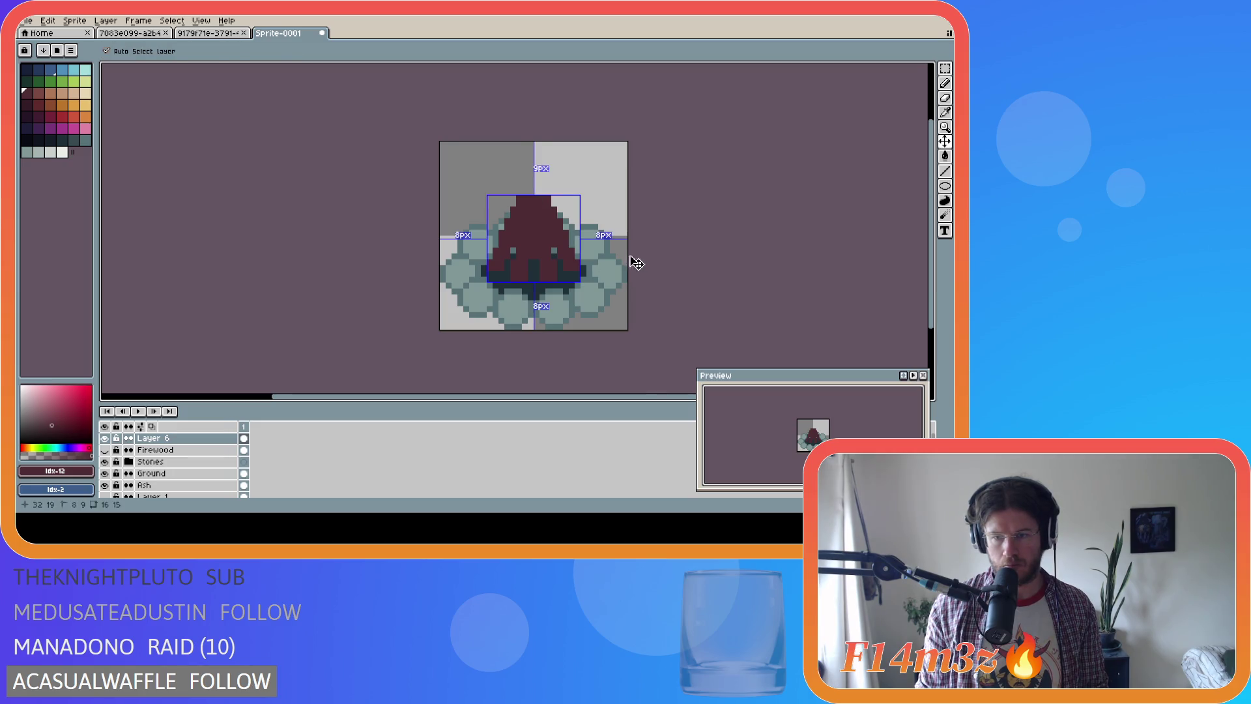
Restore the flattened teepee tip and erase stray tip pixels, undoing a bad erase
key("ctrl")
key("ctrl+y")
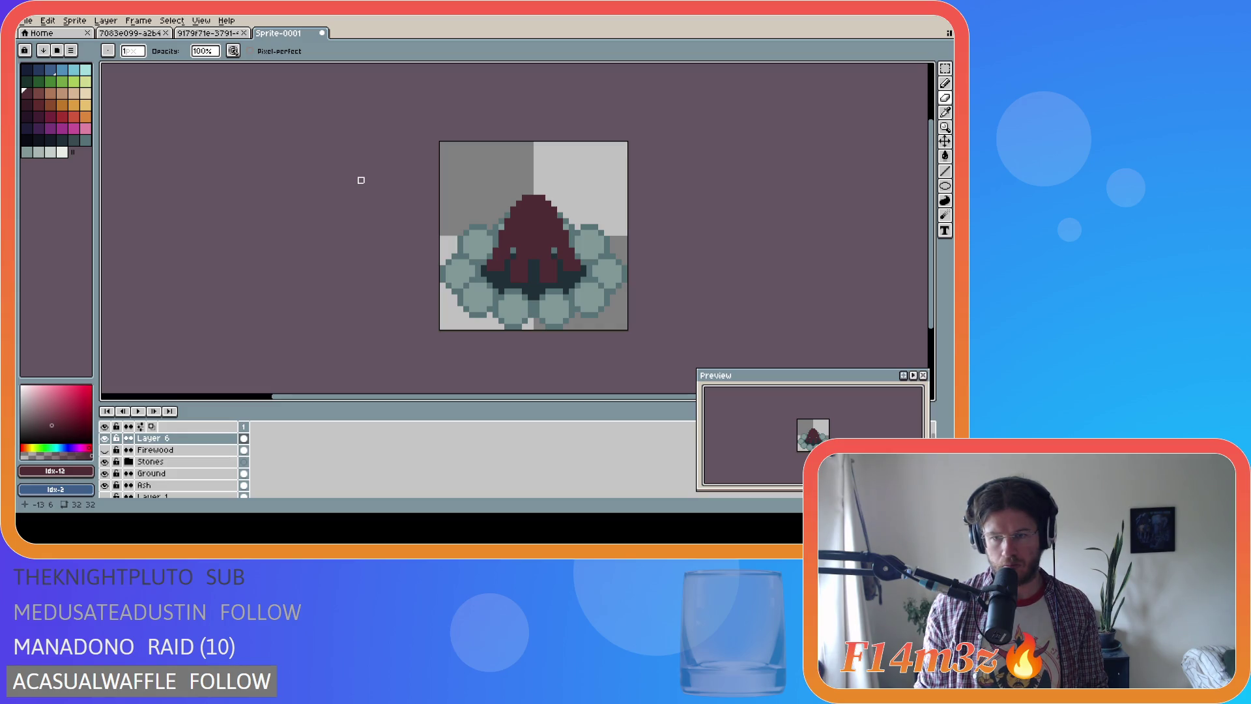
key("m")
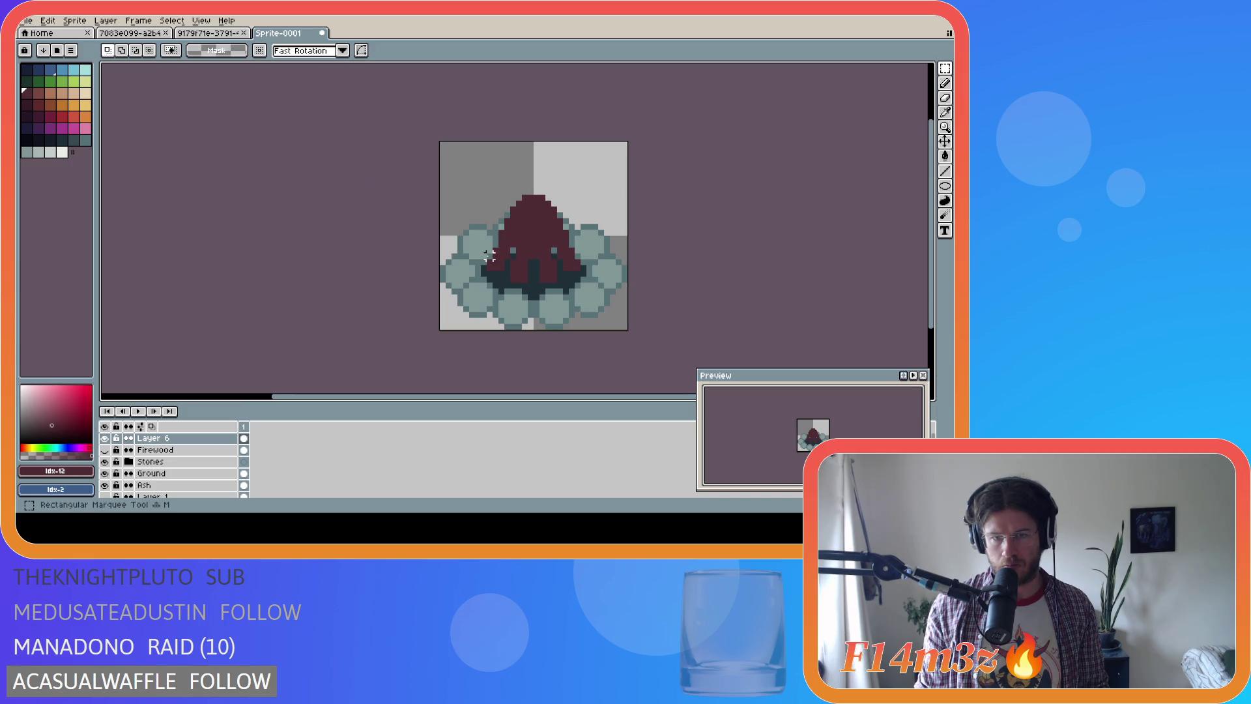
key("b")
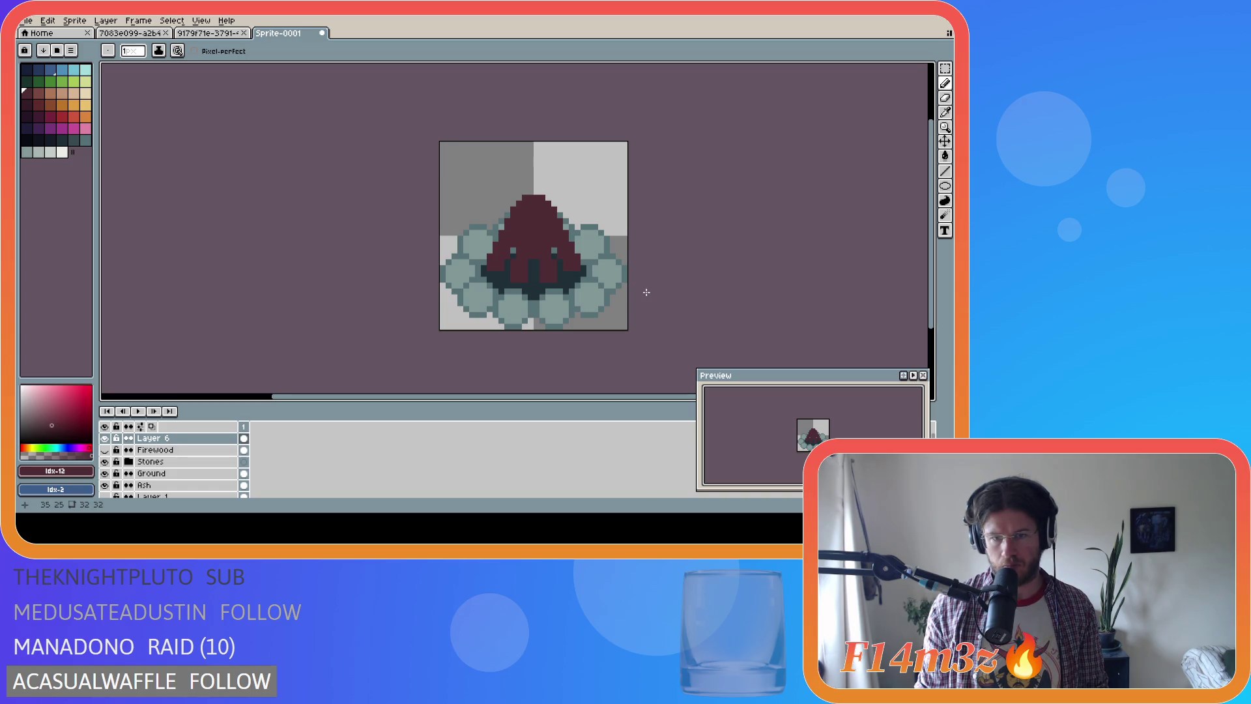
key("e")
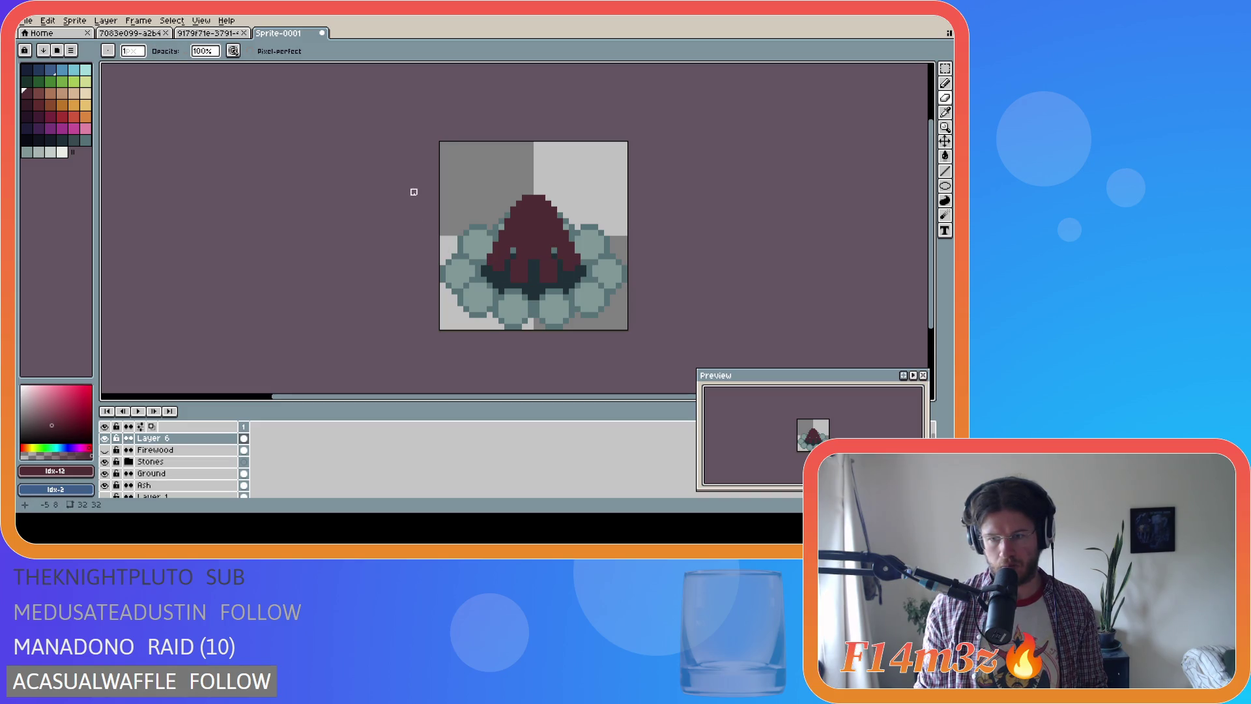
key("ctrl+z")
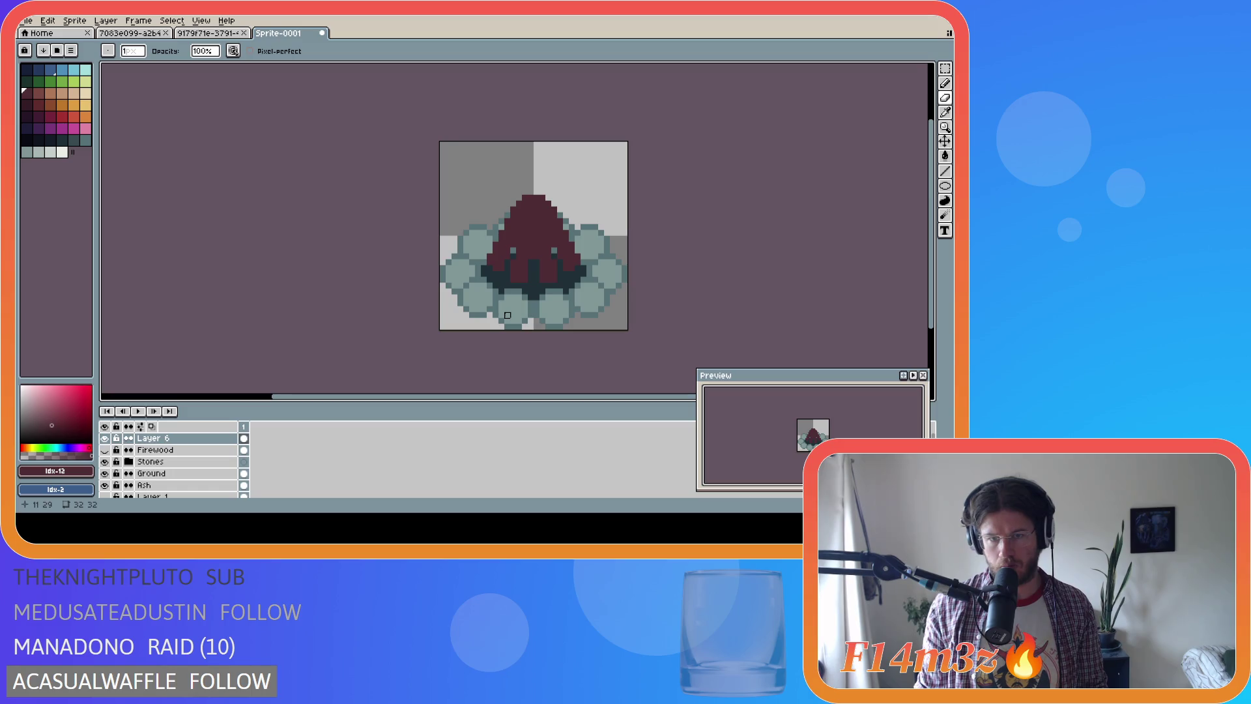
Nudge the red teepee on Layer 6 down one pixel, then hide it to compare
left_click_drag(530, 254, 530, 260)
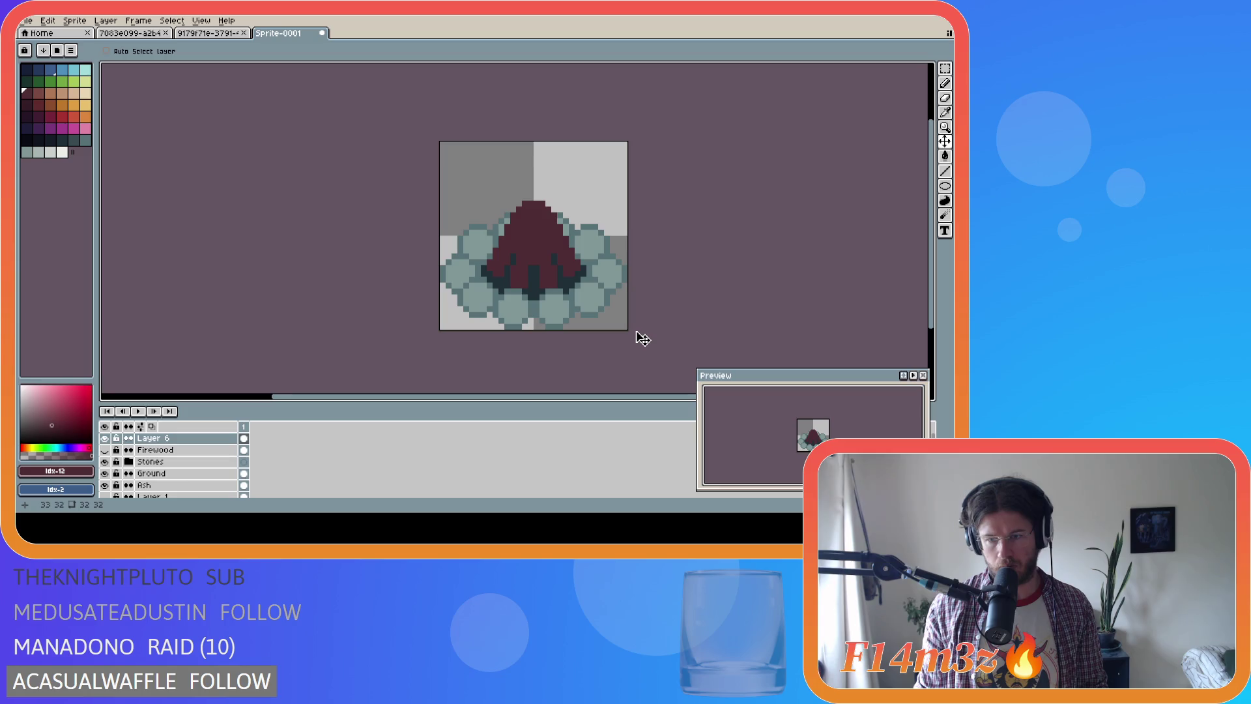
key("ctrl+z")
key("ctrl+y")
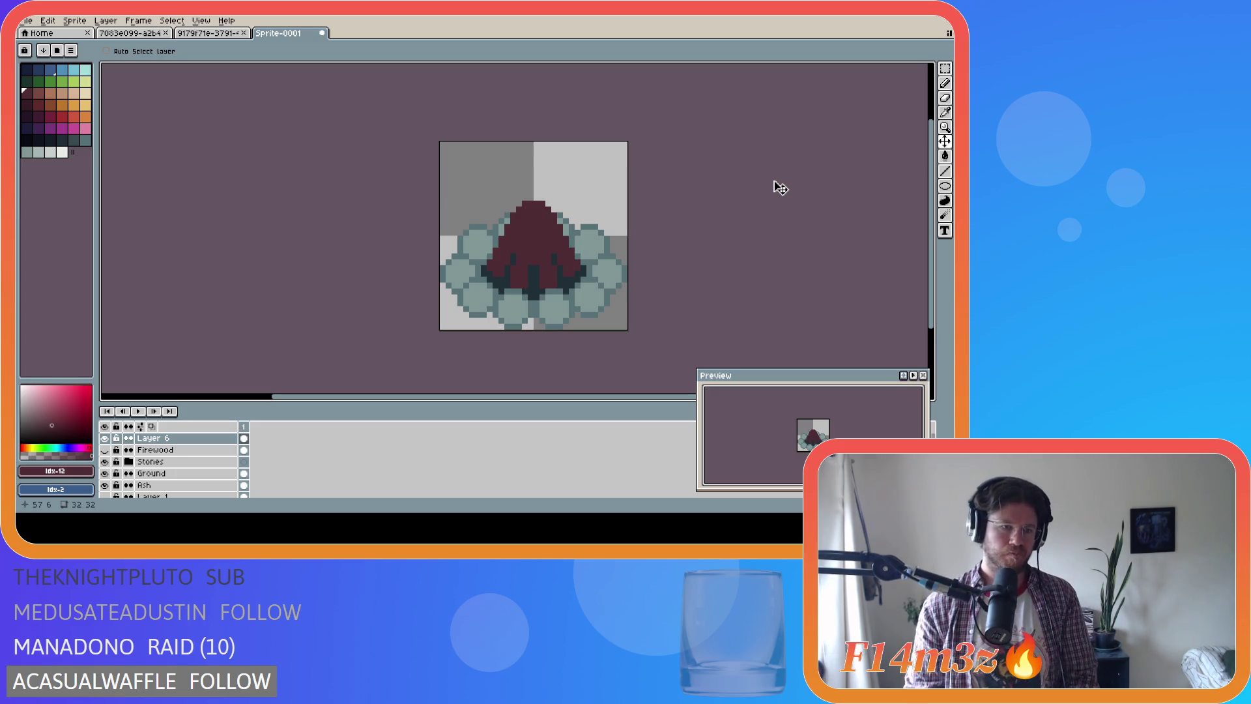
left_click(105, 438)
Compare both teepee layers, then delete the old near-black Firewood layer
left_click(105, 449)
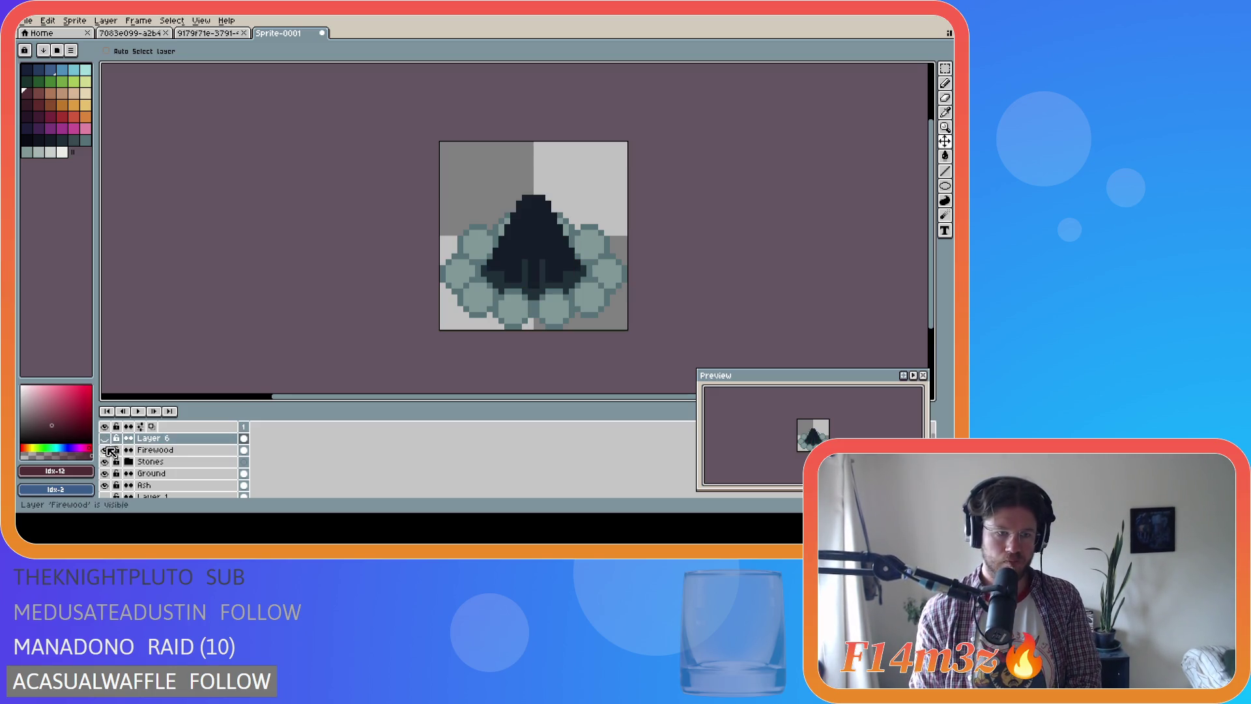
left_click(105, 450)
left_click(104, 438)
left_click_drag(104, 438, 113, 457)
left_click(105, 450)
left_click(104, 438)
left_click(155, 450)
key("Delete")
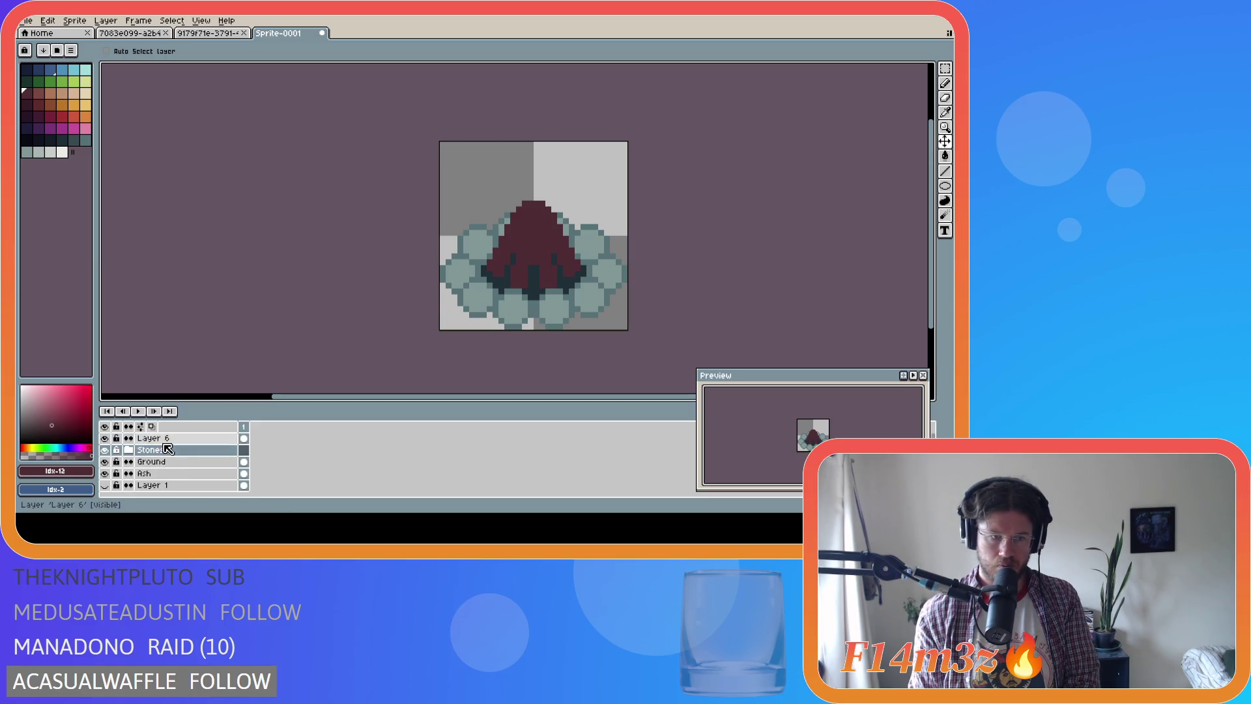
Rename Layer 6 to 'Firewood', fixing the 'Firewoosd' typo
double_click(165, 438)
type("Firewoosd")
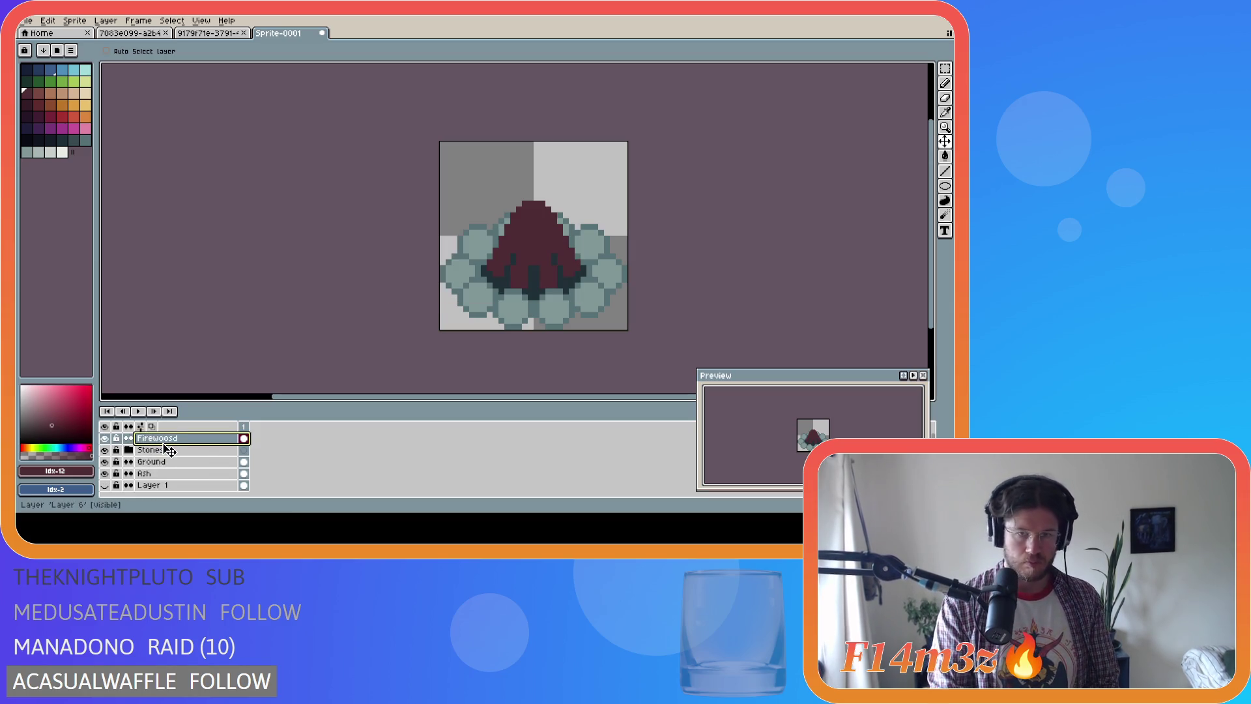
key("ctrl+a")
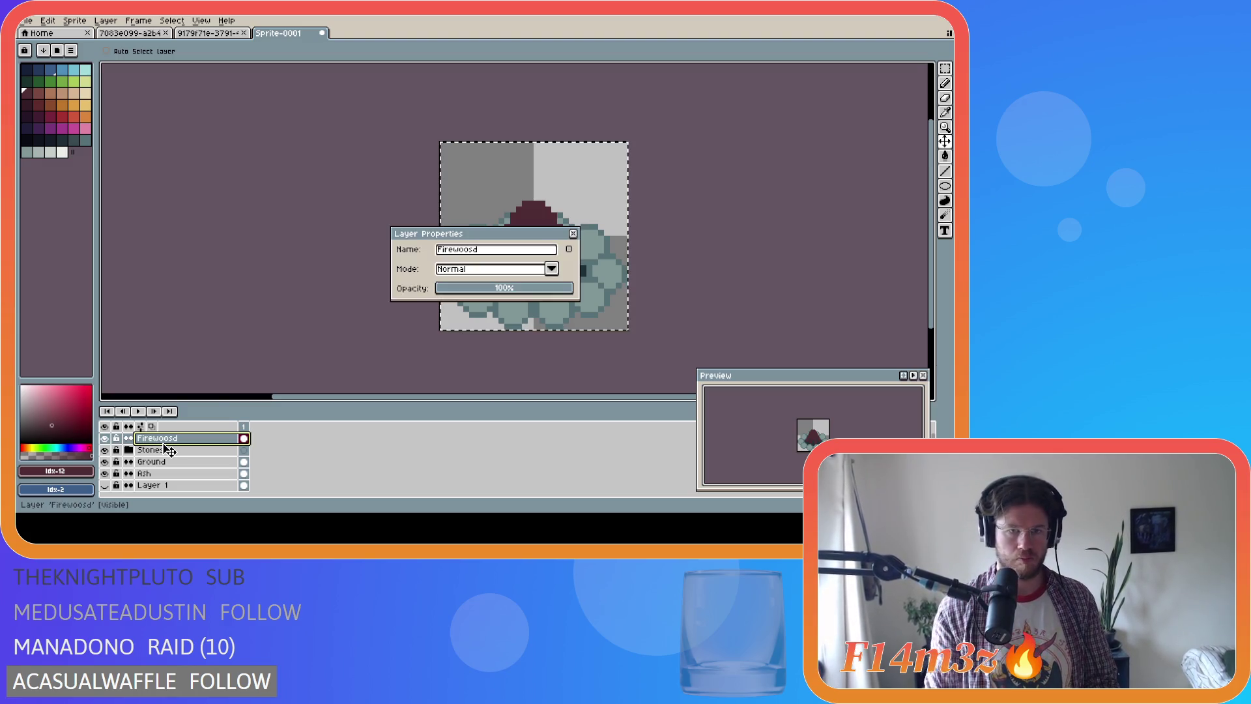
left_click(501, 254)
key("BackSpace")
key("BackSpace")
type("d")
key("Return")
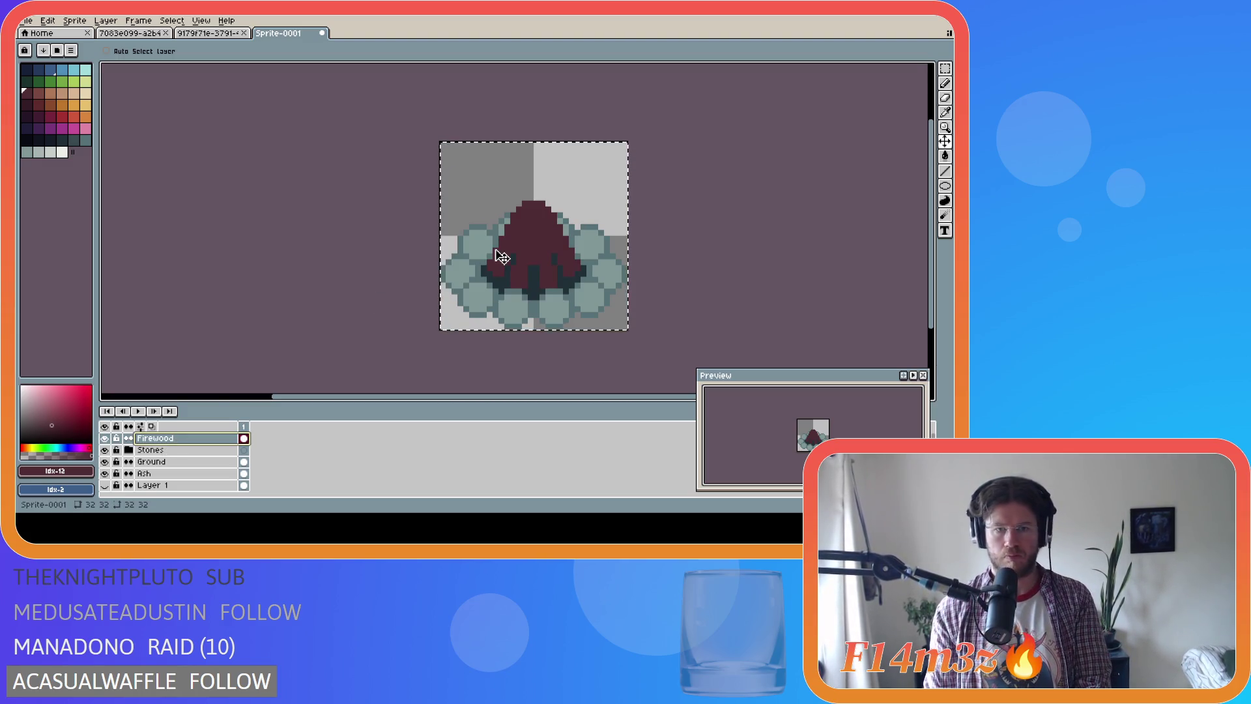
Clear the selection and bucket-fill the red teepee with near-black navy, palette index 37
key("m")
left_click(326, 275)
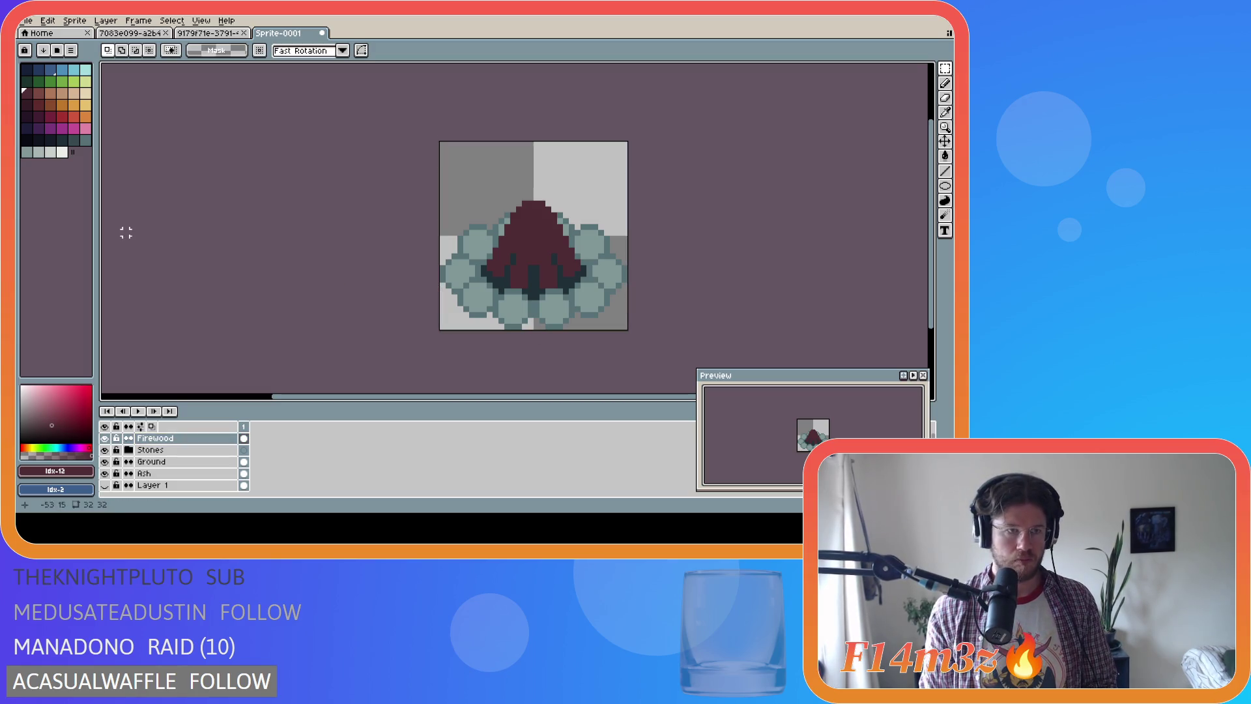
left_click(38, 140)
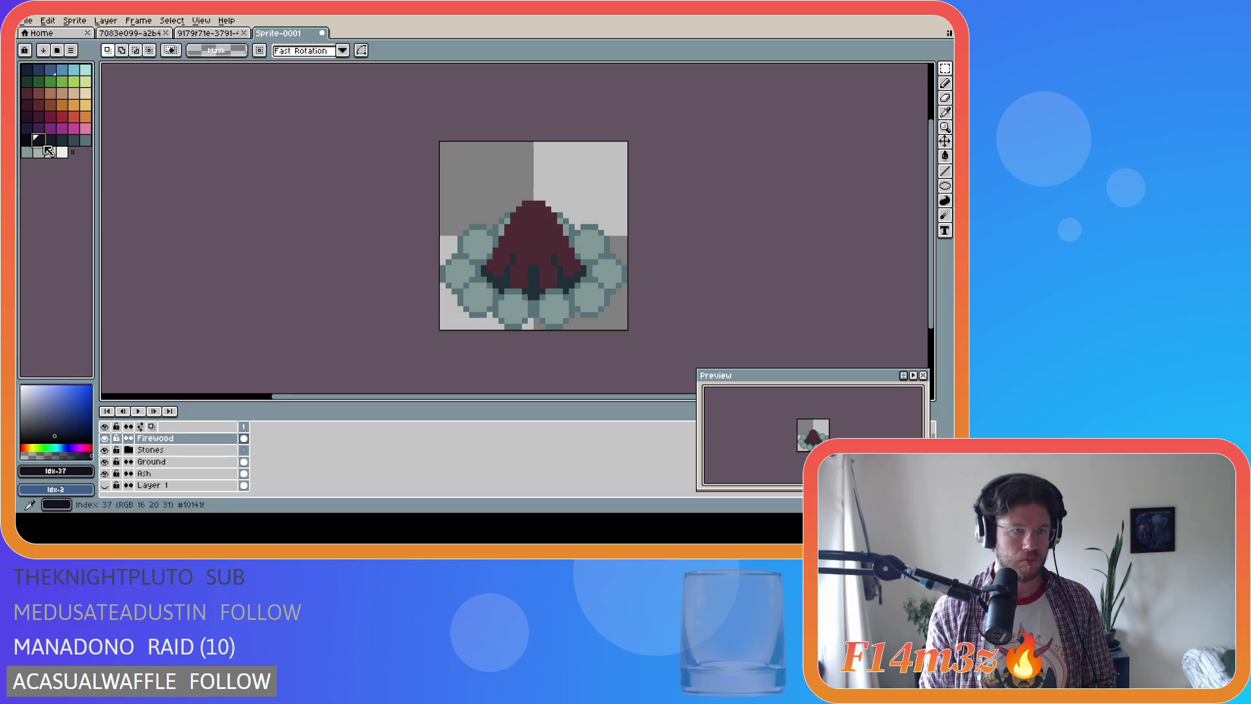
key("g")
left_click(529, 233)
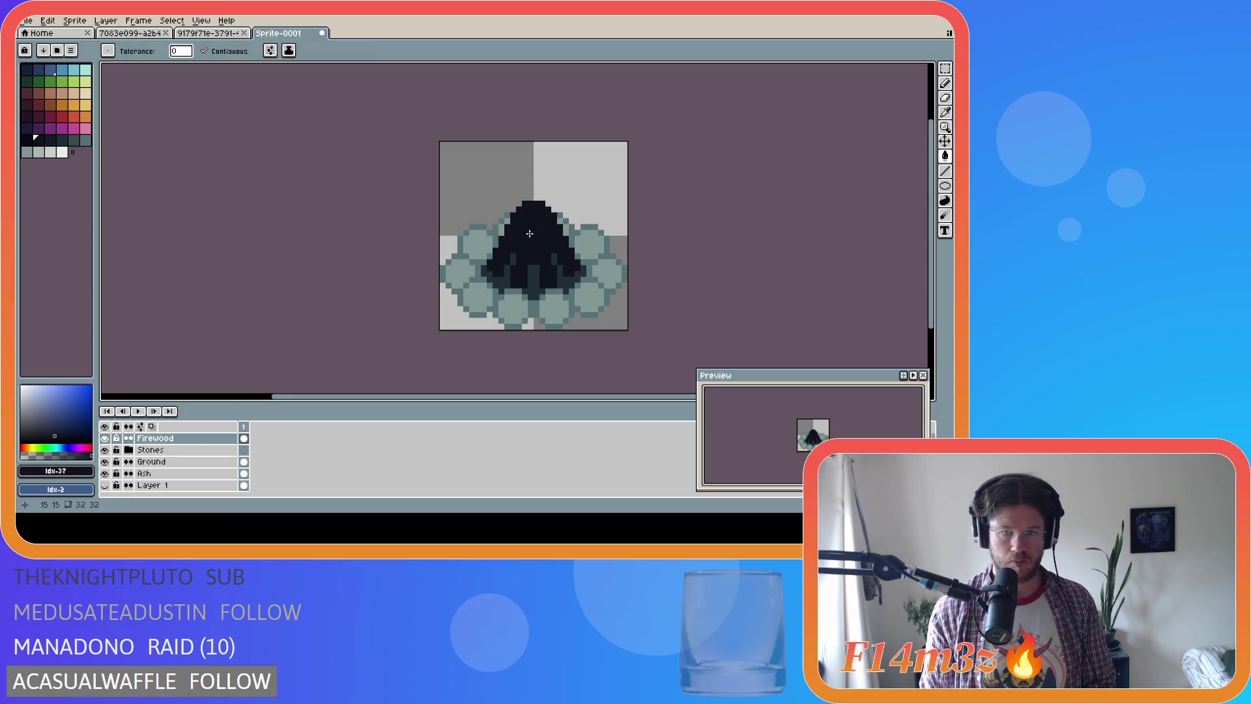
key("]")
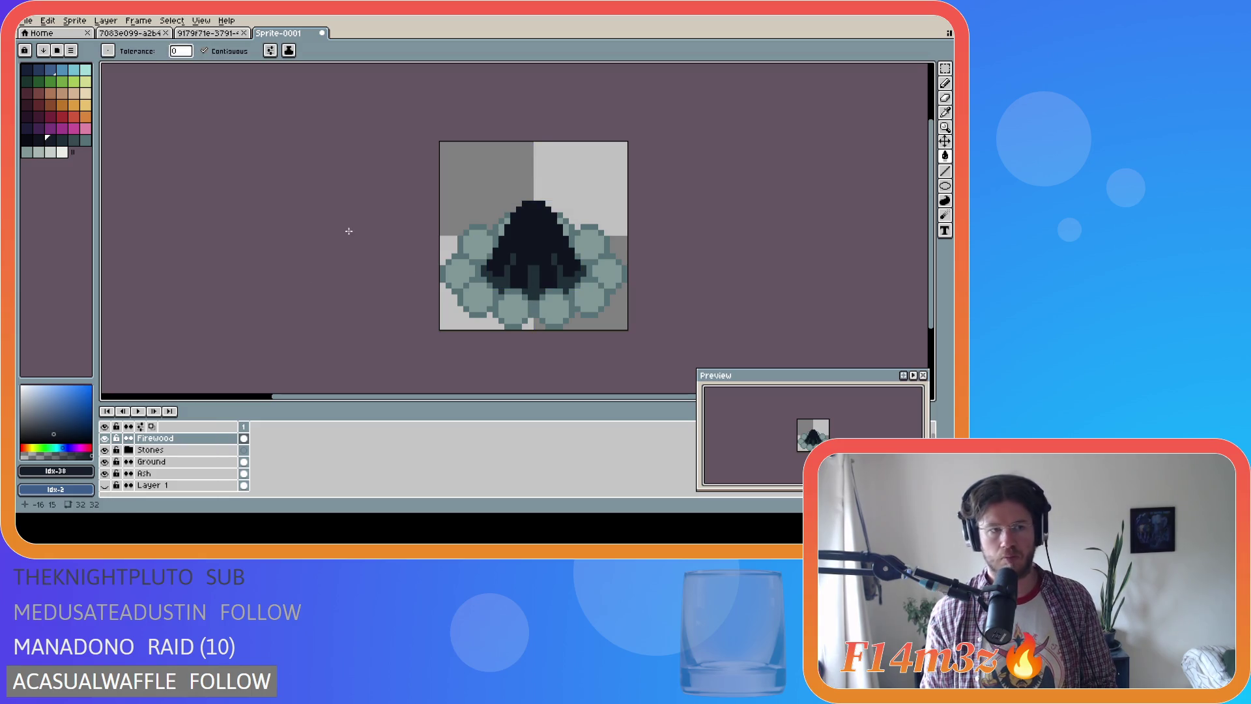
key("bracketleft")
key("bracketleft")
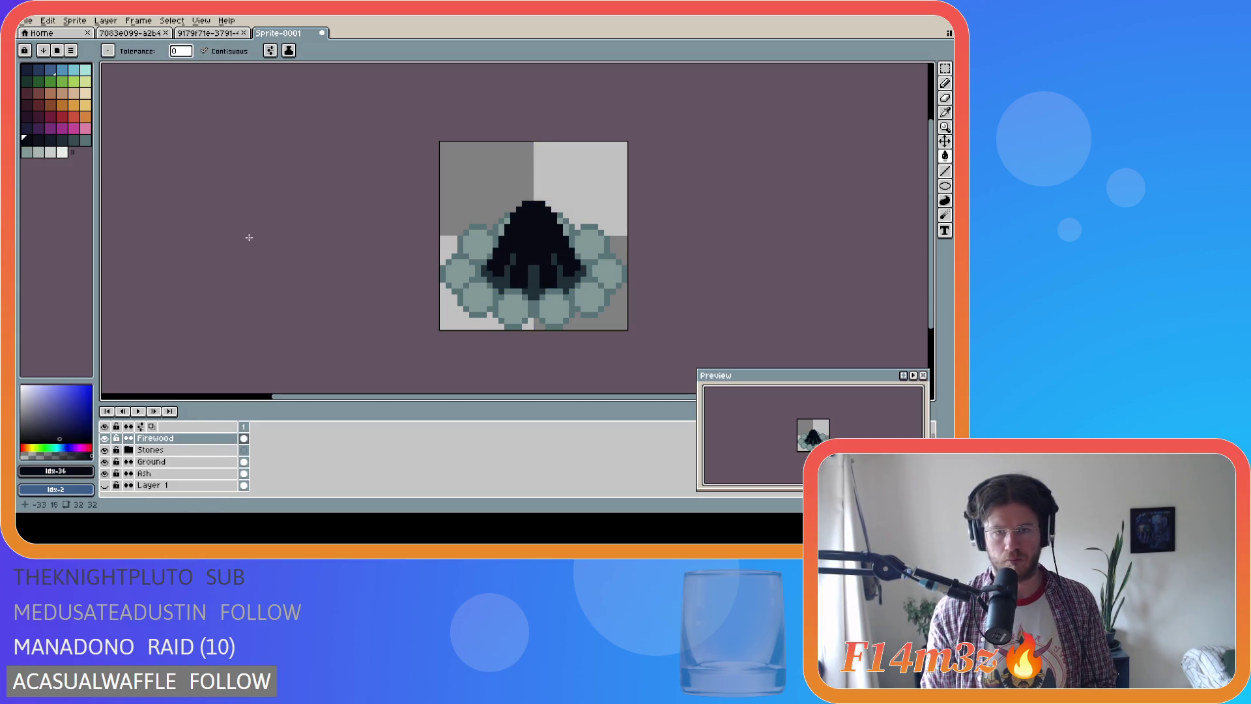
left_click(36, 139)
left_click(516, 236)
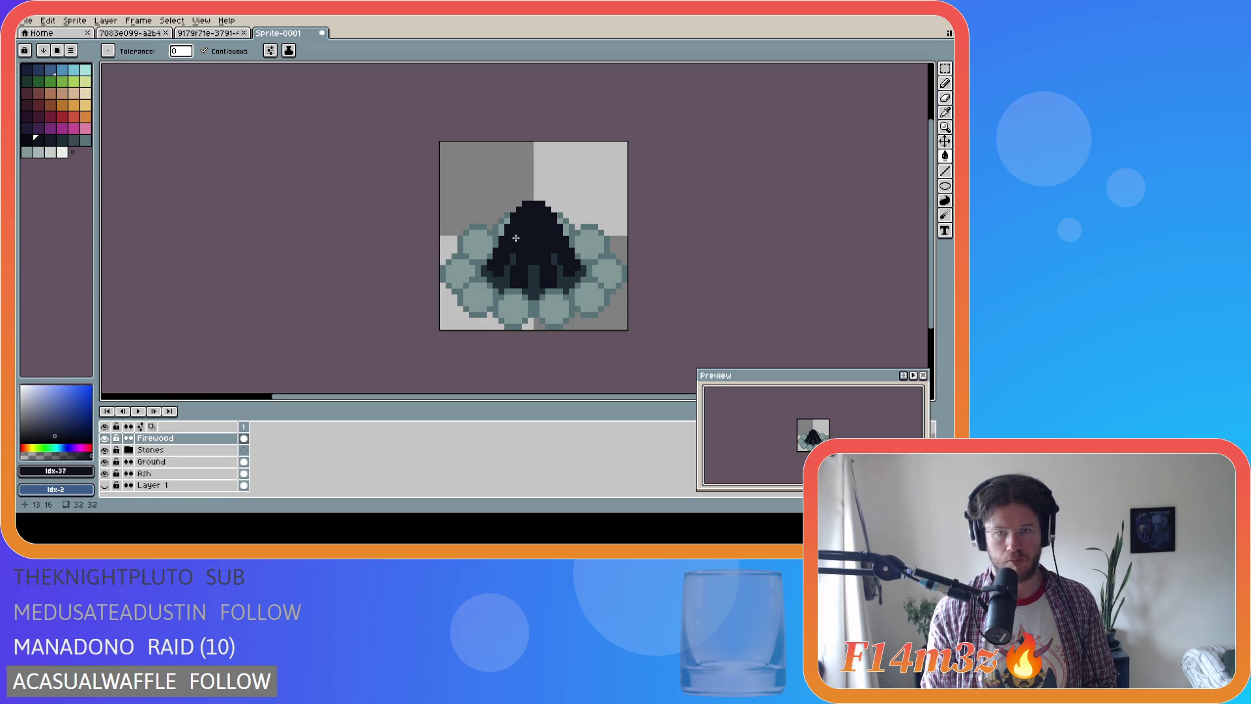
left_click(61, 155)
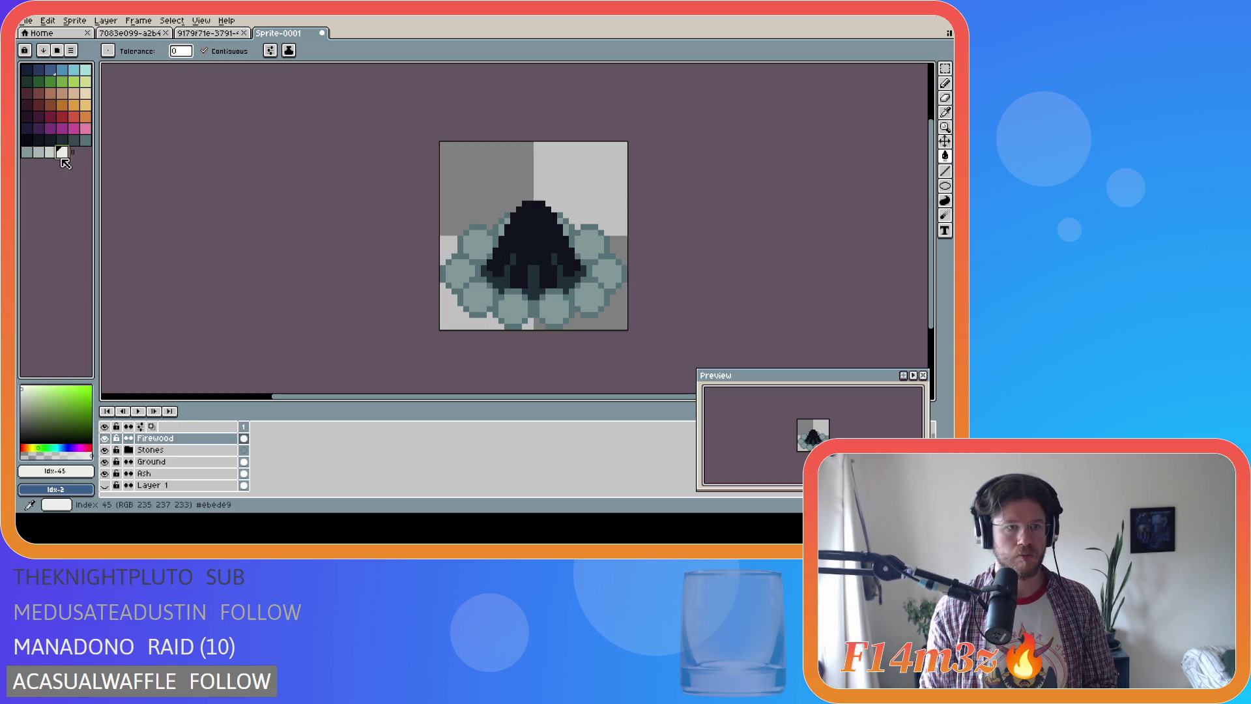
key("b")
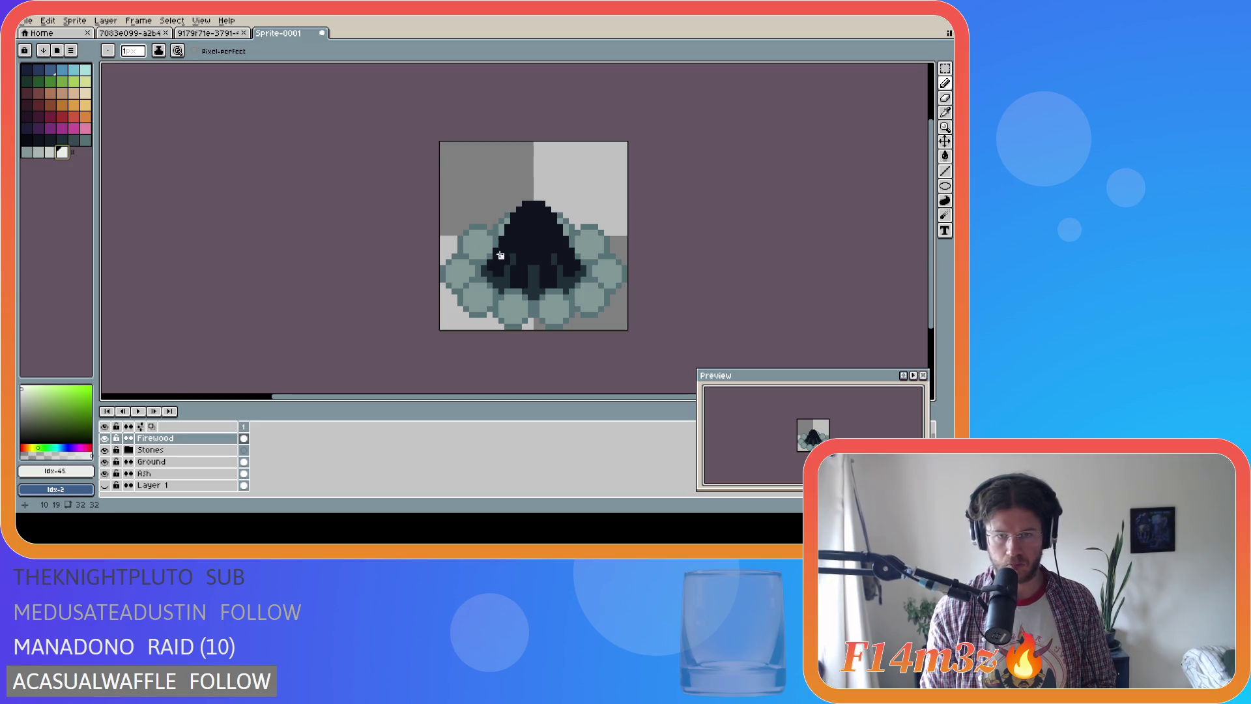
Add dark-red log-end pixels at the teepee base's left, bottom and lower right
left_click(51, 152)
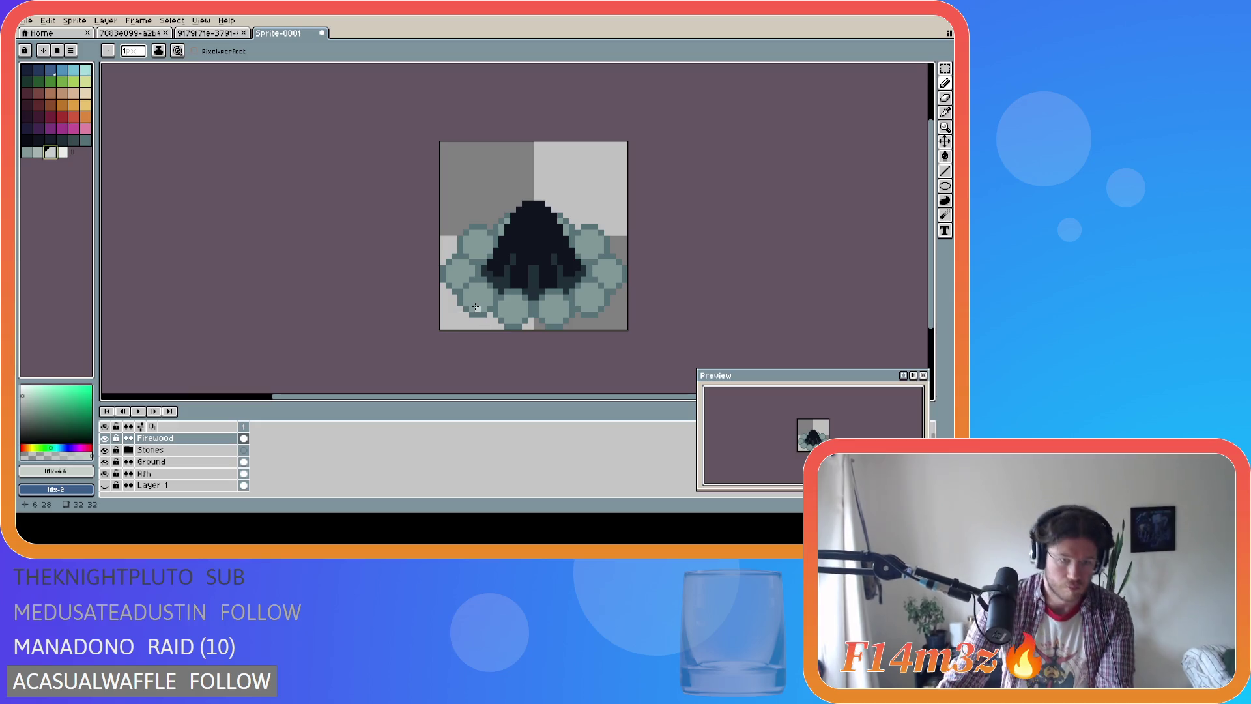
left_click(27, 104)
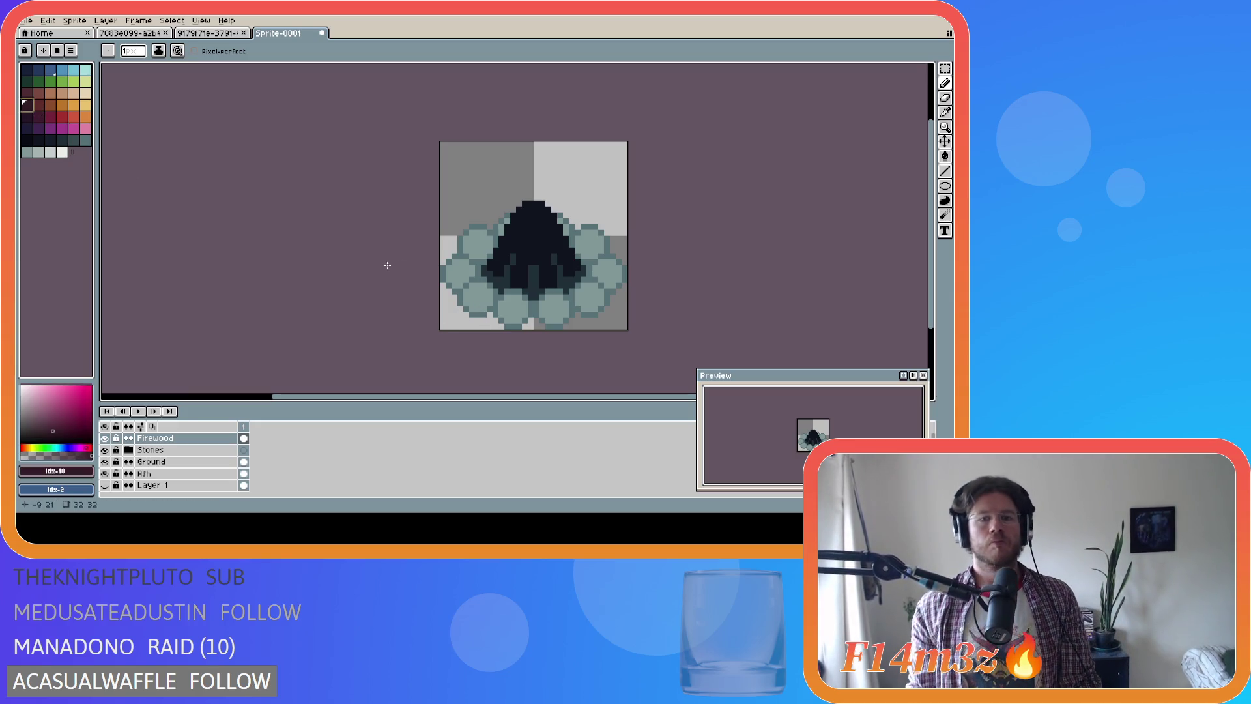
left_click(497, 272)
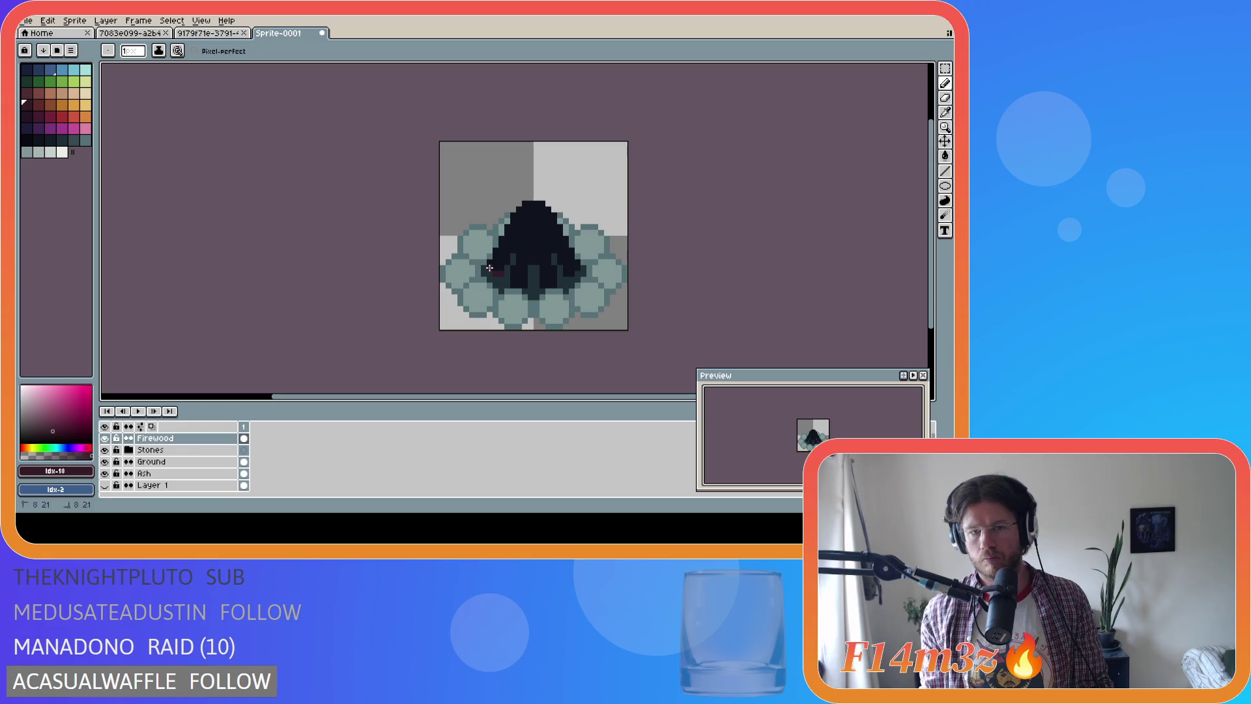
left_click(518, 285)
left_click(551, 285)
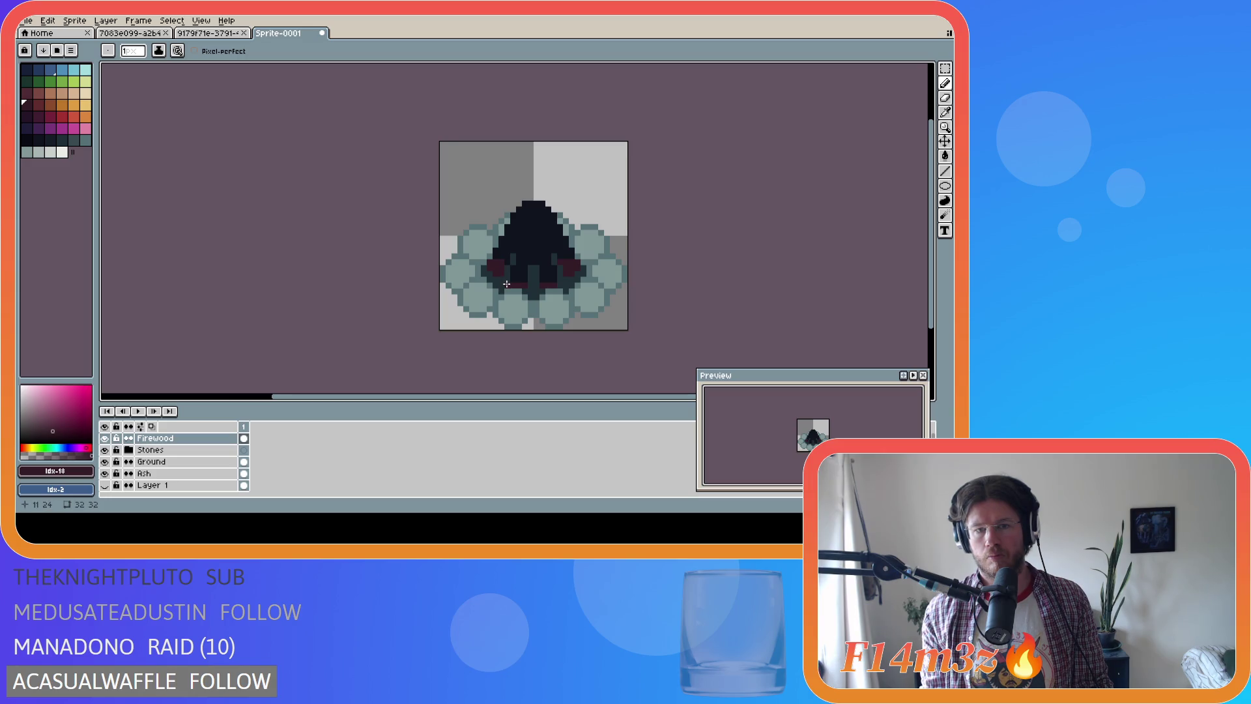
Add more dark-red pixels and a short stroke along the log ends
left_click(494, 256)
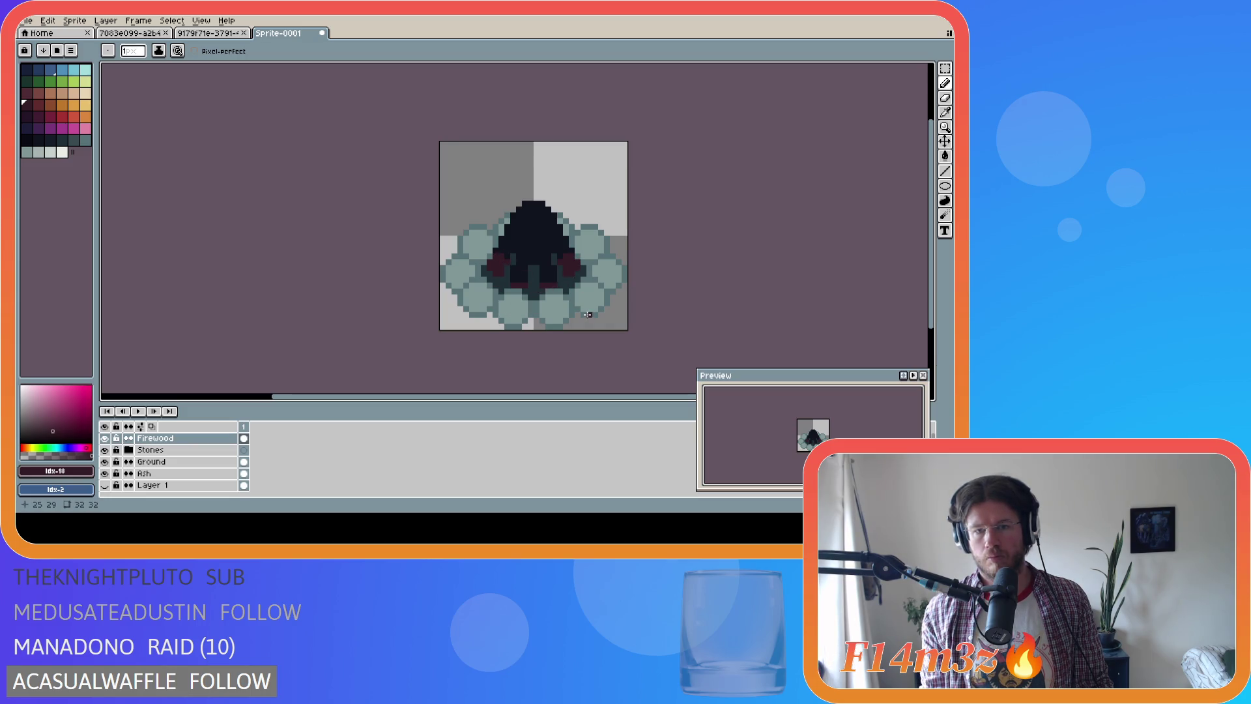
left_click_drag(513, 279, 522, 278)
left_click(515, 273)
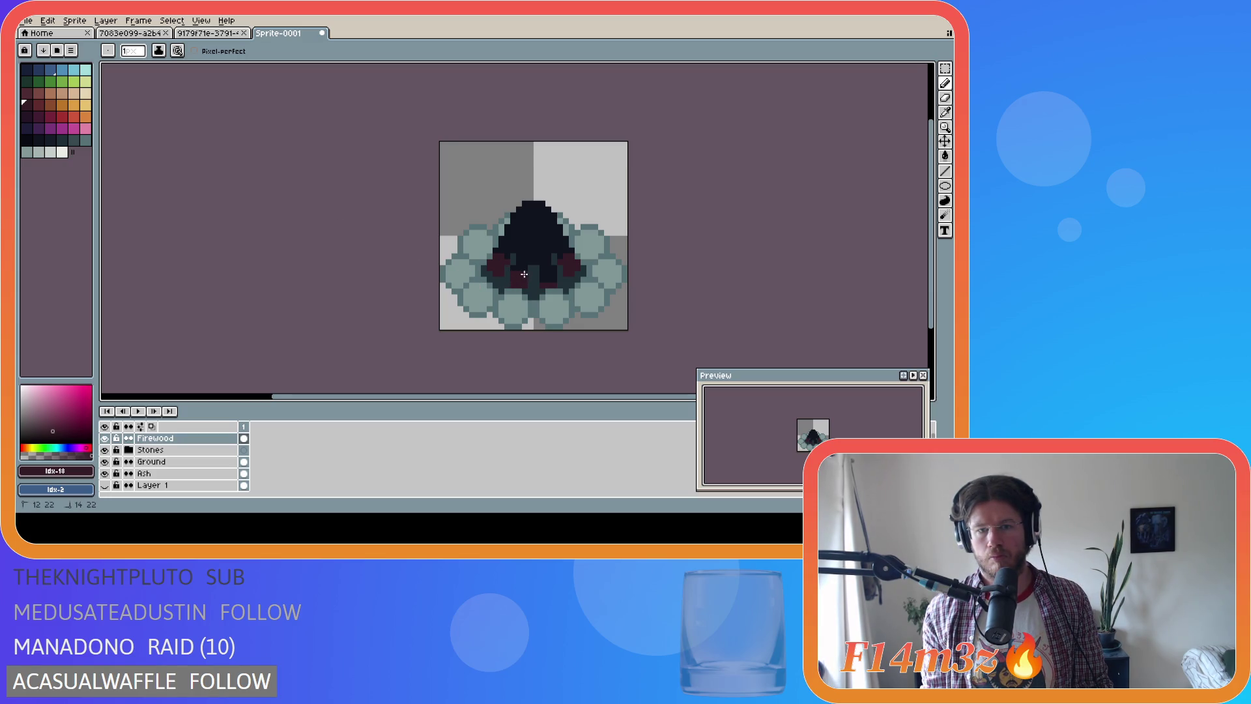
left_click(547, 280)
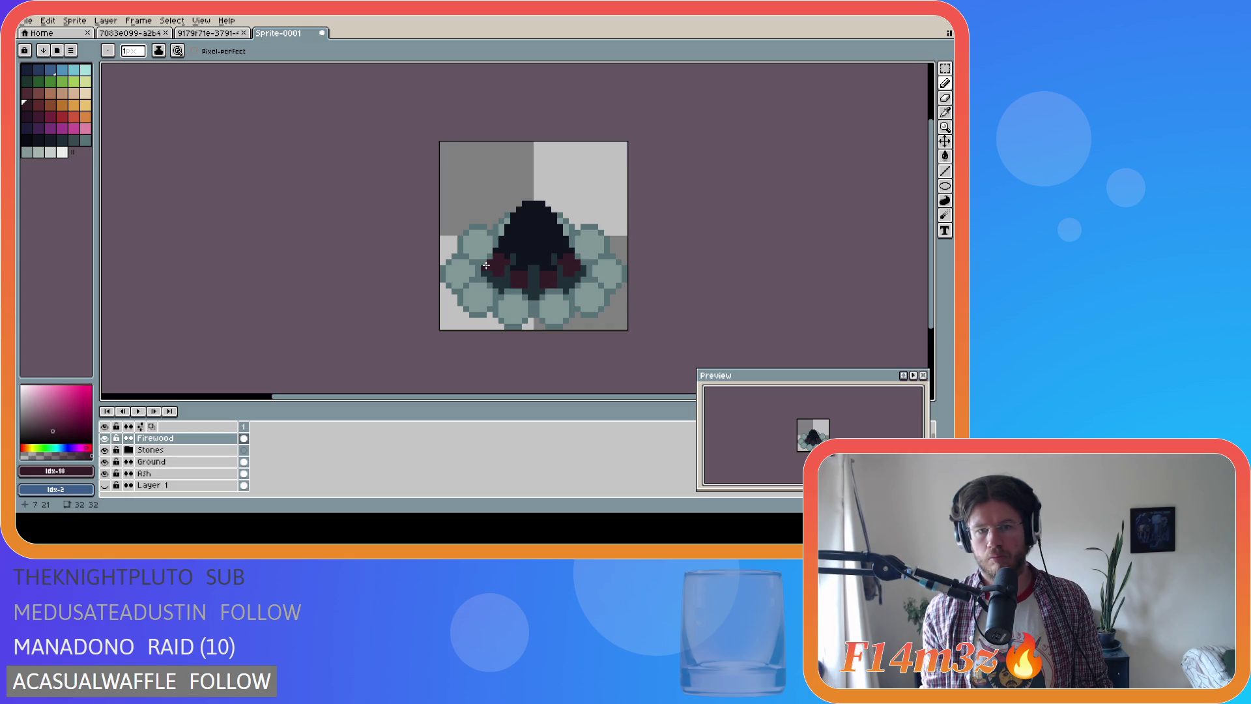
left_click(522, 267)
left_click_drag(522, 268, 546, 269)
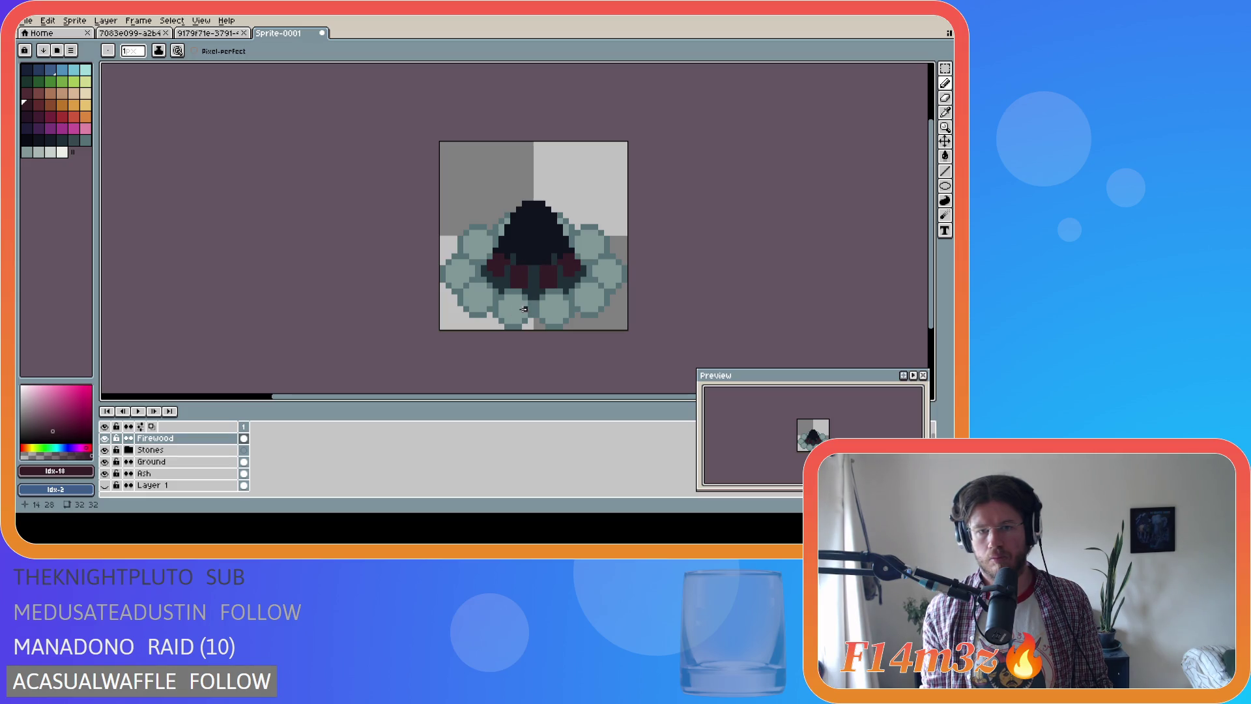
left_click(39, 110)
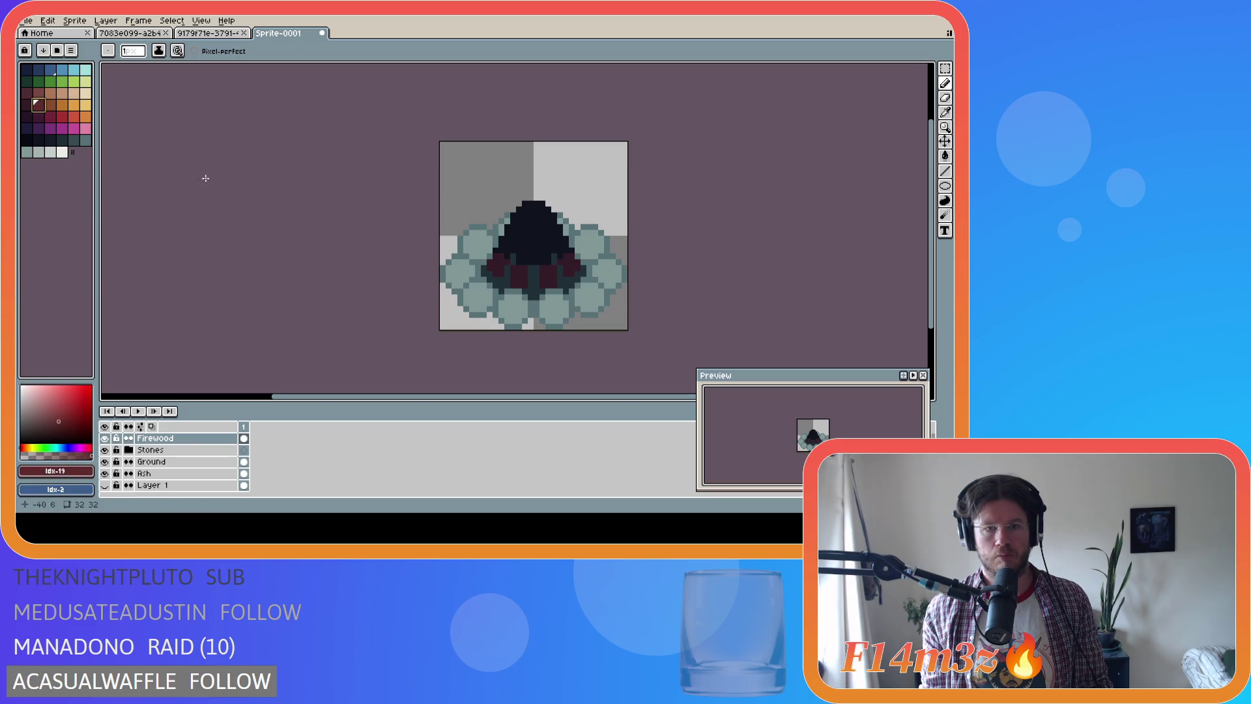
Paint a red stroke across the log ends, then bucket-fill three dark-red log ends with lighter red
left_click_drag(515, 271, 556, 275)
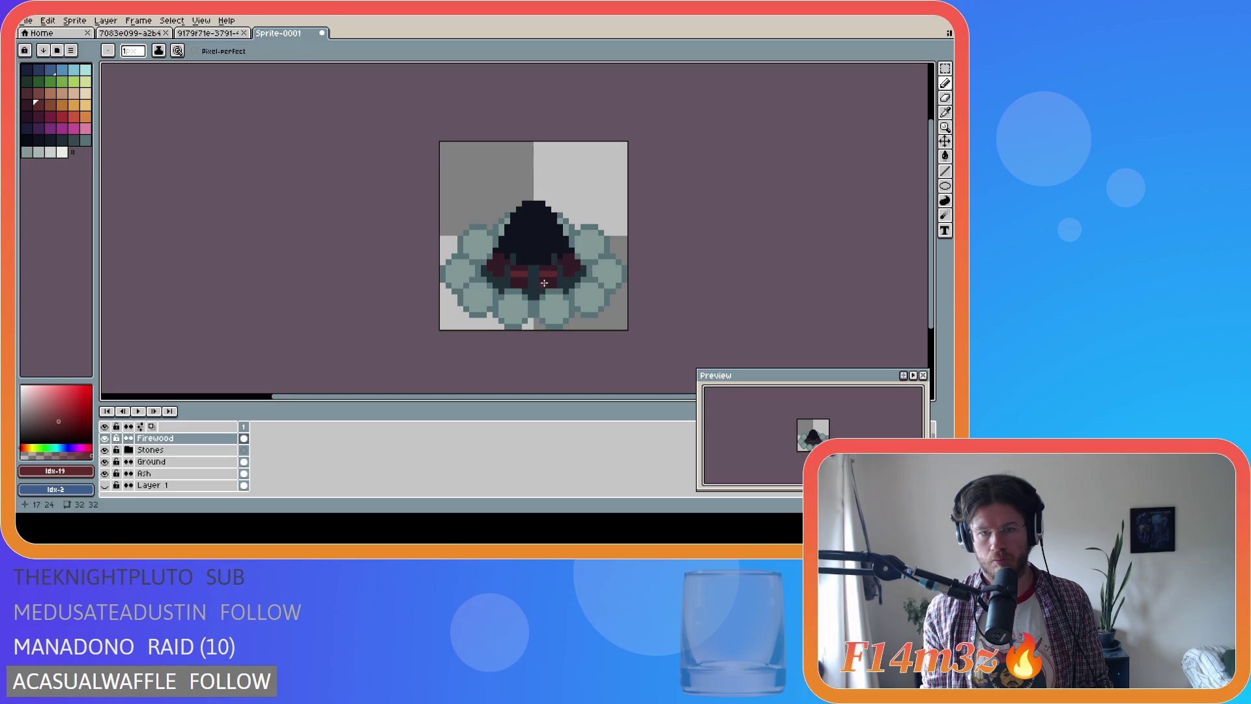
left_click(50, 104)
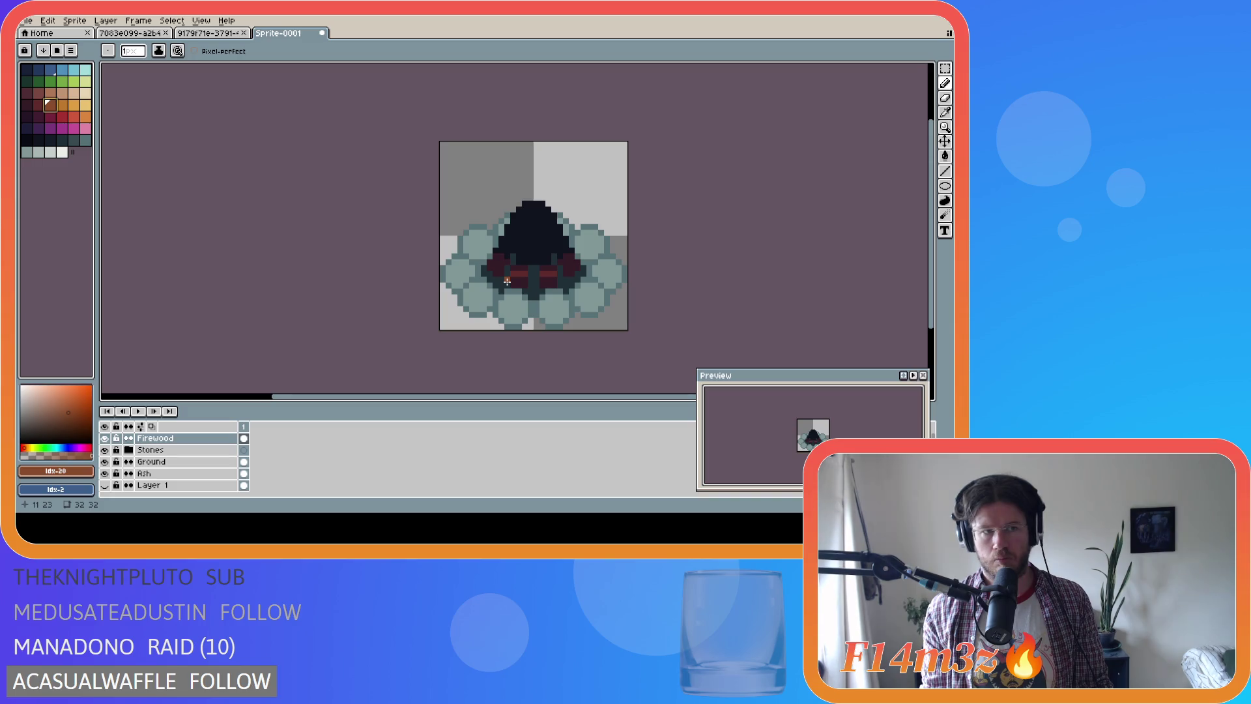
left_click(39, 93)
left_click(27, 93)
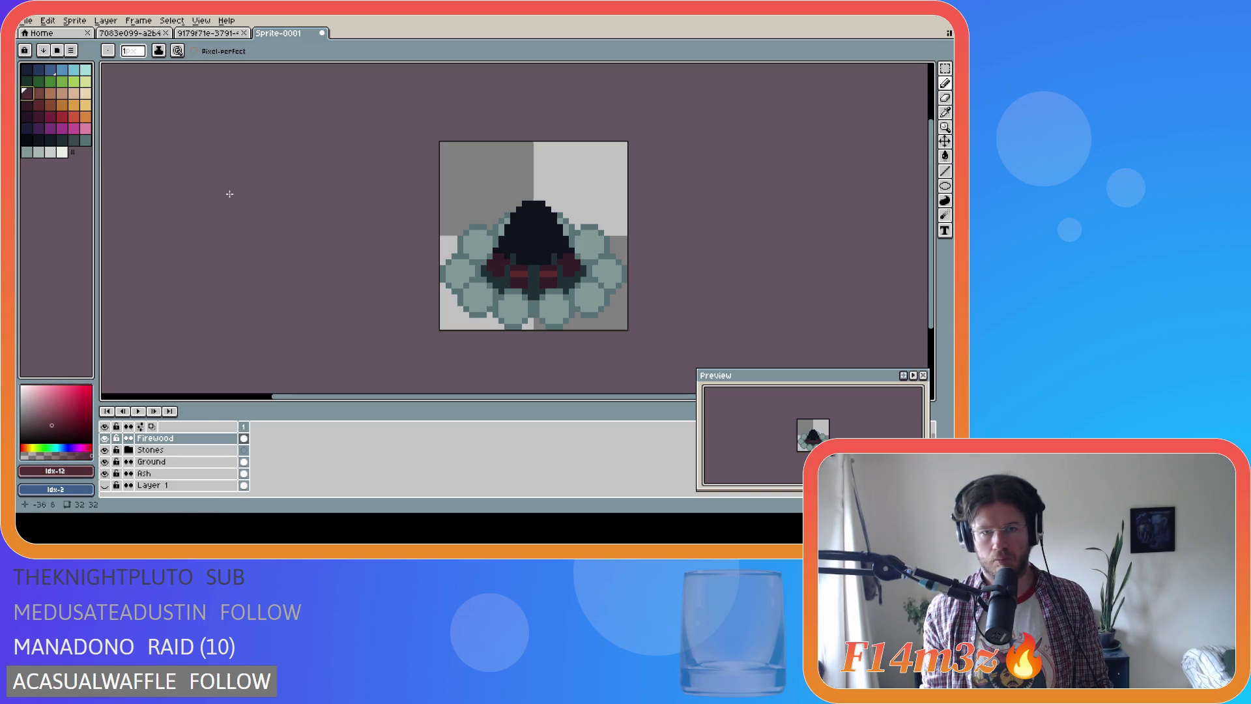
key("g")
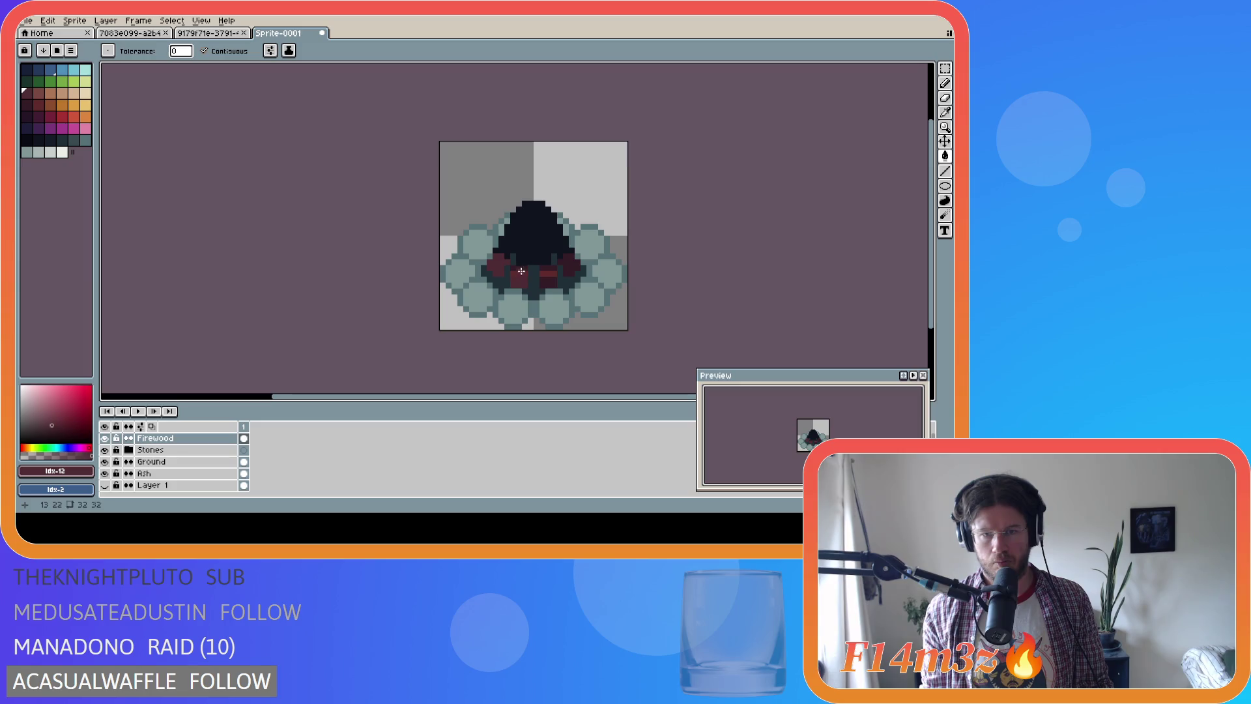
left_click(552, 285)
left_click(548, 270)
left_click(570, 265)
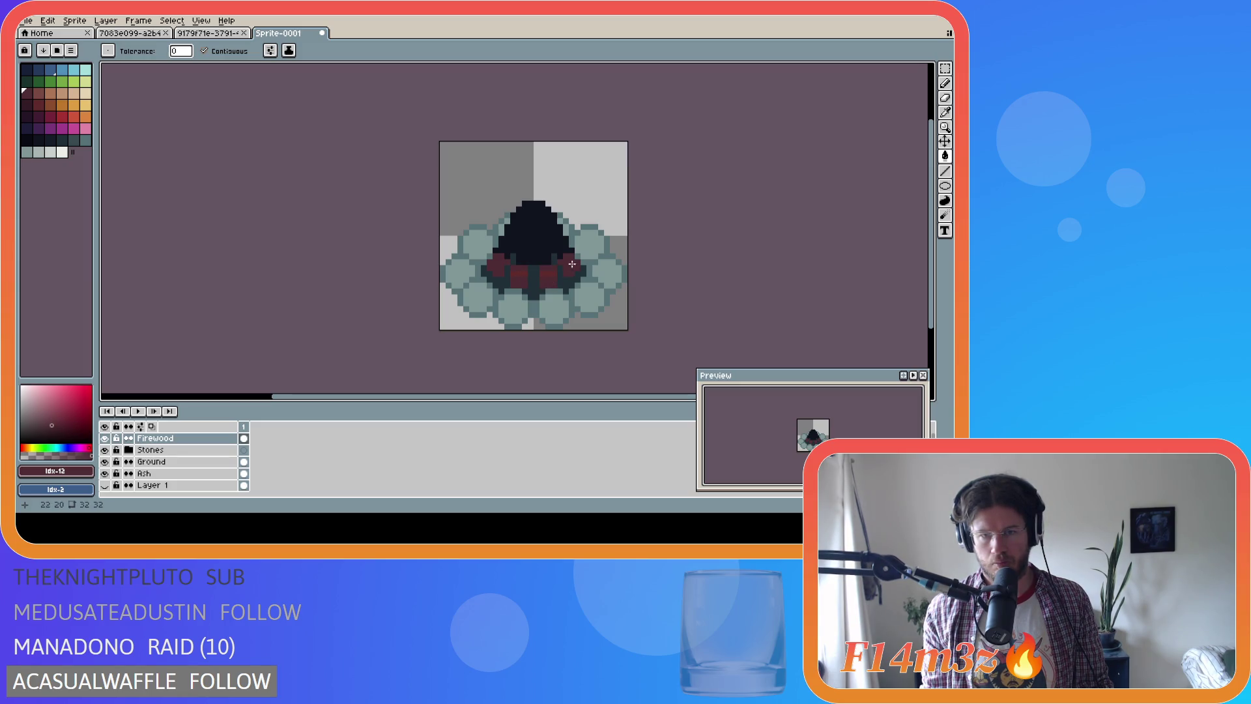
Brighten the left and right log ends and one firewood pixel with the next lighter red
key("bracketright")
left_click(519, 274)
left_click(551, 274)
key("b")
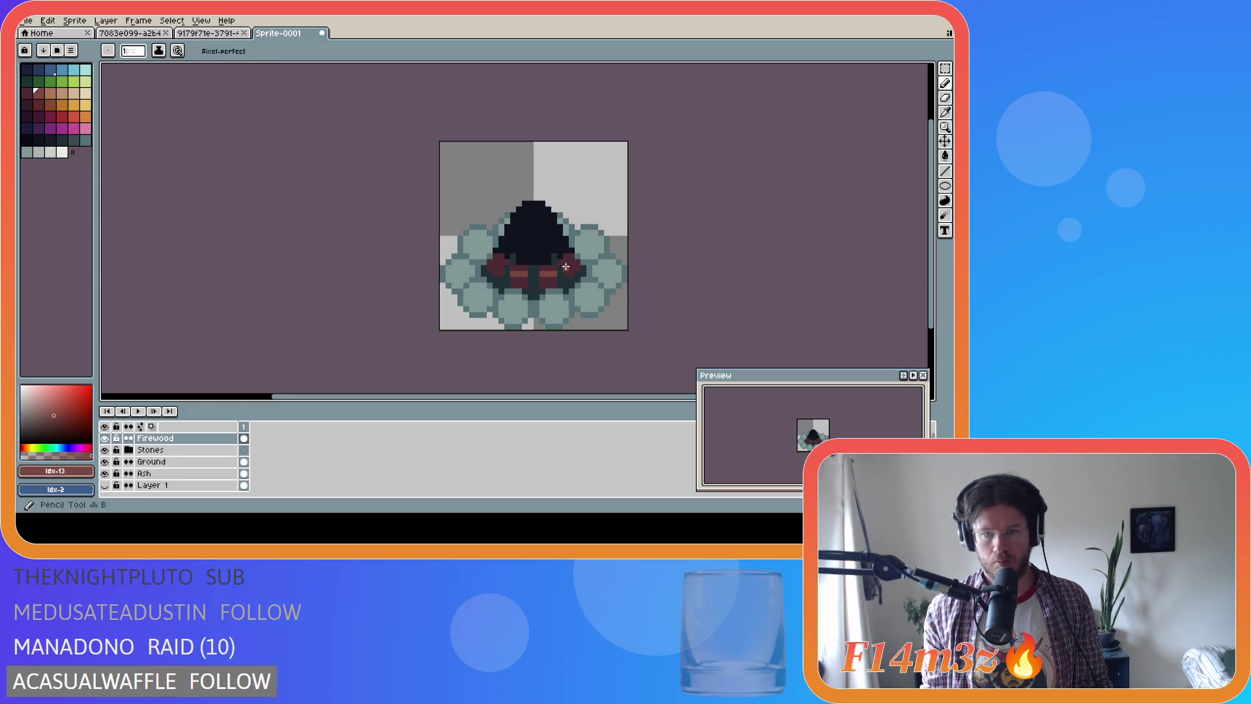
left_click(568, 265)
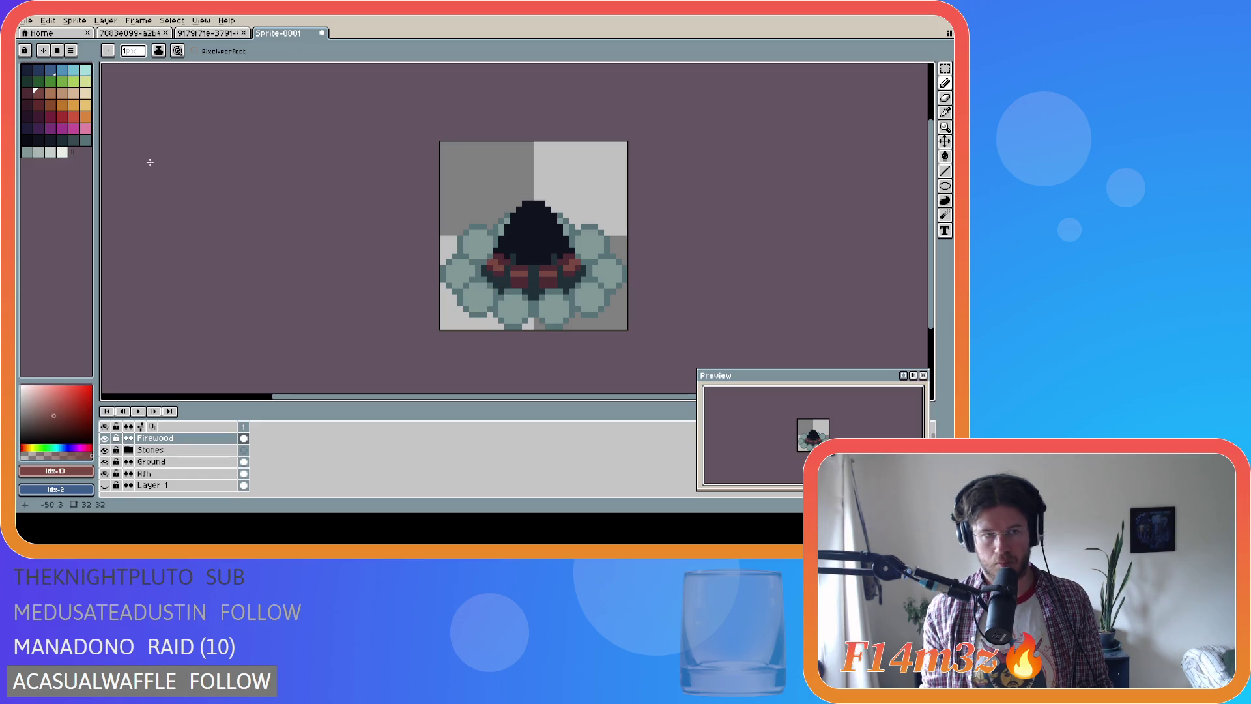
Add orange pixels and strokes to the log ends with the pencil
key("0")
left_click_drag(496, 271, 521, 286)
left_click(519, 286)
left_click(520, 288)
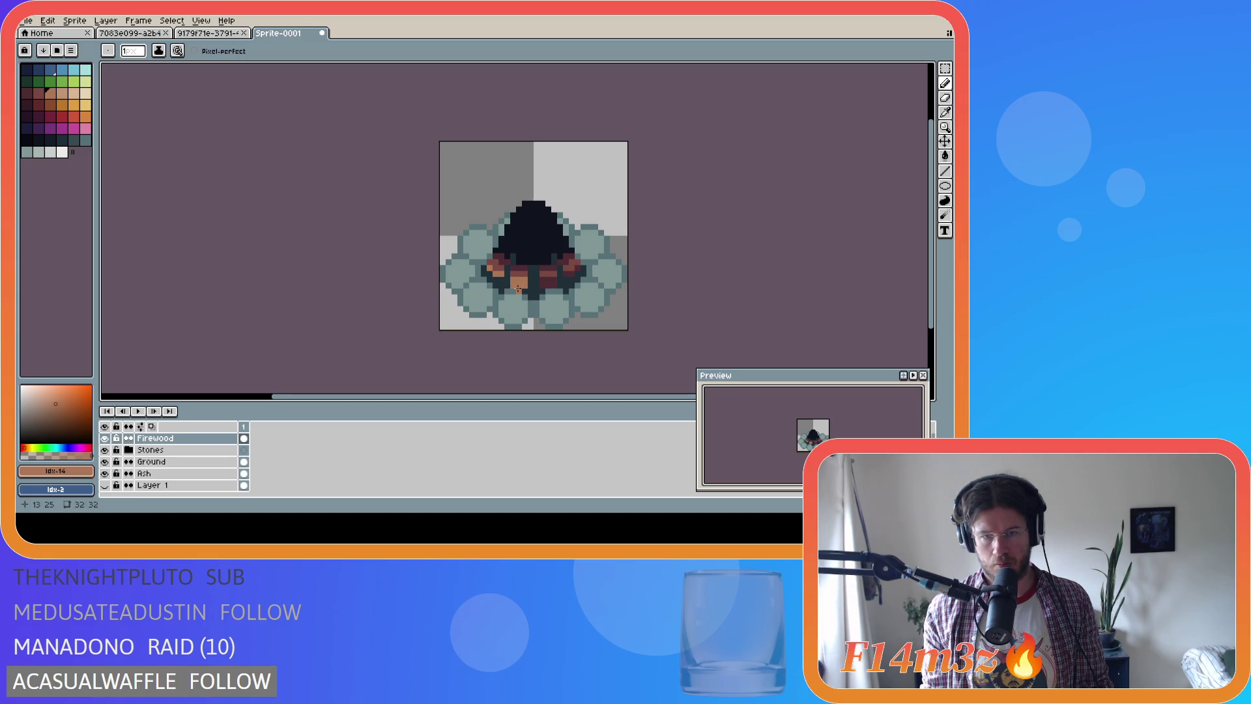
left_click_drag(539, 283, 574, 271)
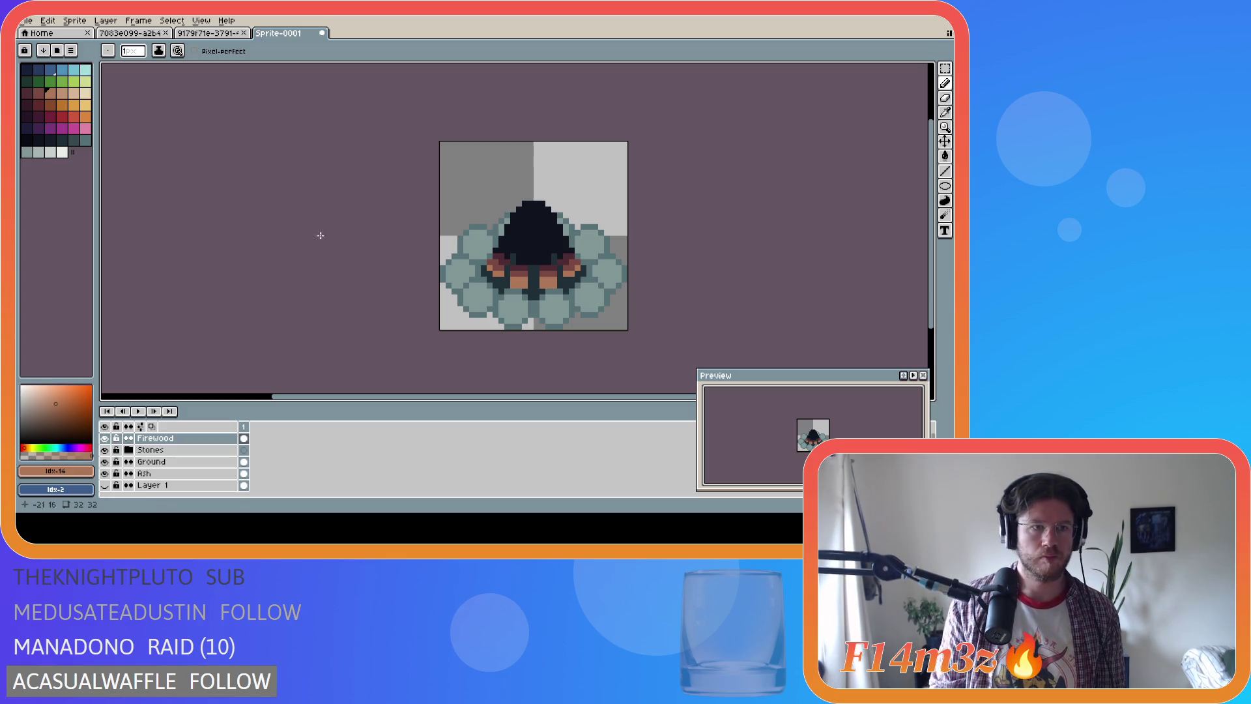
Add light tan highlights to the left log end and fill a small right log area with tan
left_click(86, 92)
key("g")
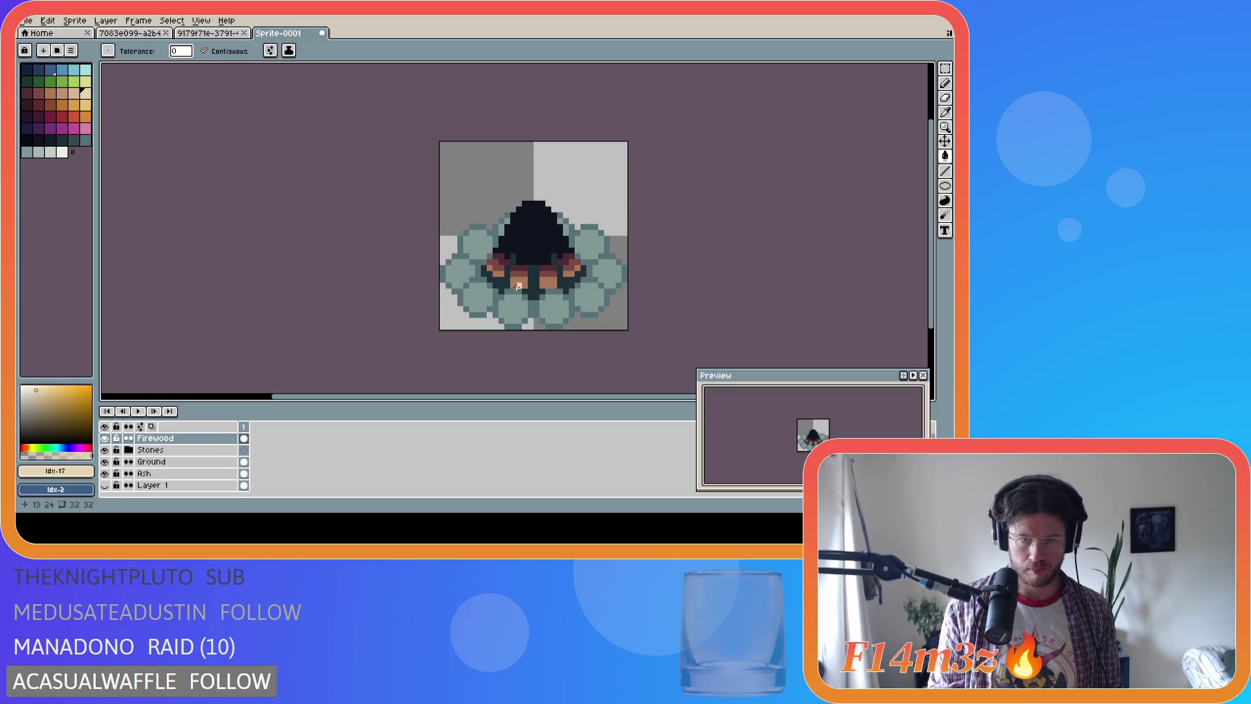
key("b")
left_click_drag(511, 285, 523, 285)
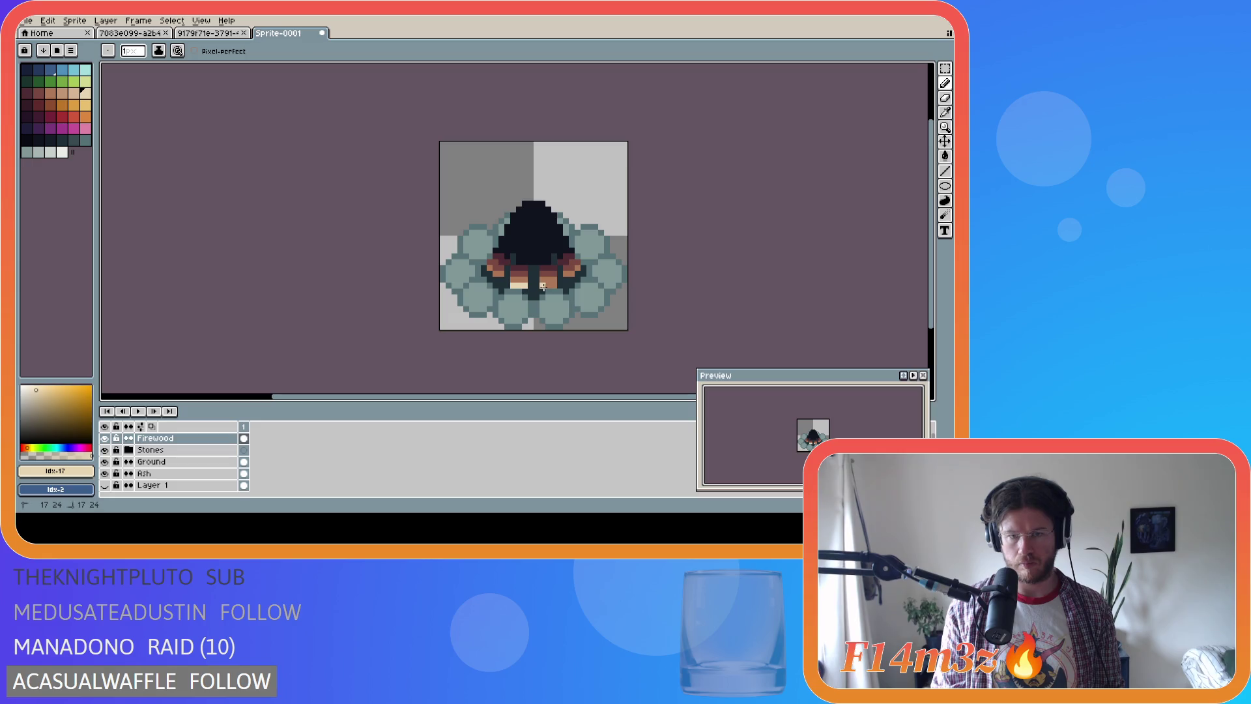
key("g")
left_click(570, 272)
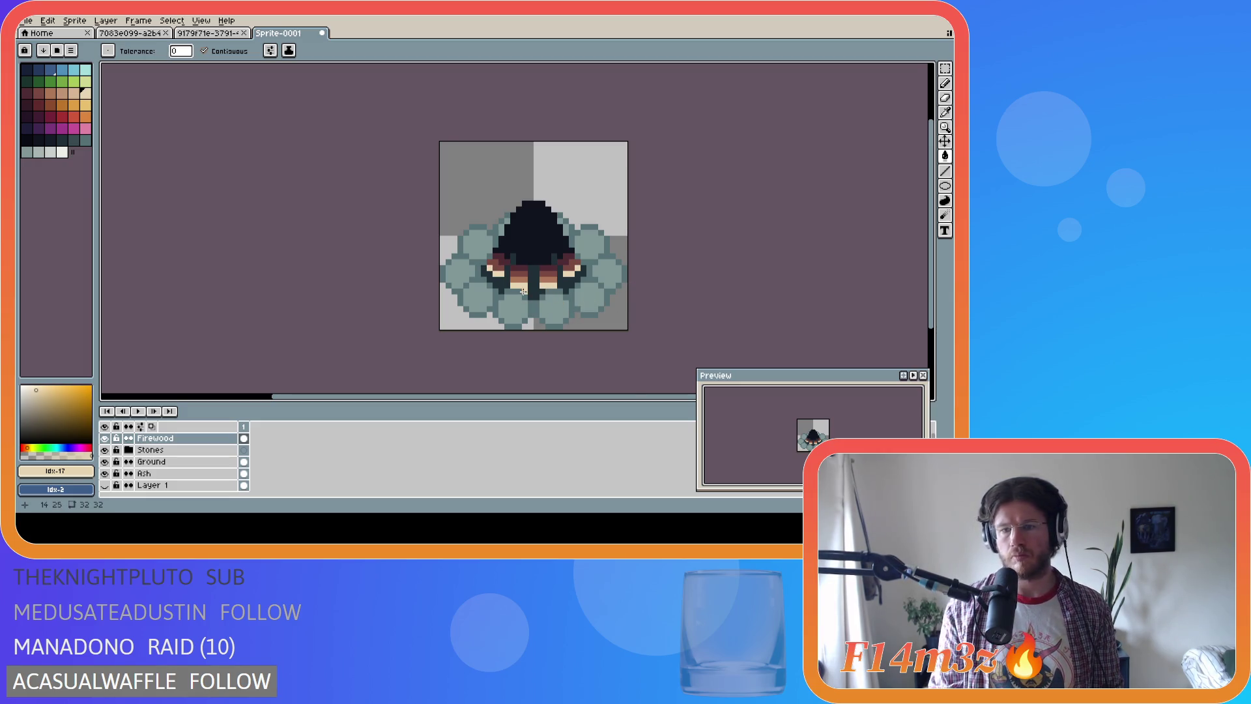
Sample the firewood's orange-brown, dark red and darkest red, then pick the near-black wood colour
key("i")
left_click(528, 273, "alt")
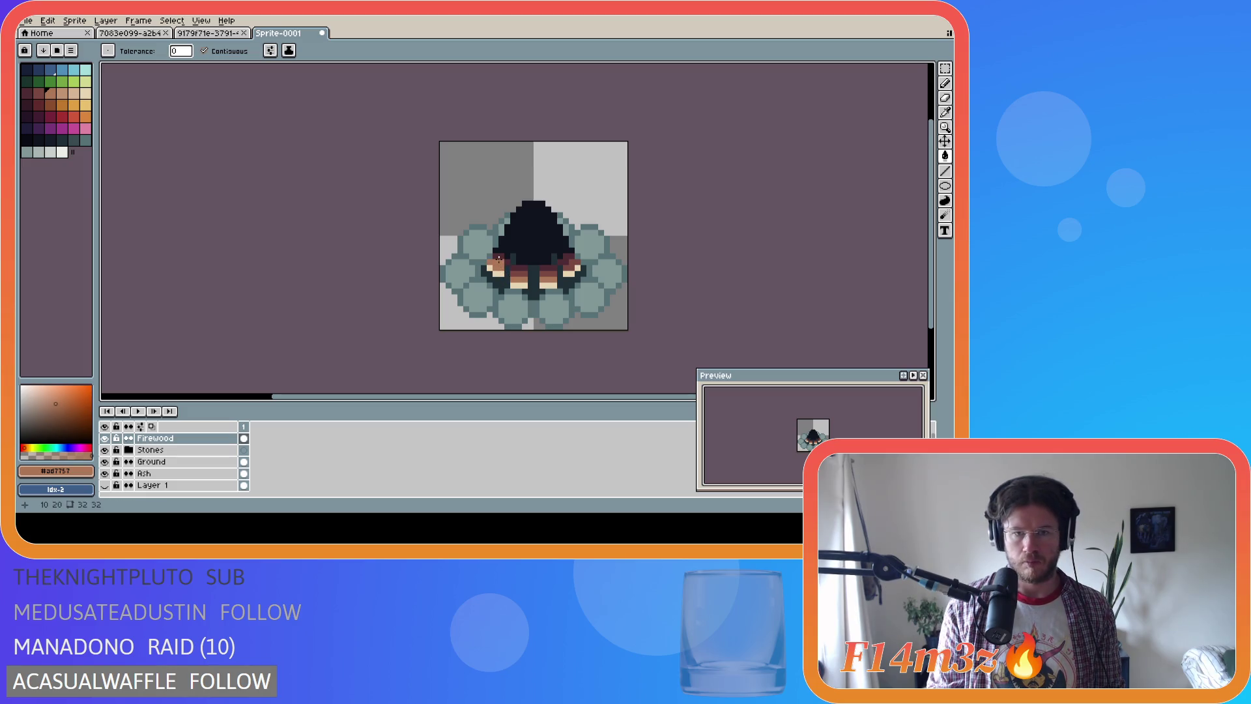
left_click(562, 268, "alt")
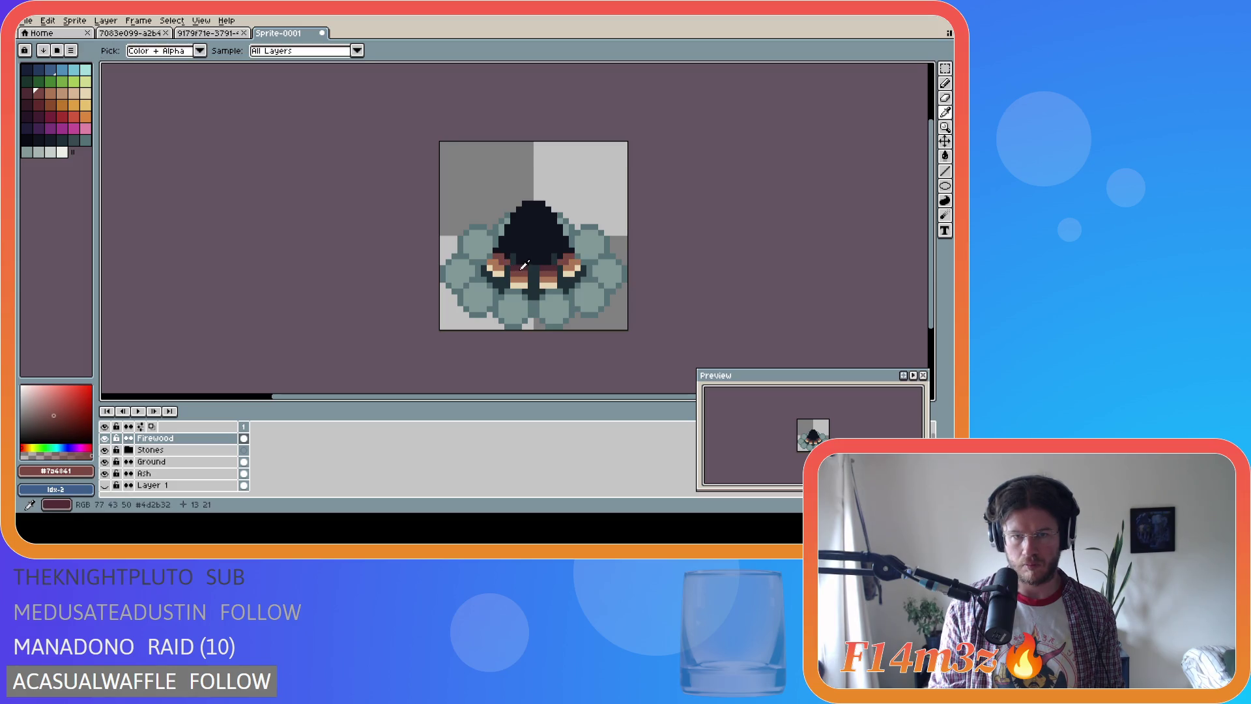
left_click(508, 255, "alt")
key("b")
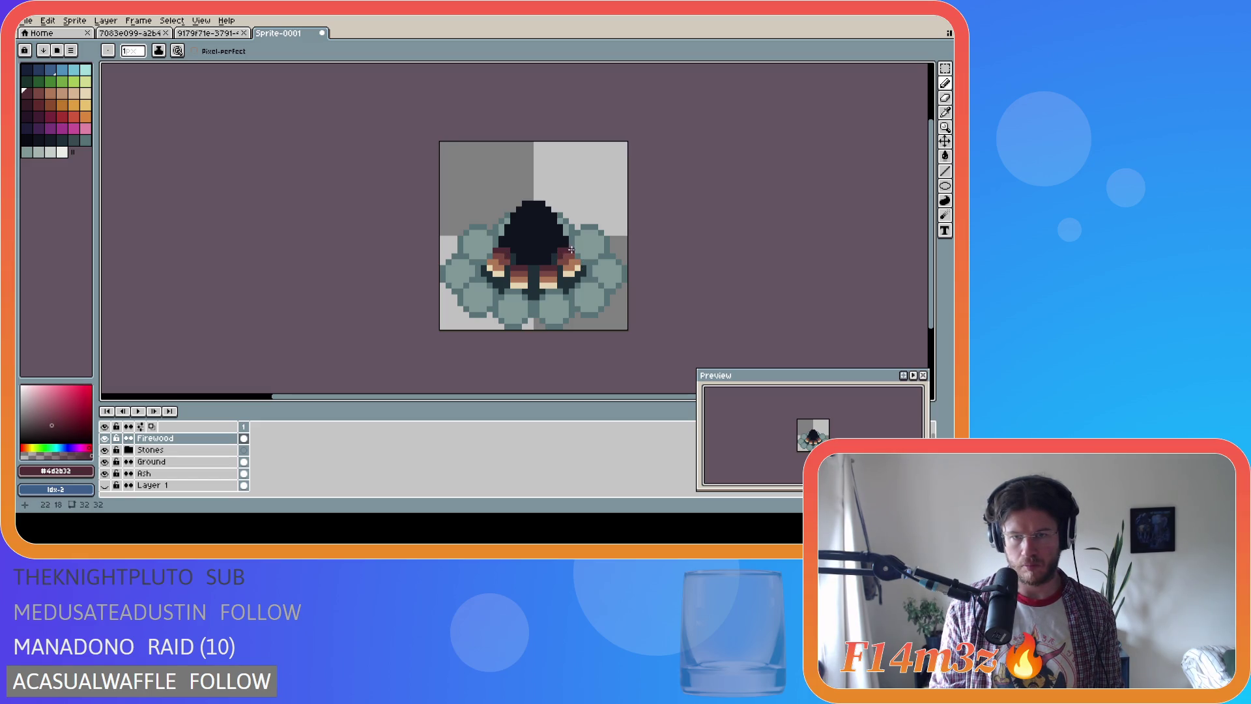
left_click(555, 244, "alt")
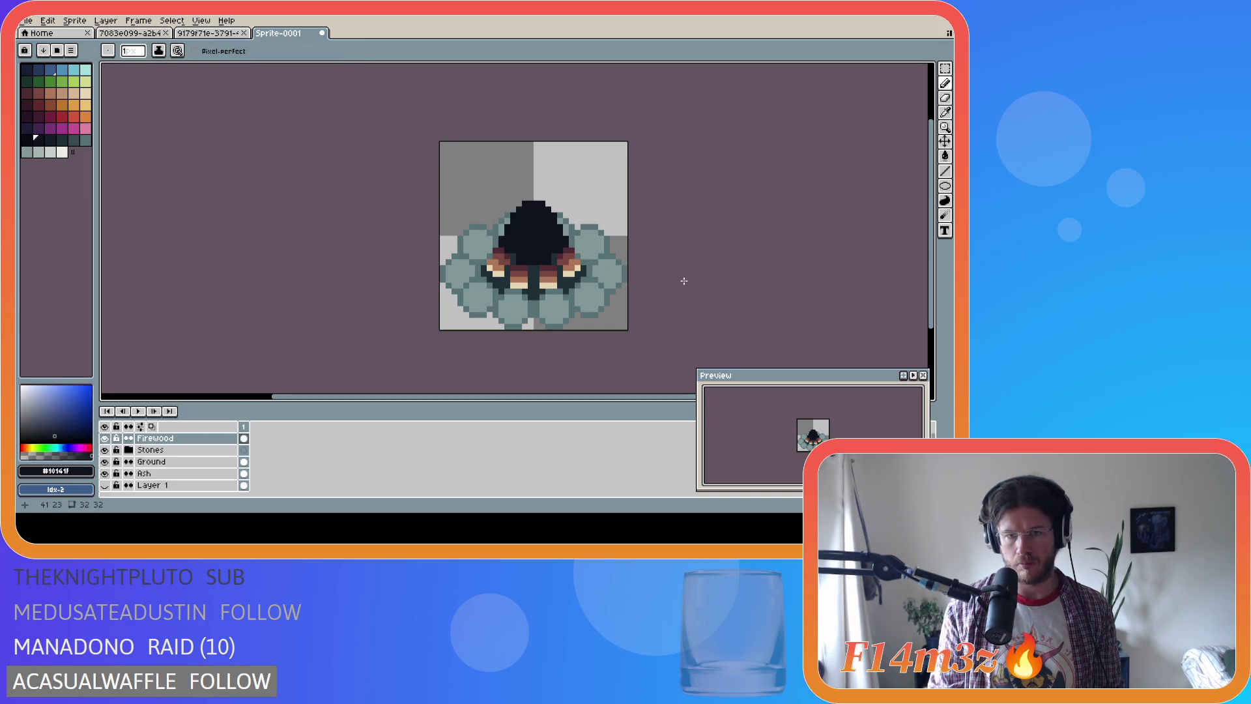
key("v")
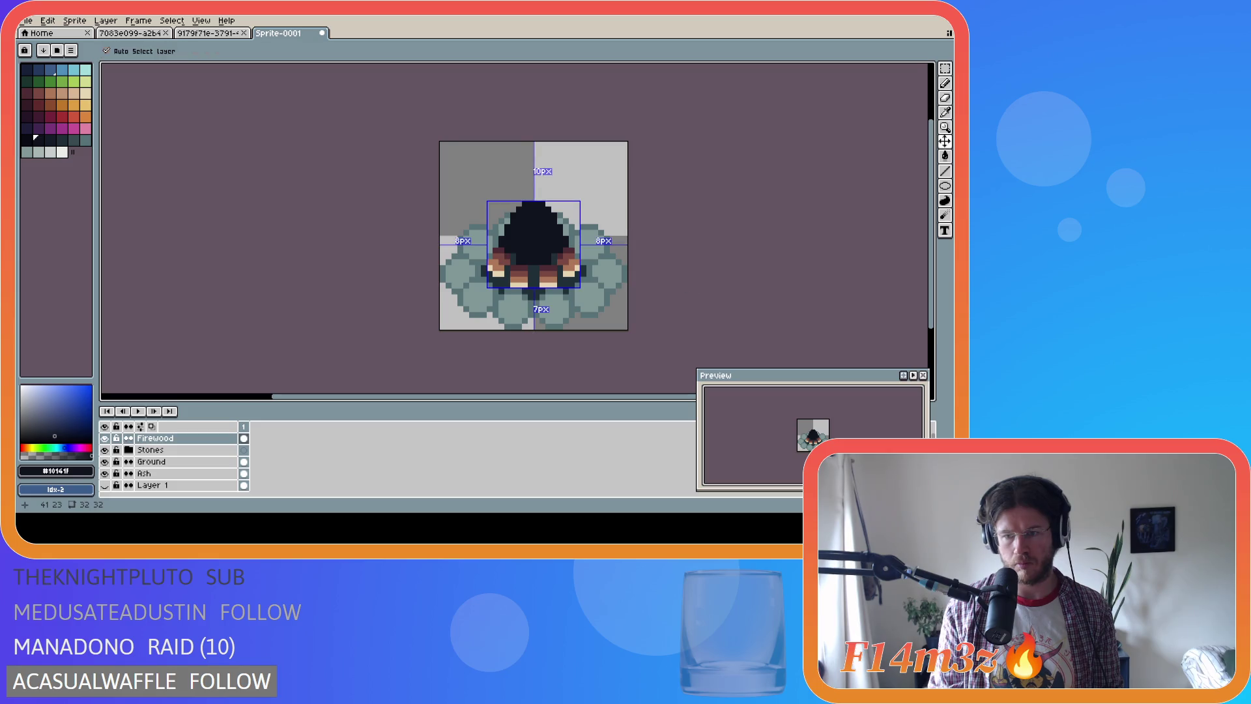
key("b")
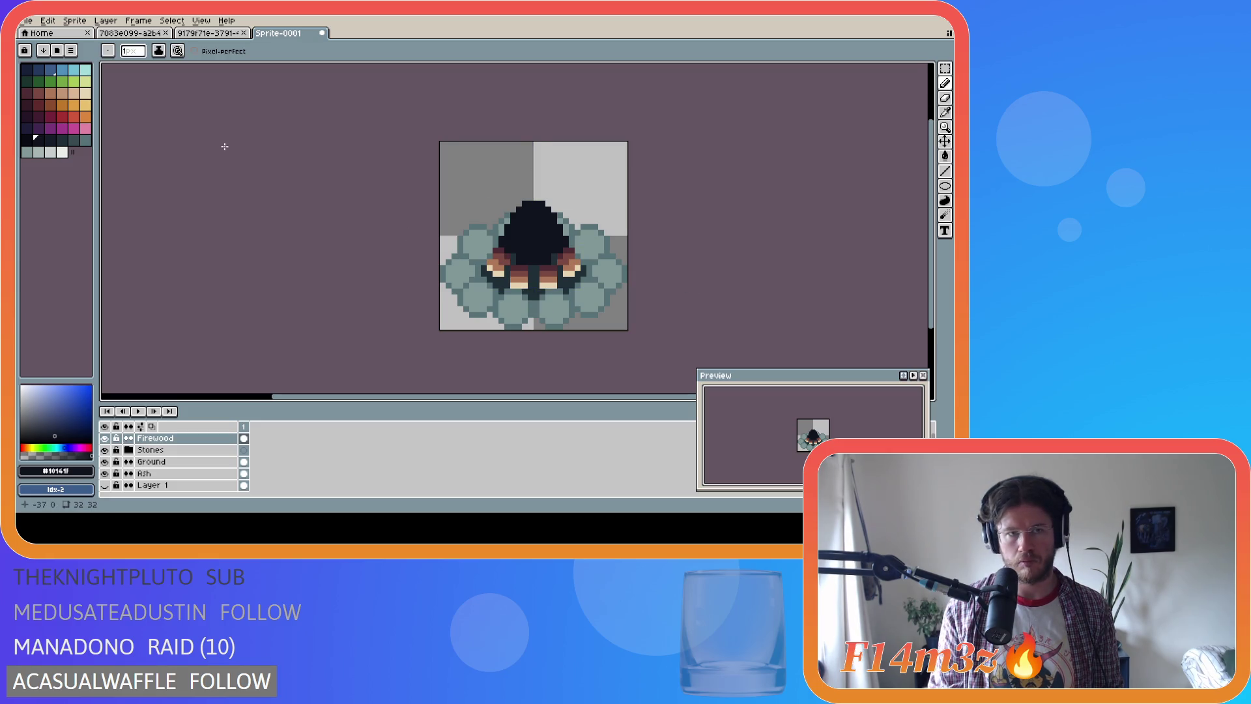
key("v")
key("b")
key("v")
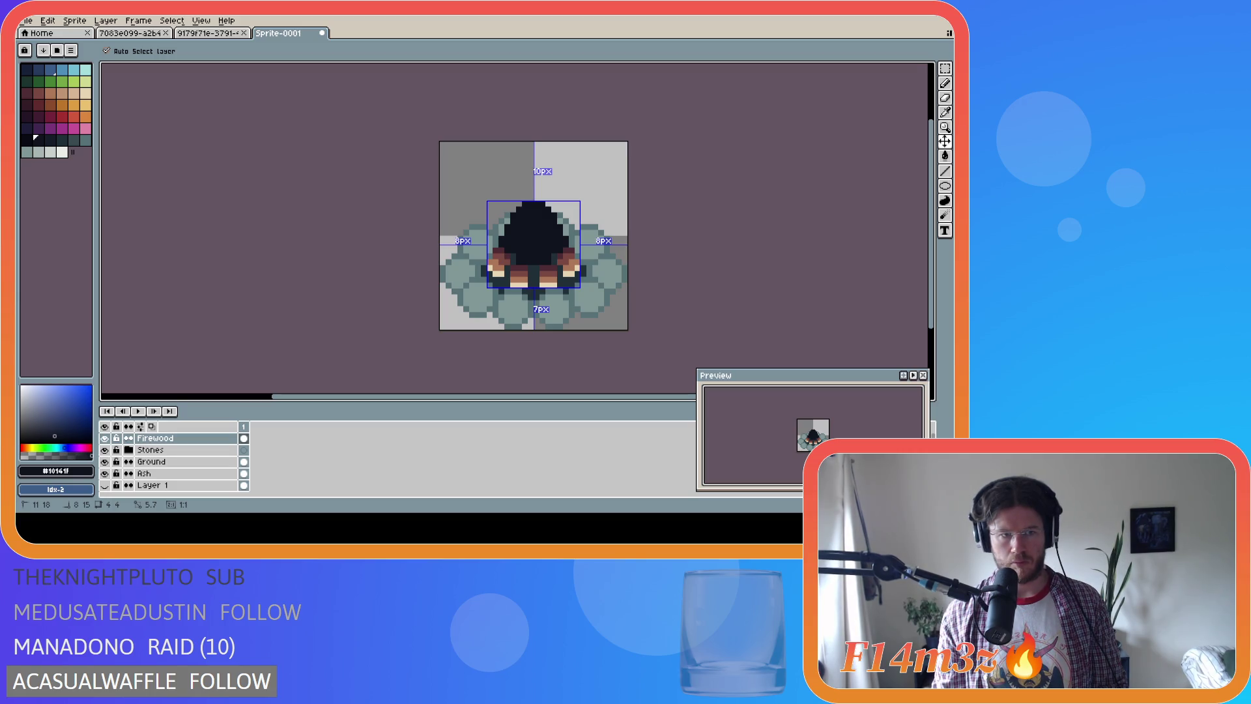
key("ctrl+s")
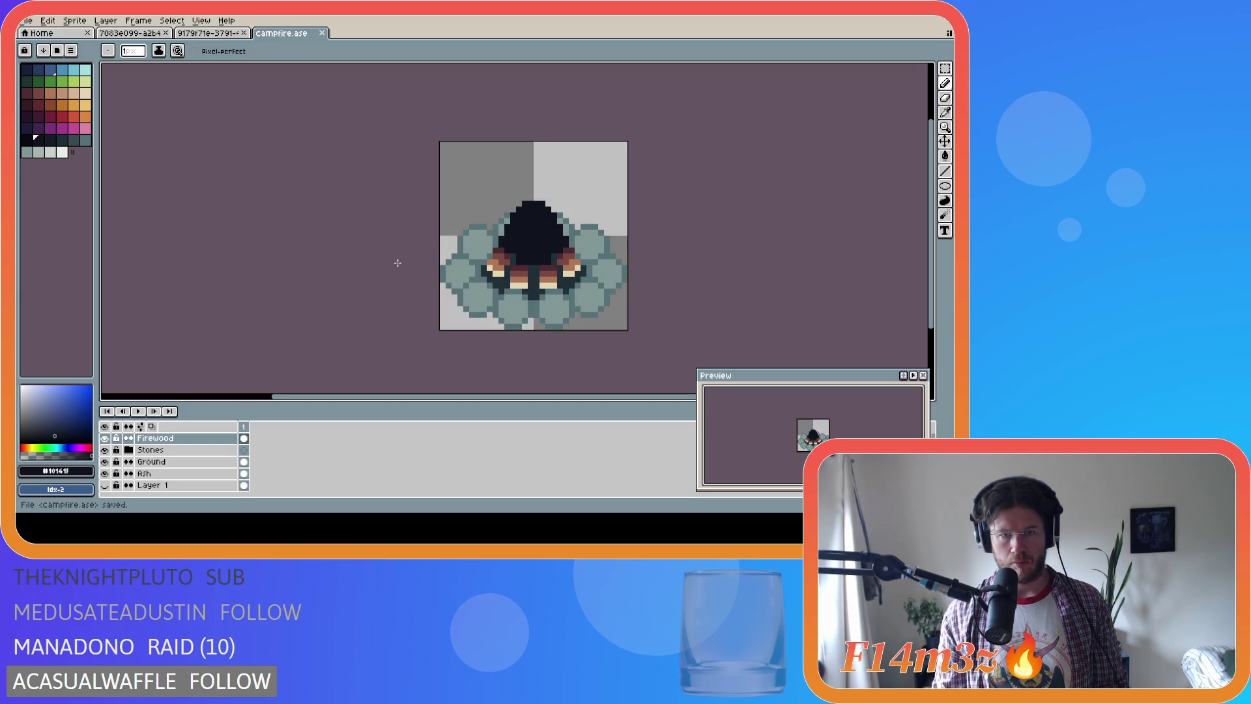
Paint a pale grey spark pixel on the upper left of the teepee
left_click(52, 152)
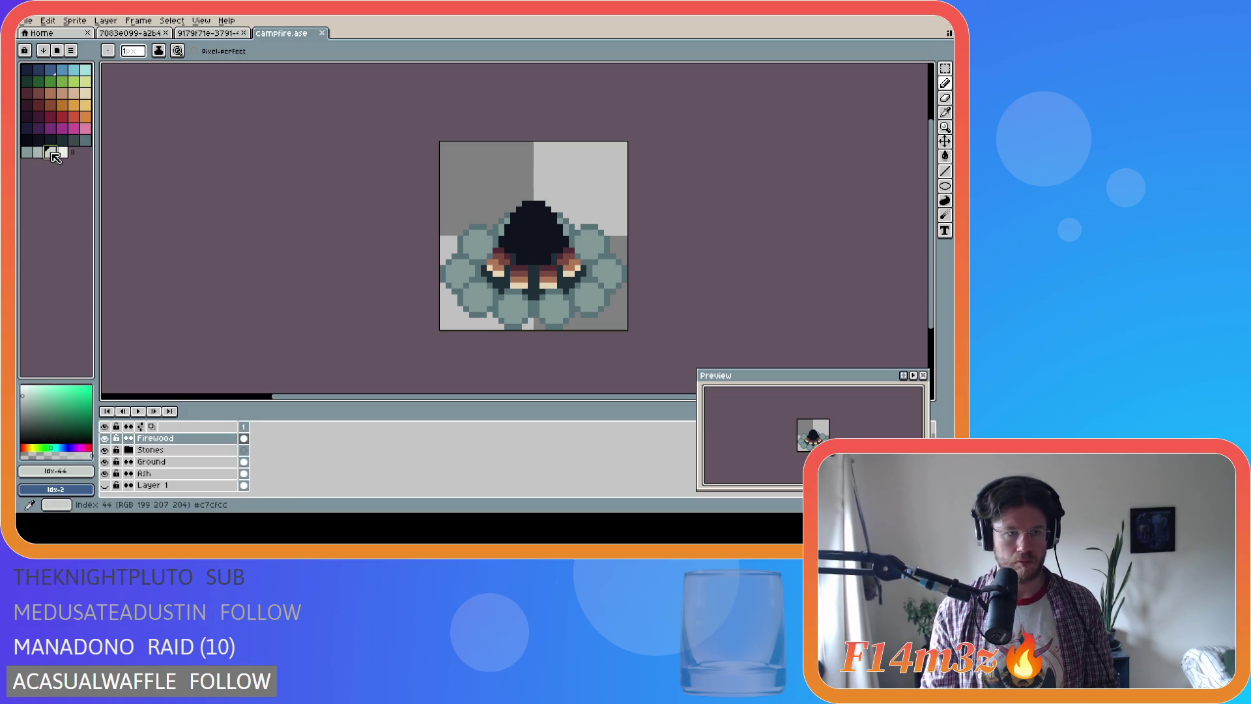
left_click(514, 243)
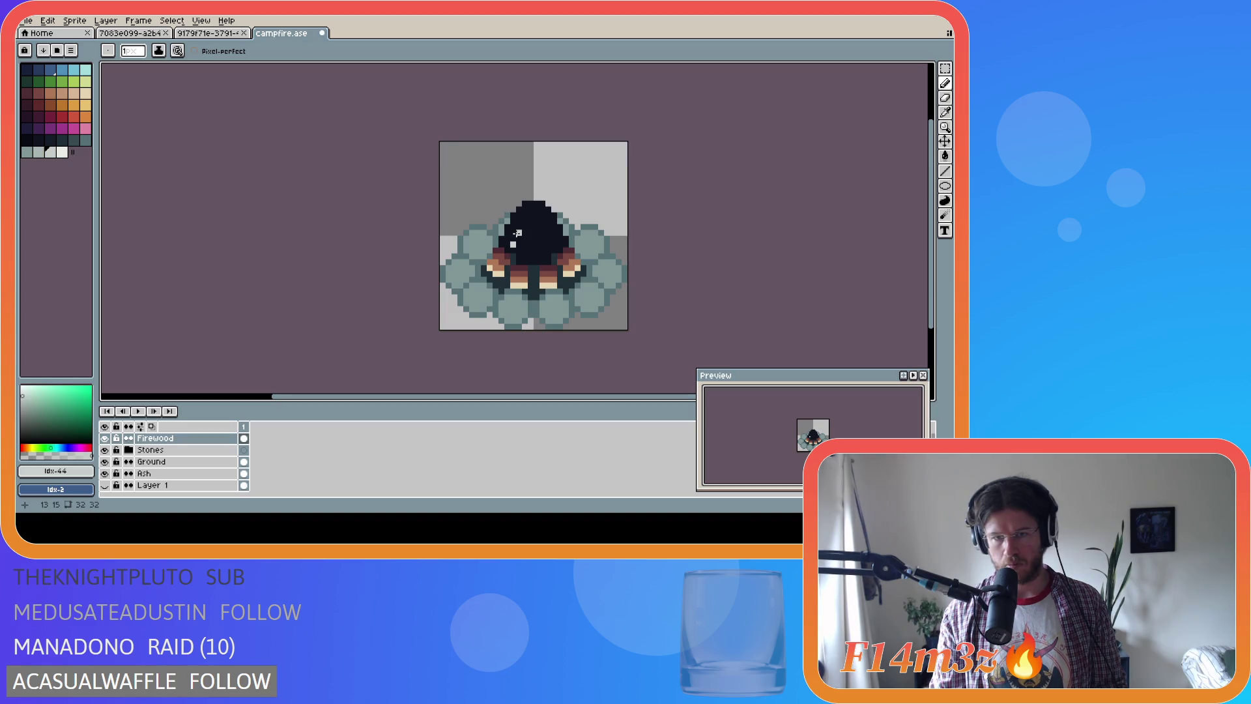
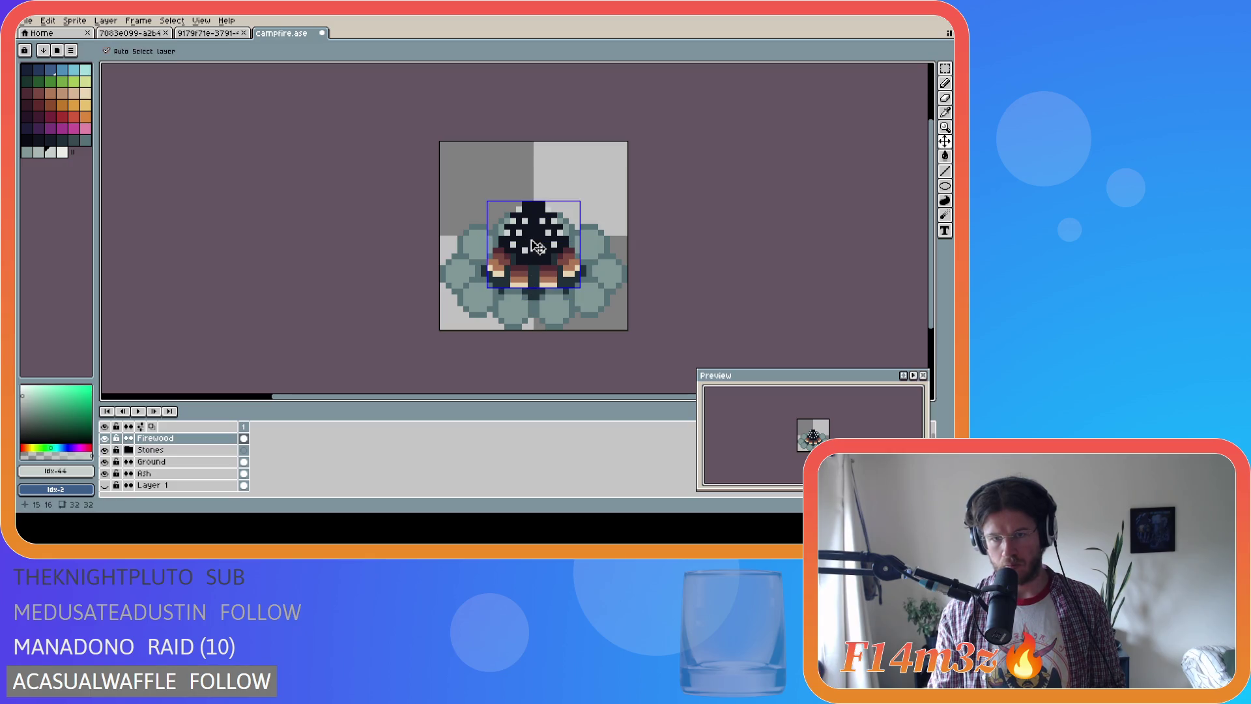
Undo the last two pencil strokes on the cone and pick the light grey palette colour
key("ctrl+z")
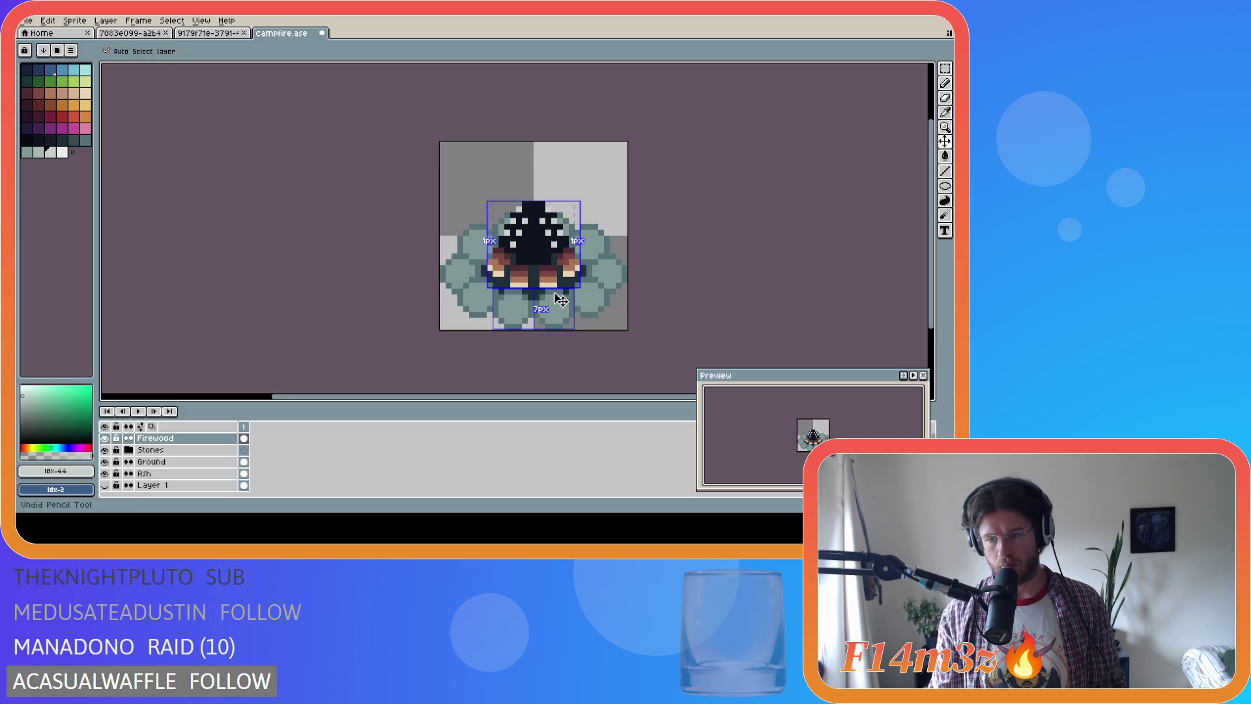
key("ctrl+z")
key("ctrl+z")
key("ctrl+z")
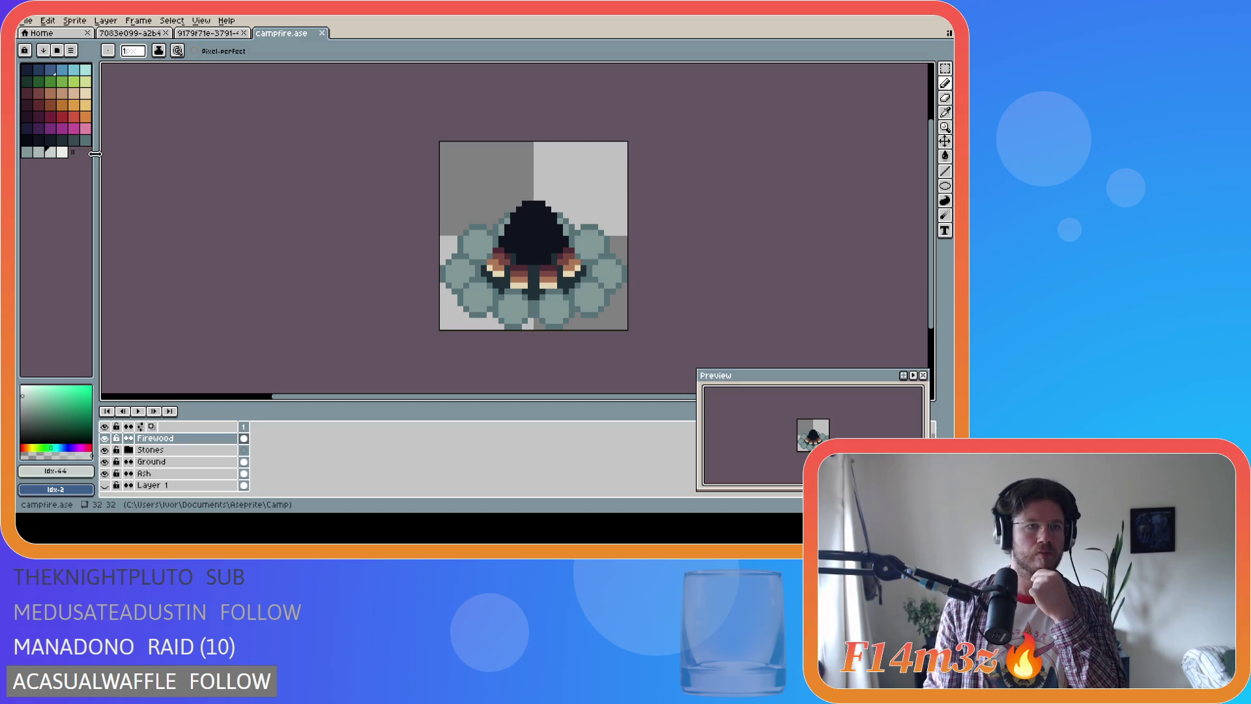
left_click(50, 117)
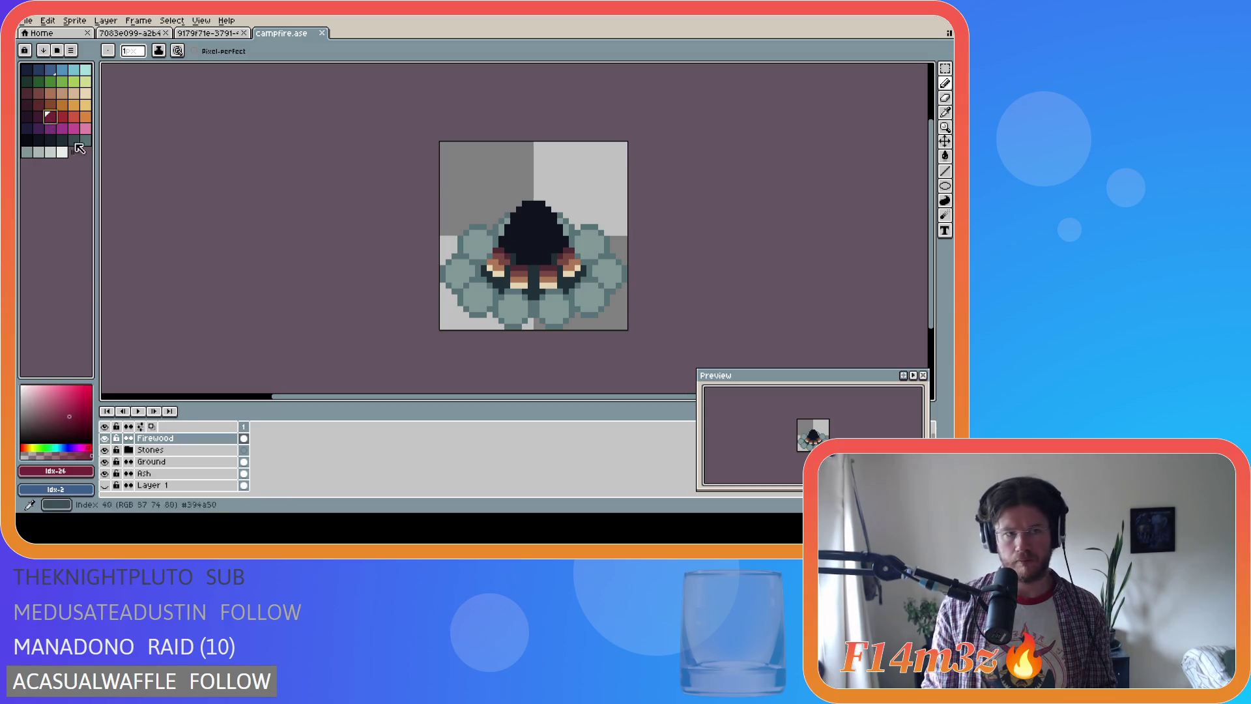
key("bracketright")
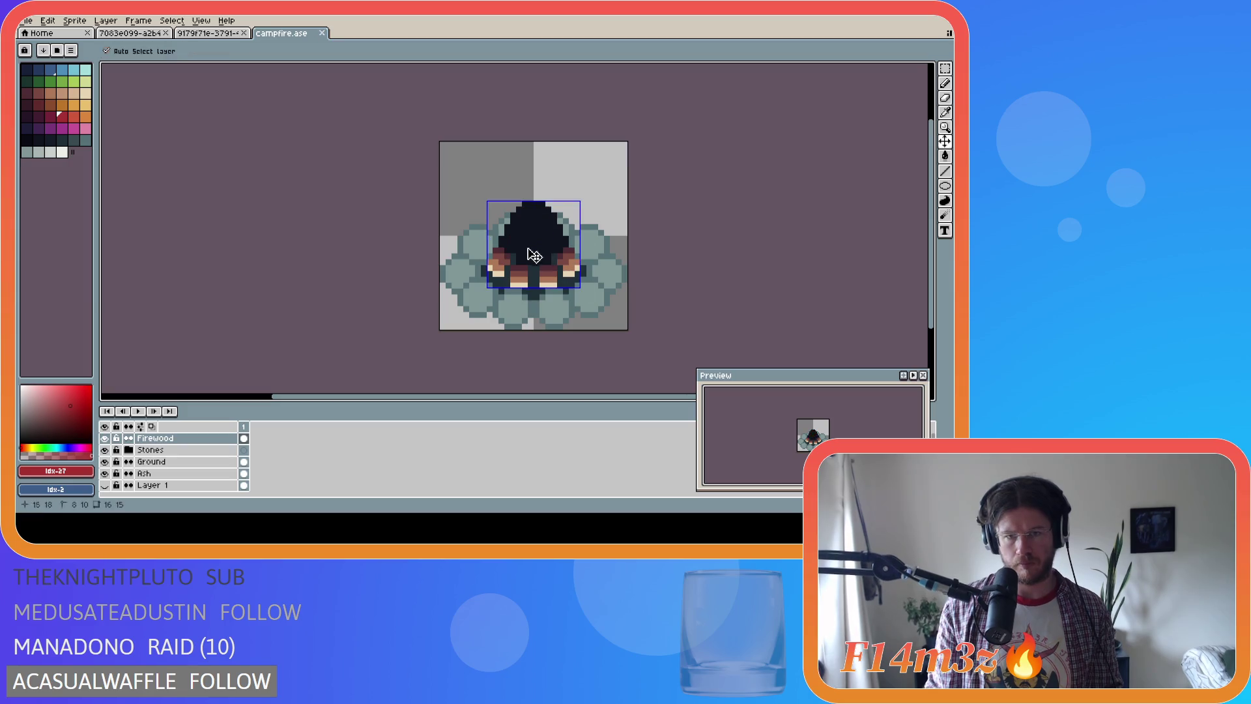
left_click(50, 151)
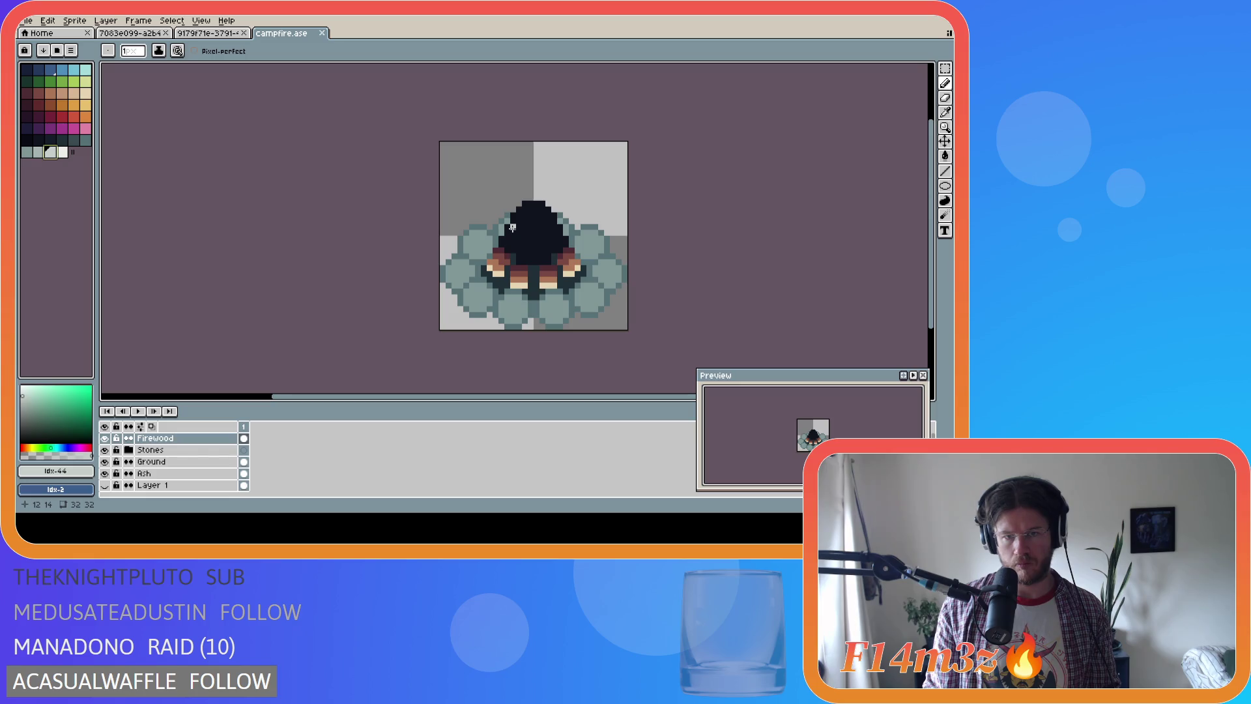
Pencil light grey pixels along the cone's top and upper-left edge
left_click(513, 227)
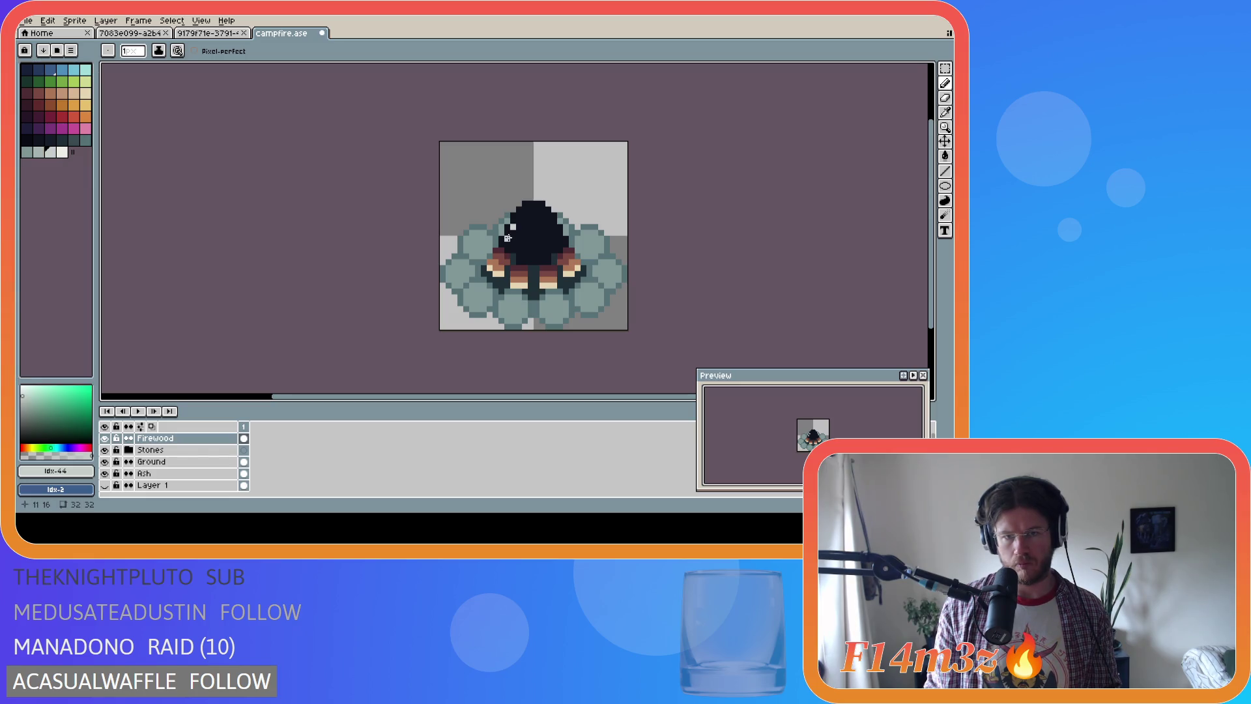
left_click(508, 238)
left_click(513, 244)
left_click(524, 215)
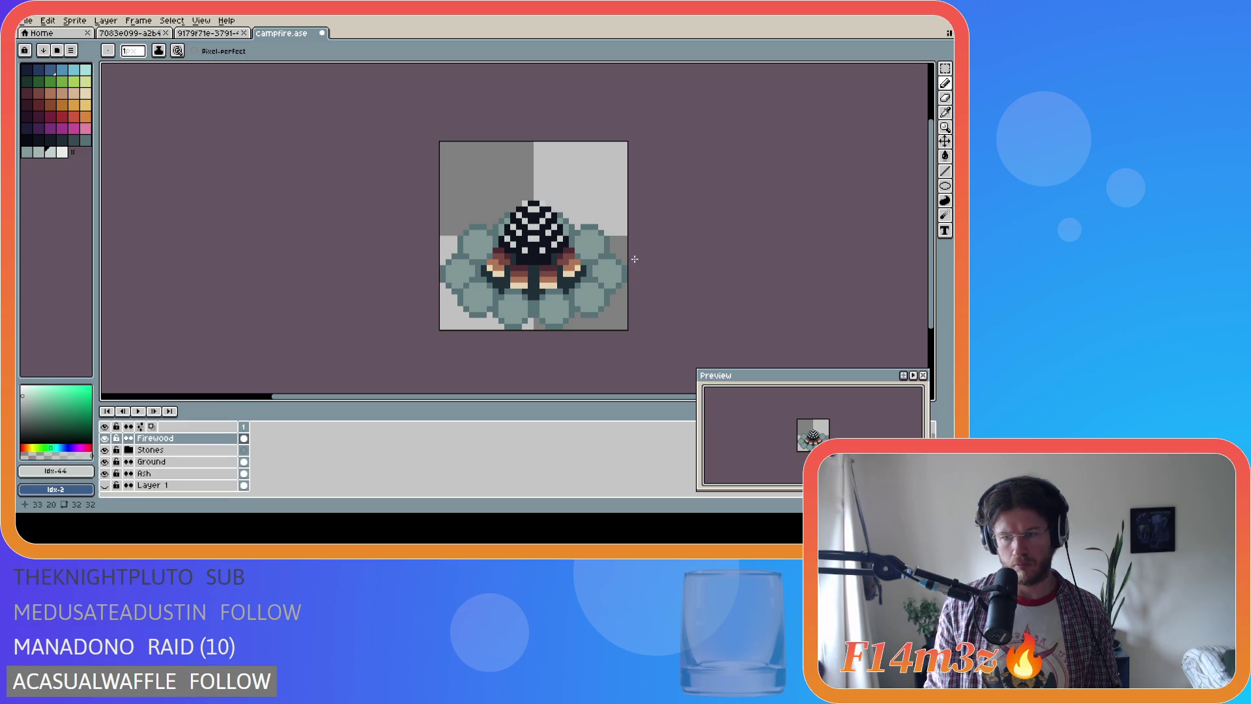
key("ctrl")
key("ctrl")
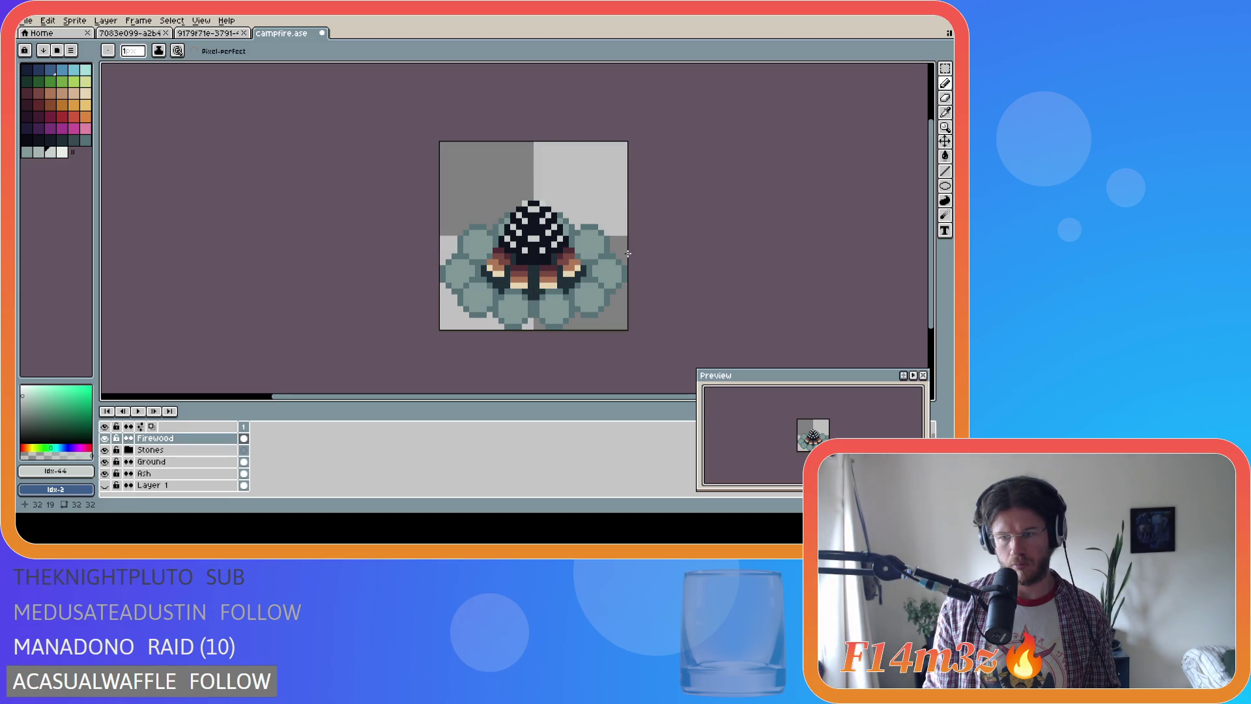
key("ctrl+z")
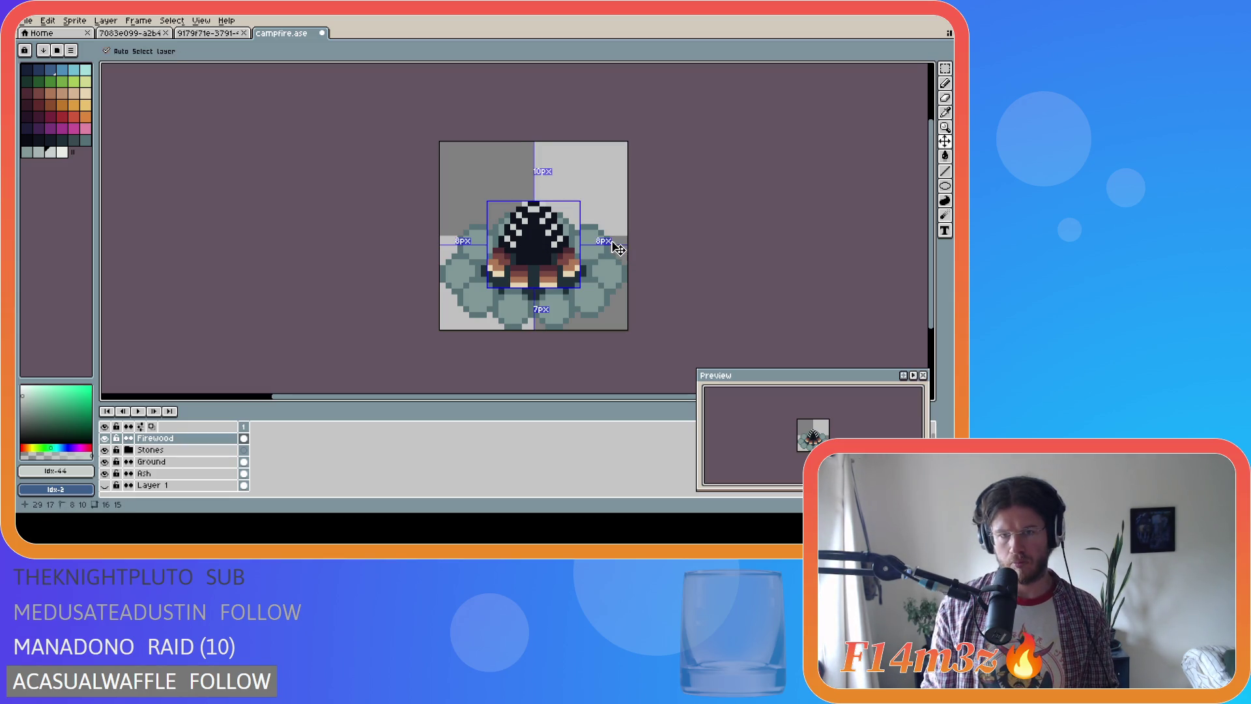
key("ctrl+z")
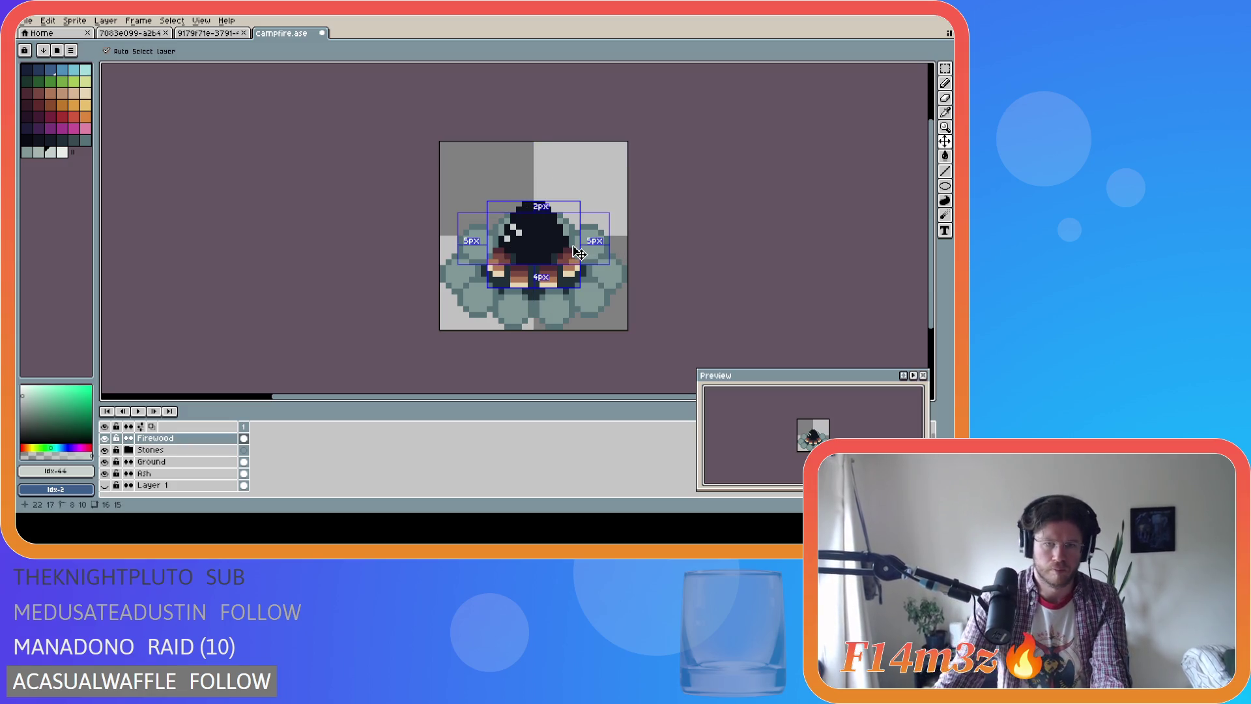
left_click(514, 222)
left_click(515, 215)
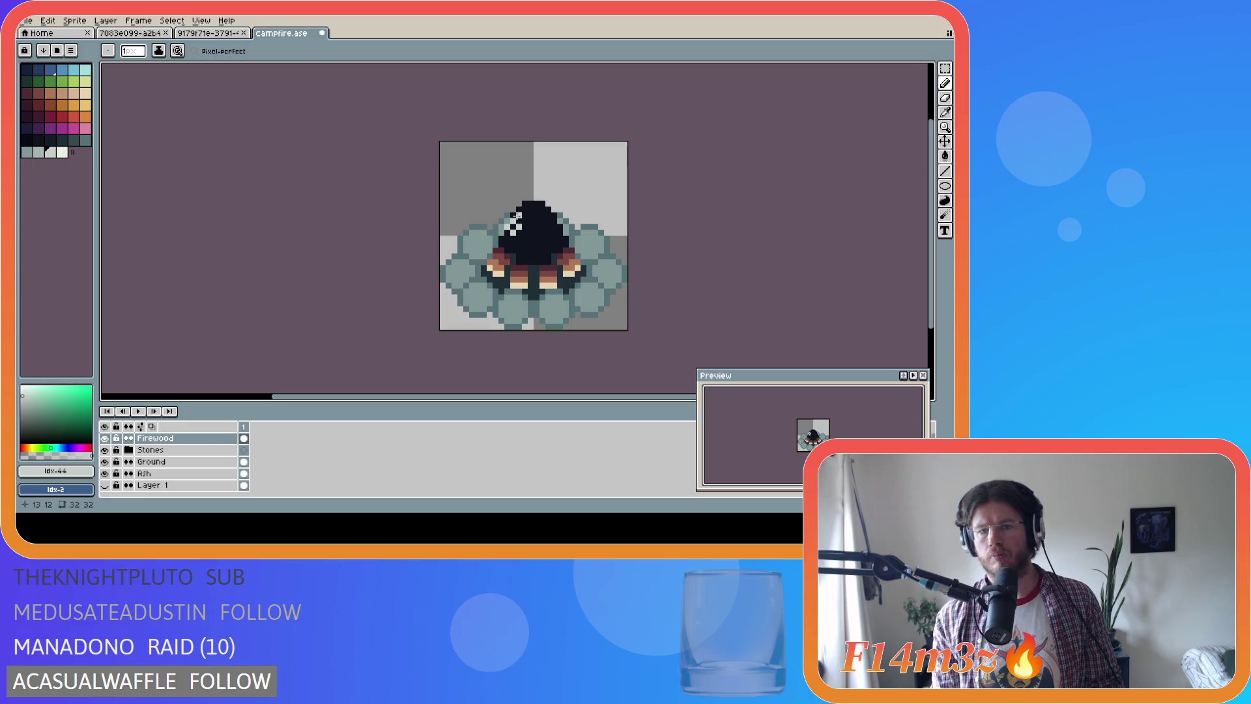
key("ctrl+z")
left_click(522, 215)
left_click(525, 214)
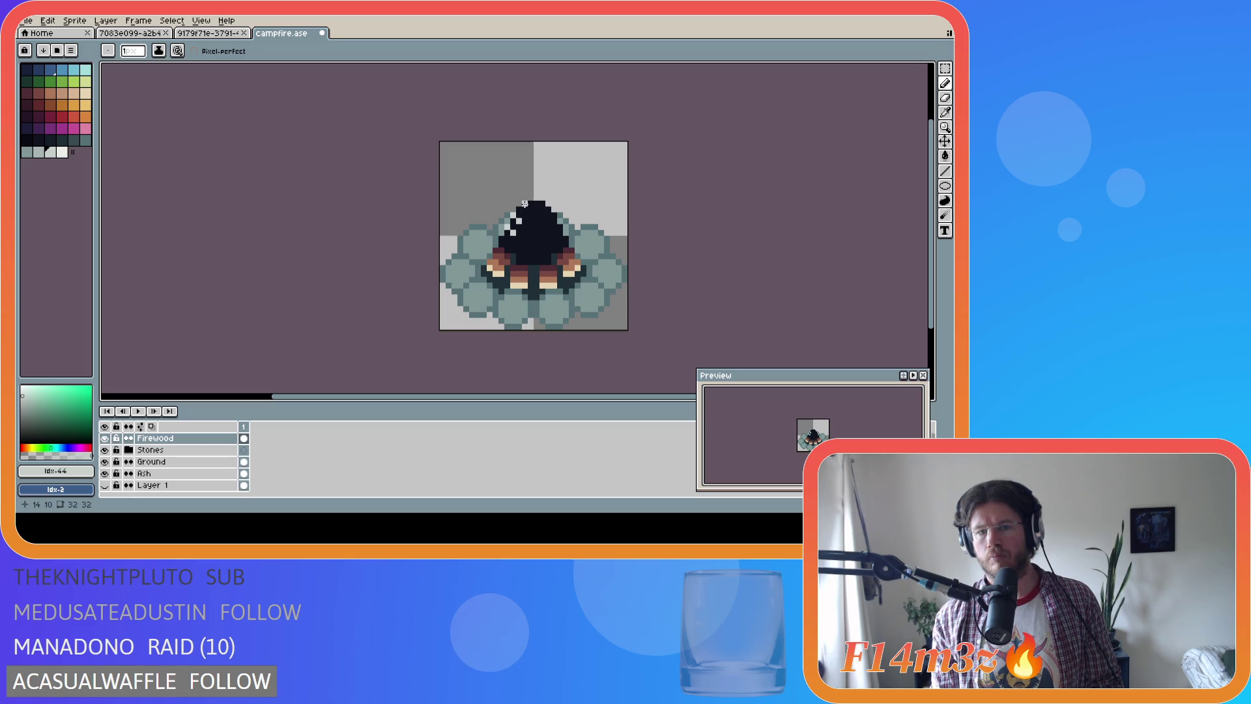
key("ctrl+z")
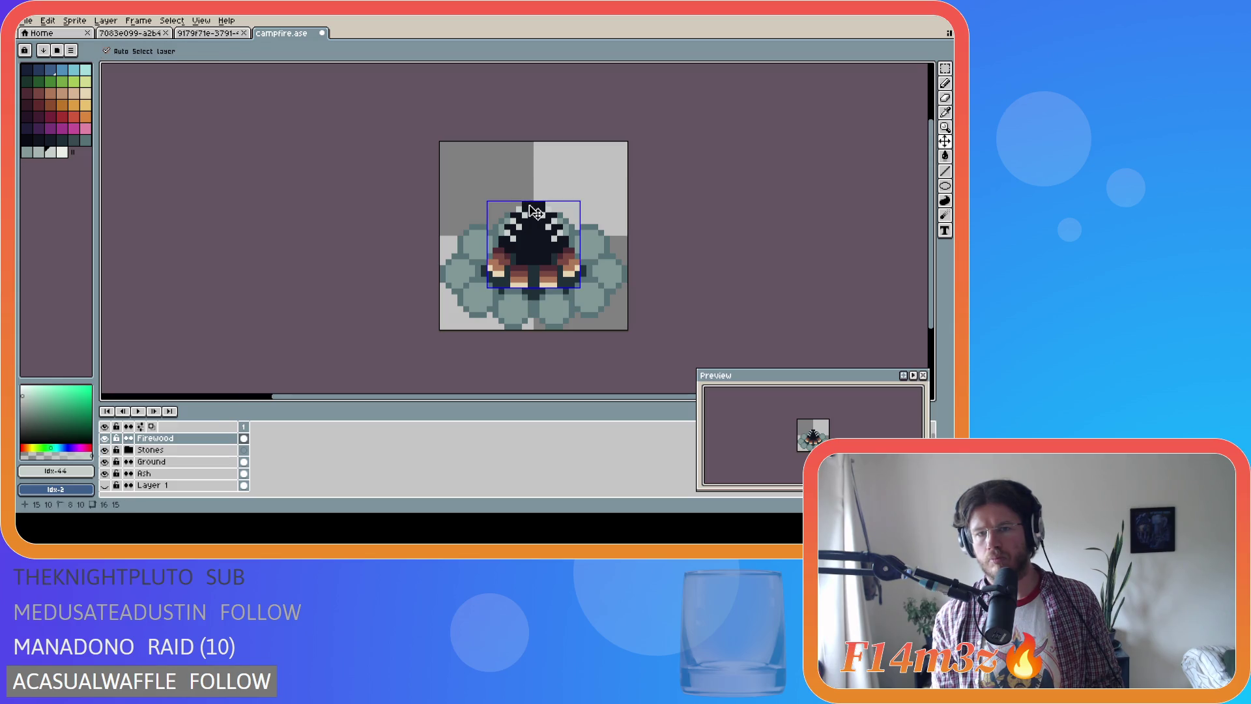
Paint dark over the cone top's light pixels to form horizontal stripes, and save
left_click(535, 208)
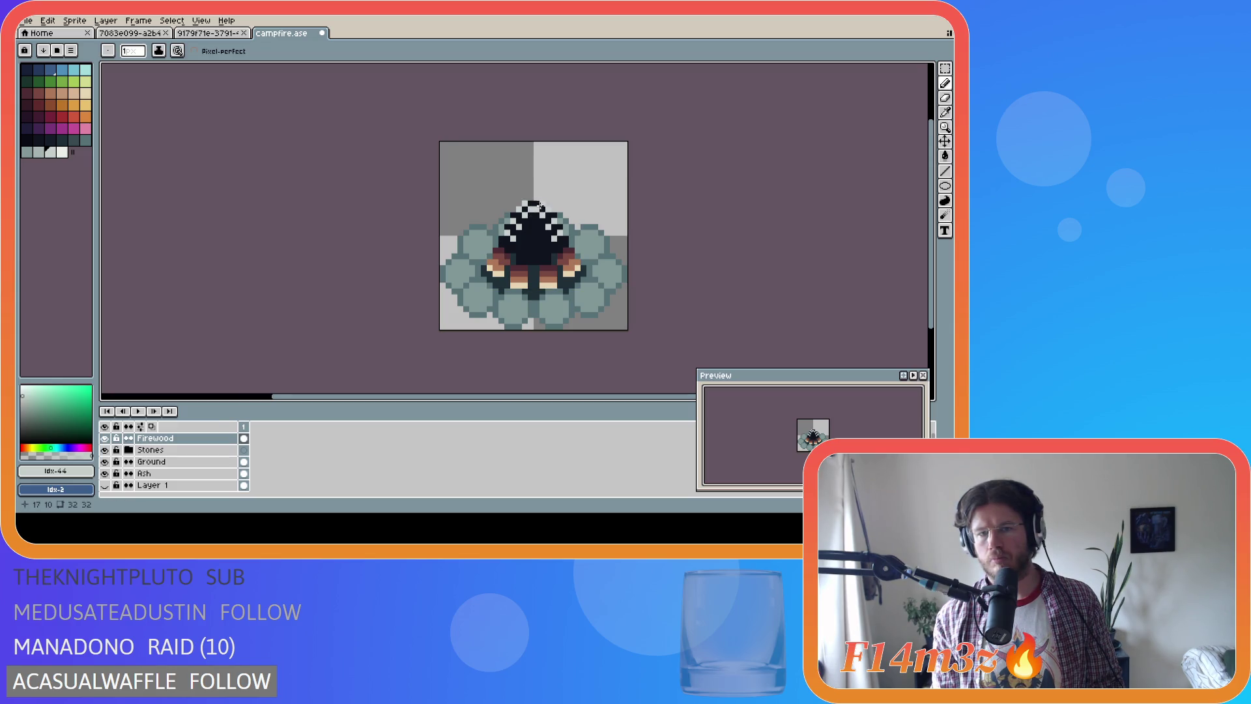
mouse_move(531, 215)
left_mouse_down()
mouse_move(530, 254)
mouse_move(529, 238)
left_mouse_up()
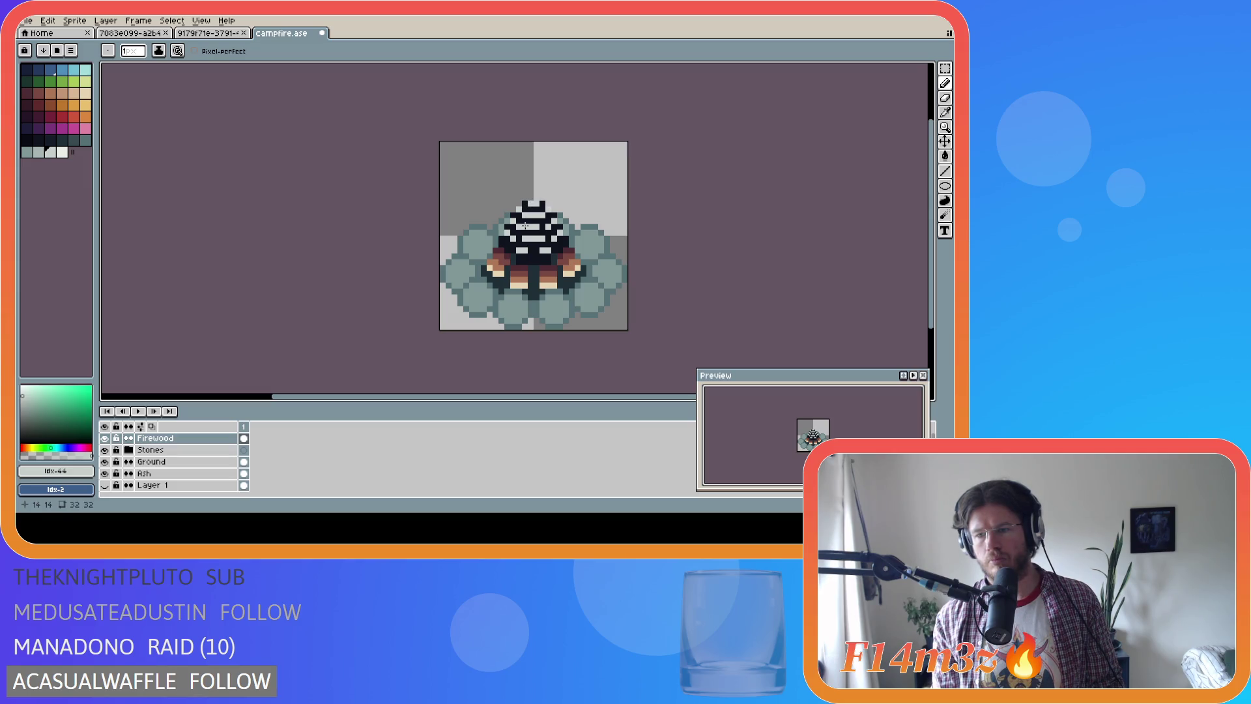
key("ctrl+s")
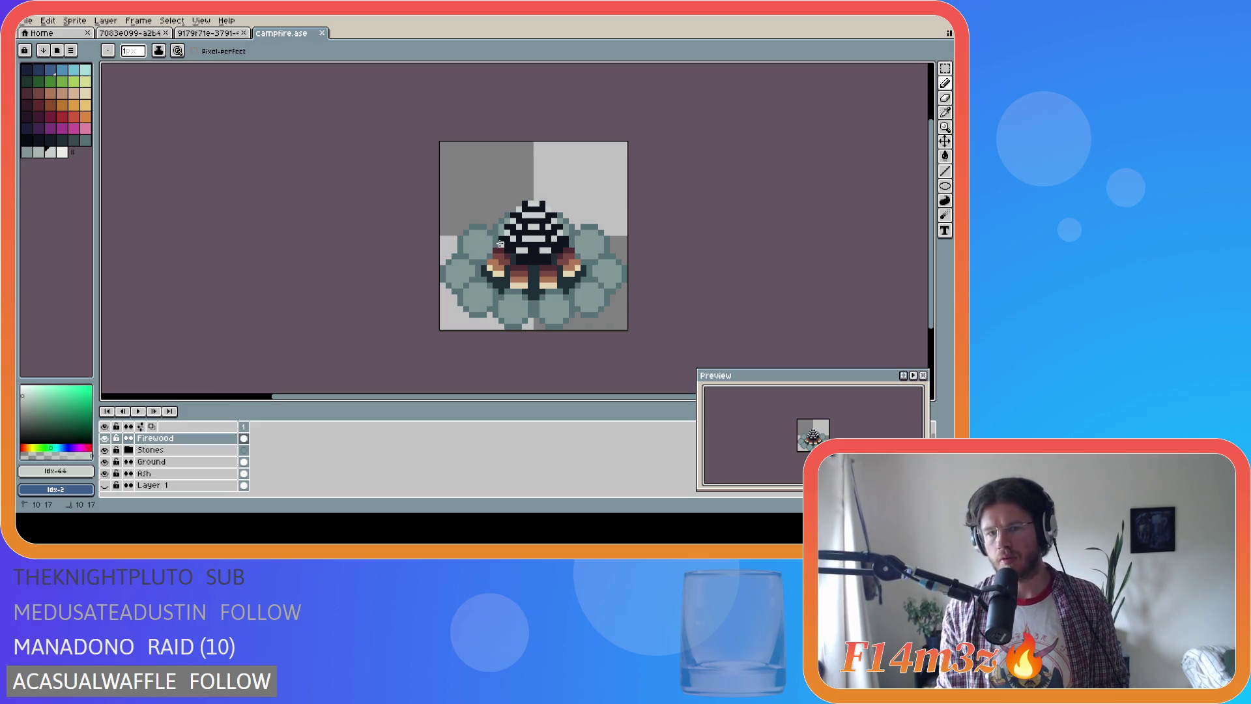
Remove a stray pixel on the cone's right side and save campfire.ase again
left_click(565, 246)
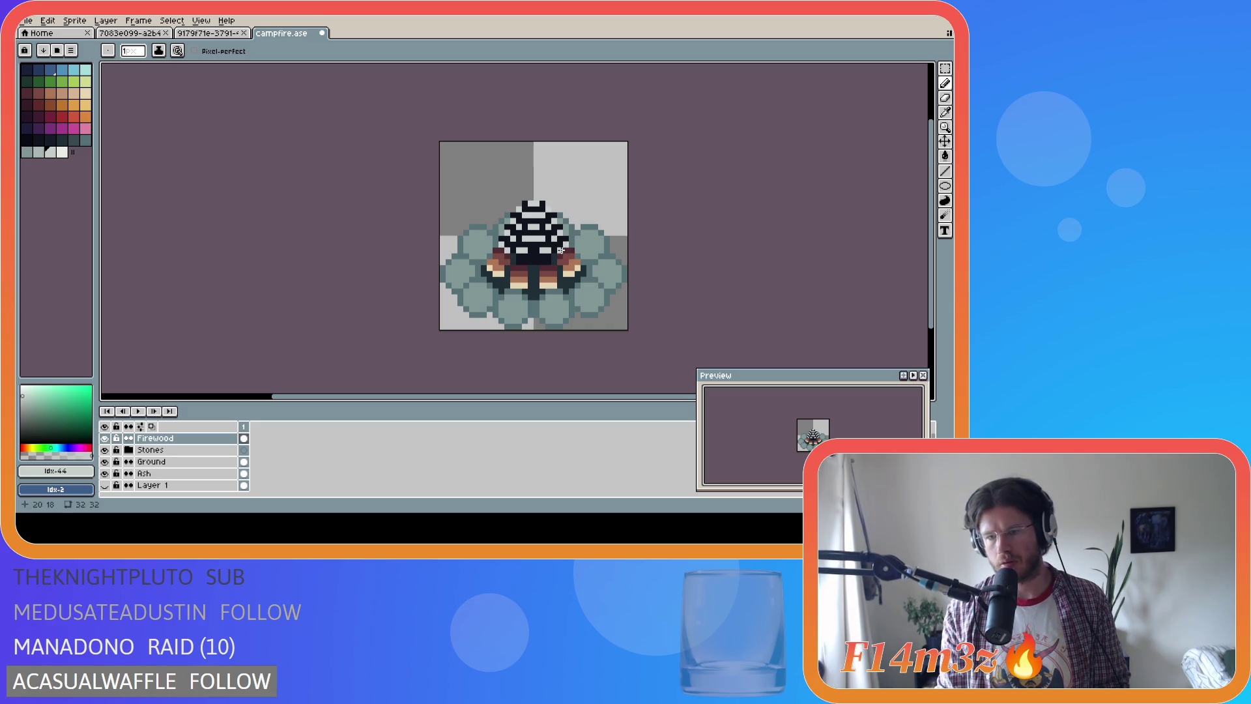
key("ctrl+z")
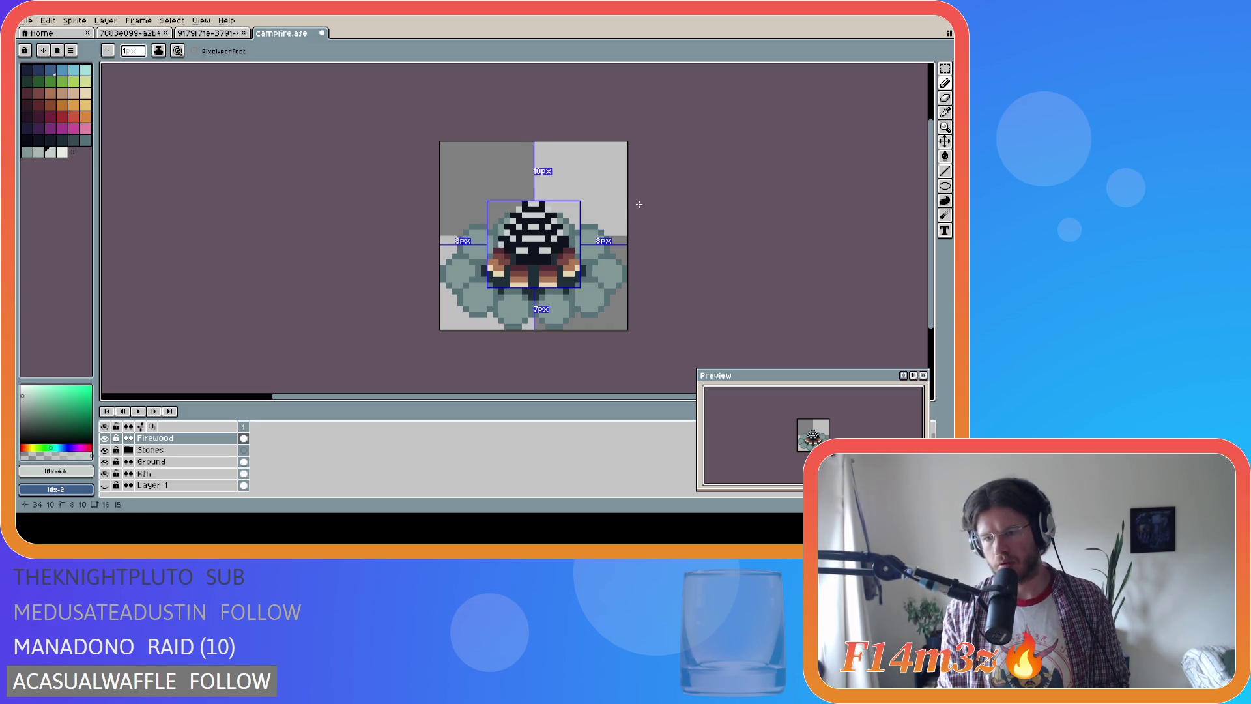
key("ctrl+s")
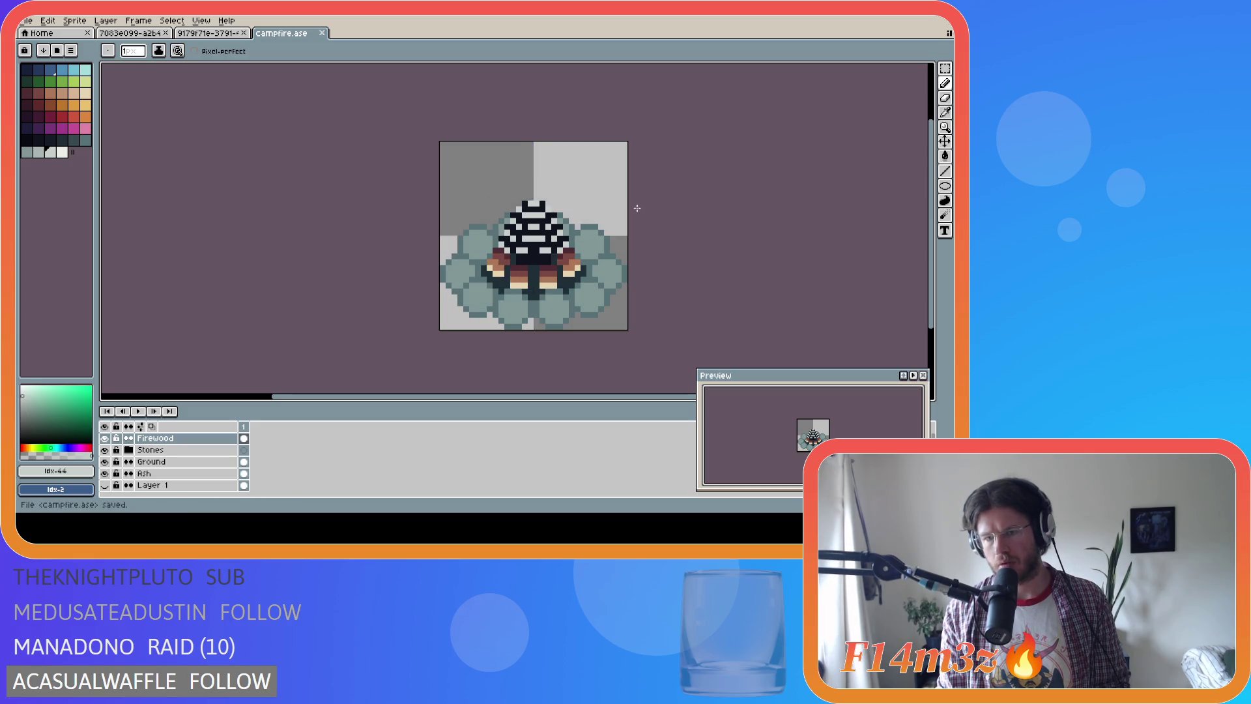
Add light pixels along the cone's dark row and save the sprite
left_click(525, 261)
left_click(531, 261)
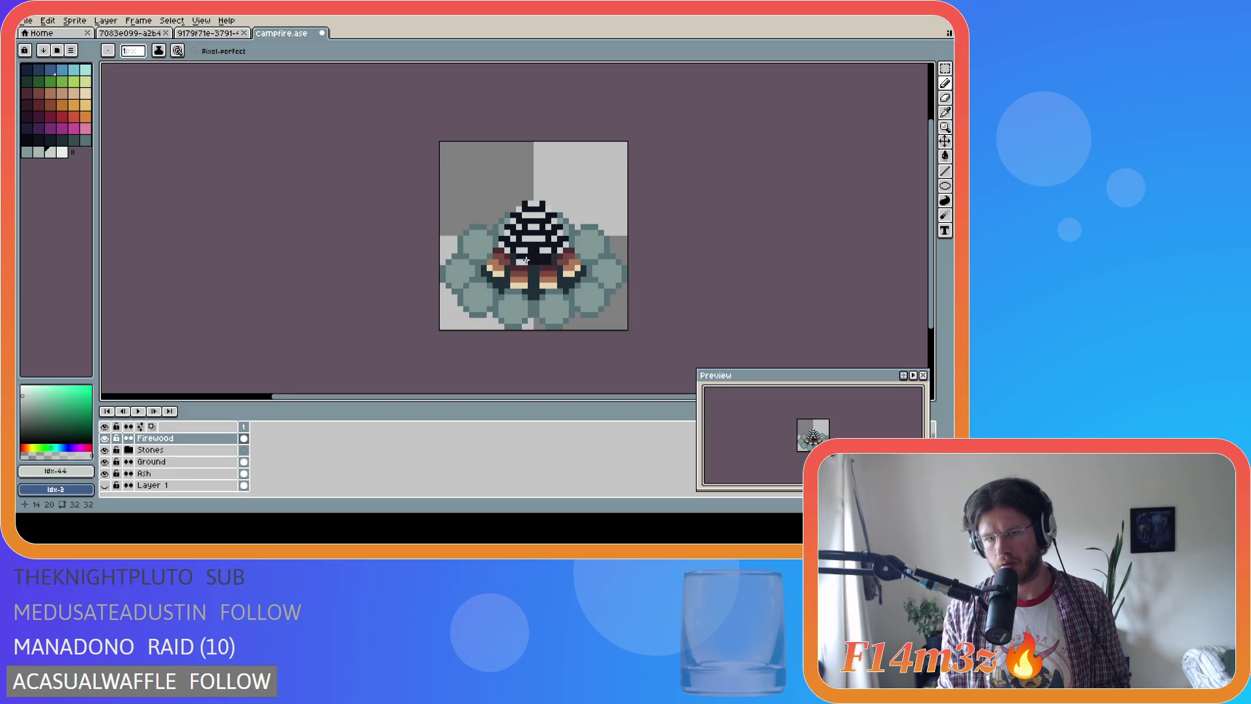
key("ctrl")
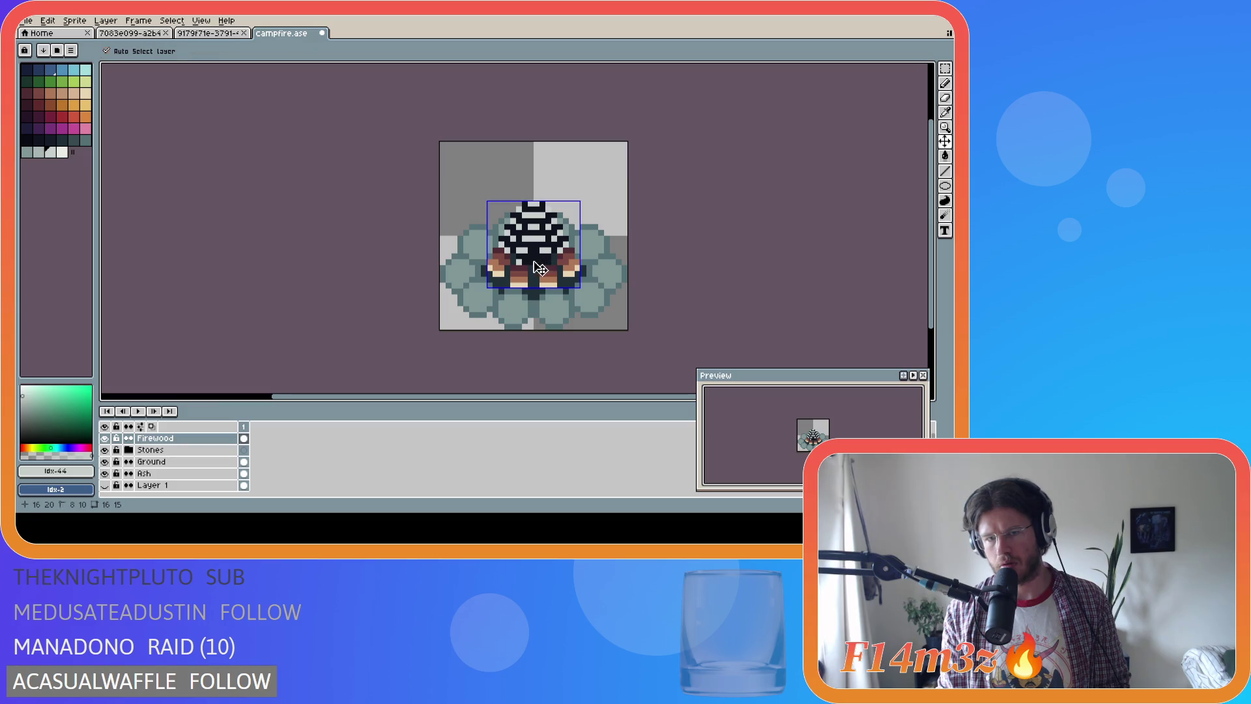
key("ctrl")
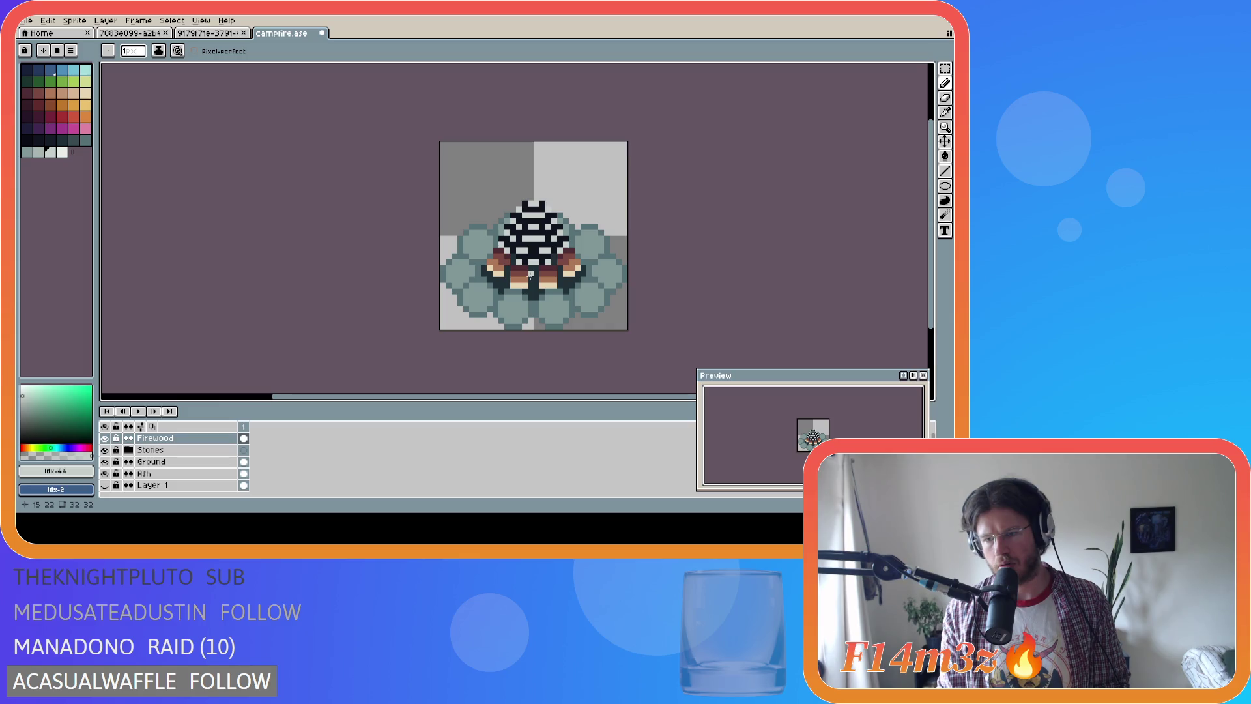
key("ctrl")
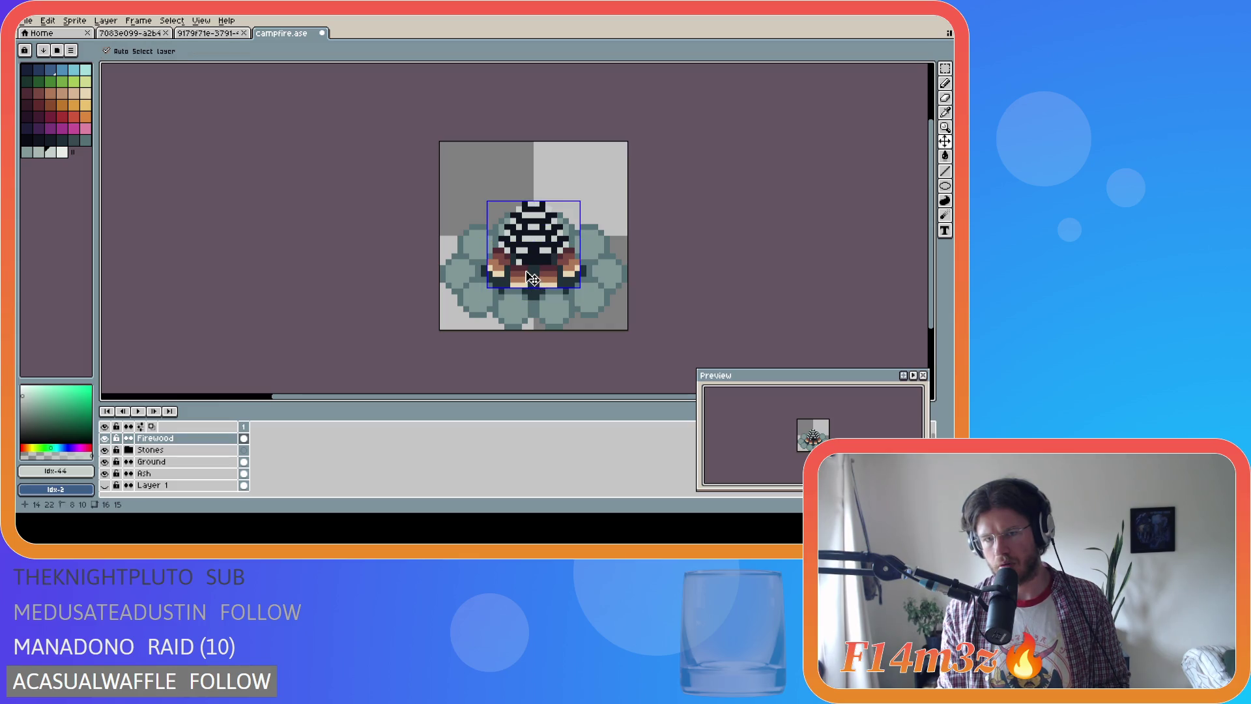
key("ctrl")
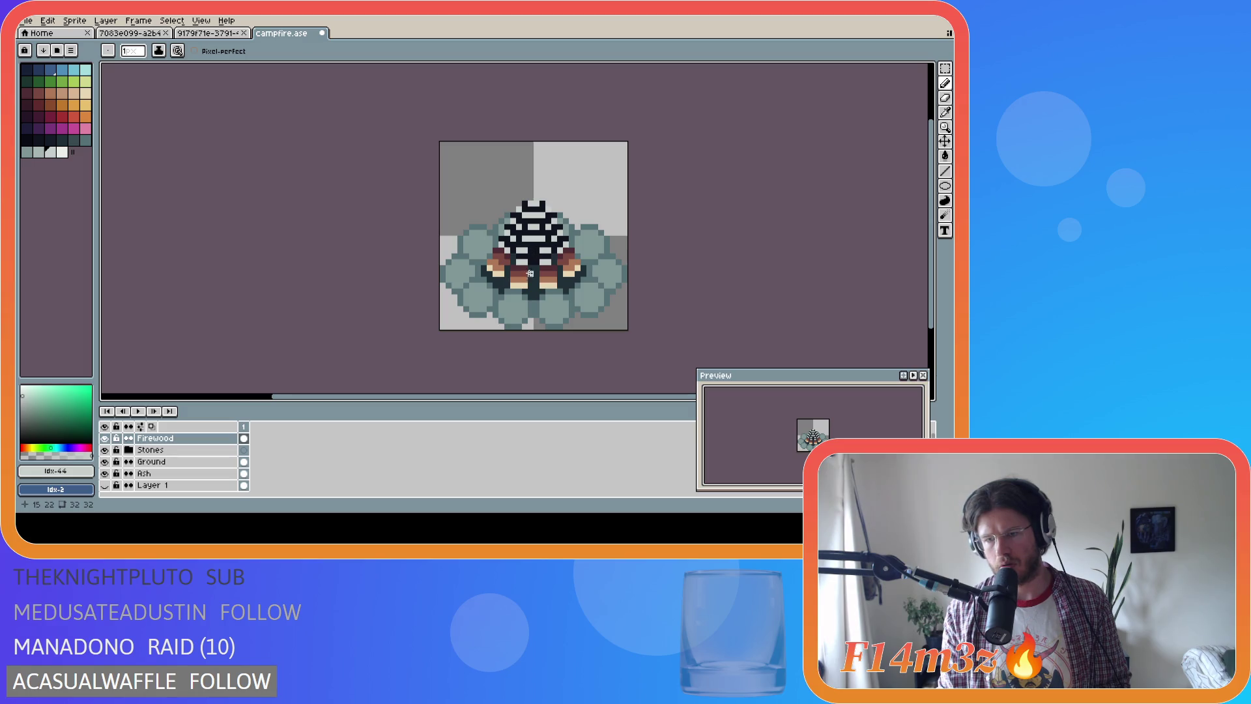
key("ctrl+s")
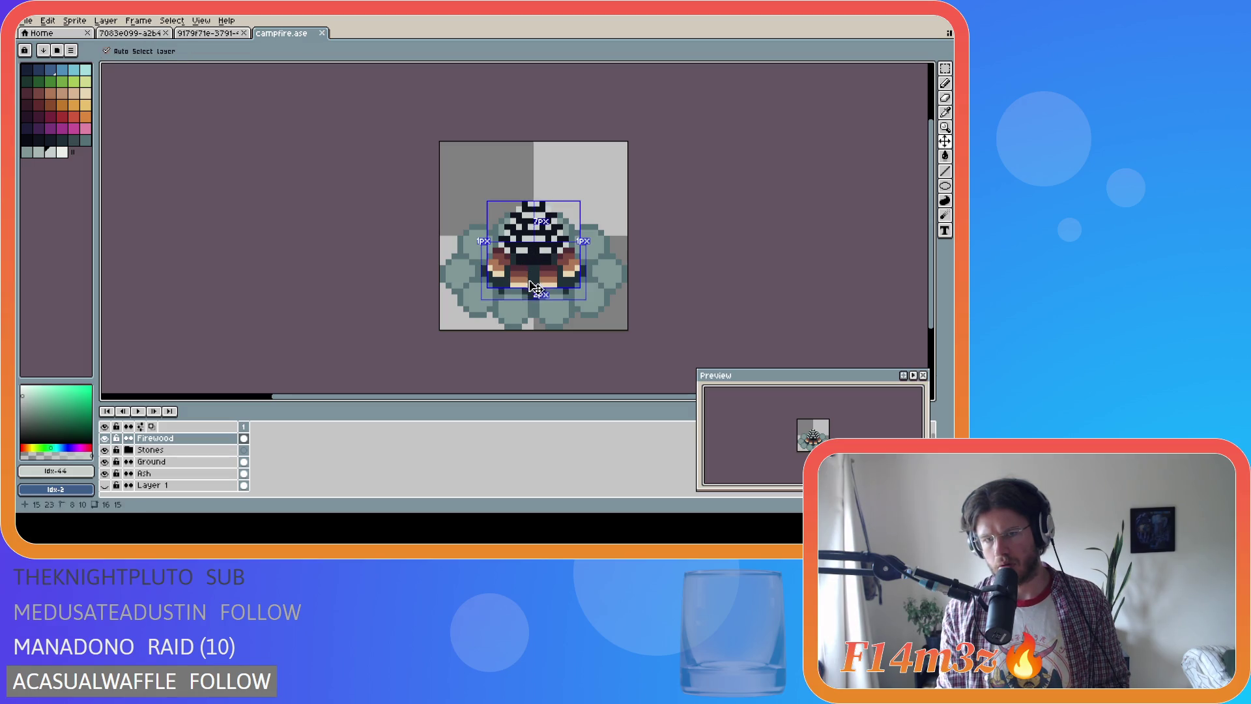
Add more staggered cone pixels, then recolour one with sampled dark #10141f
left_click(519, 261)
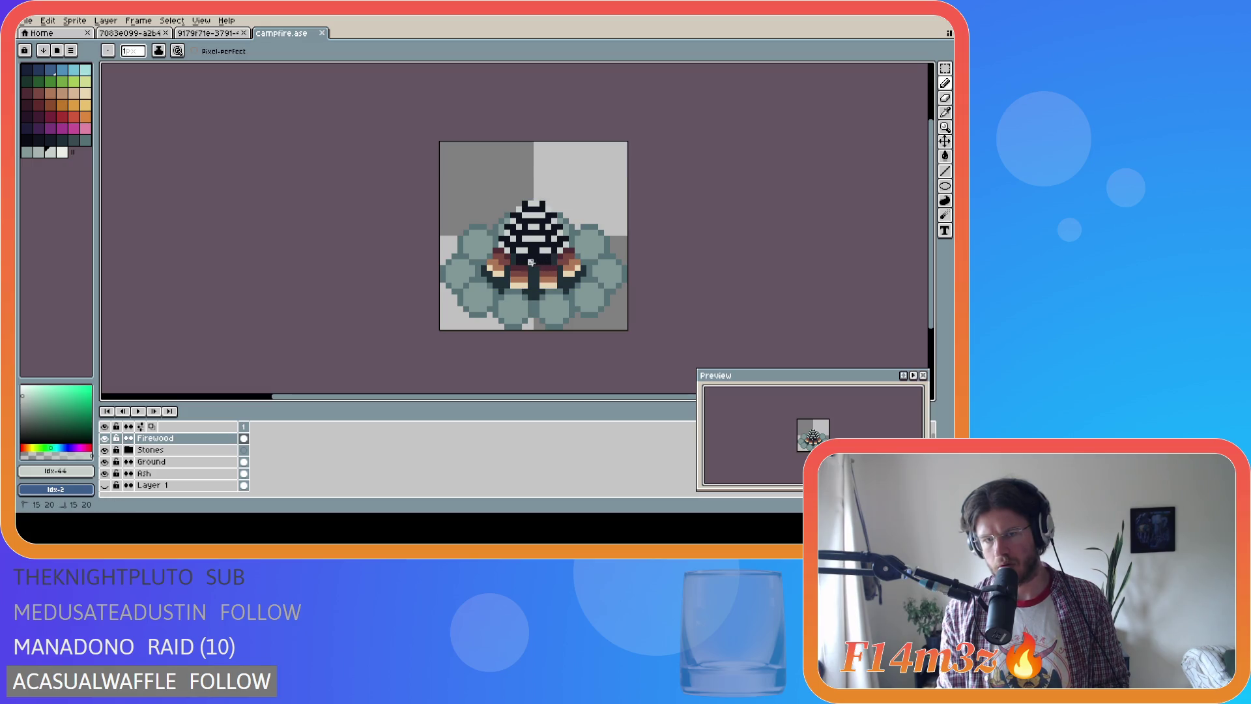
key("ctrl+s")
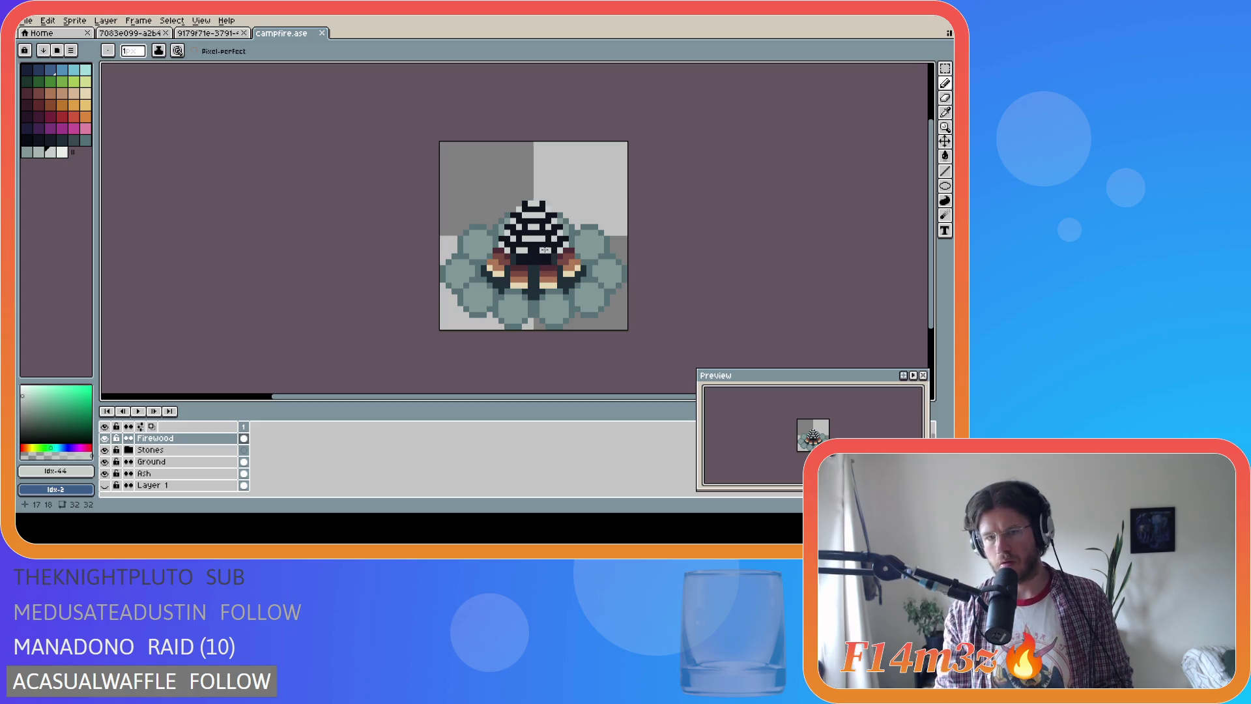
left_click(526, 259)
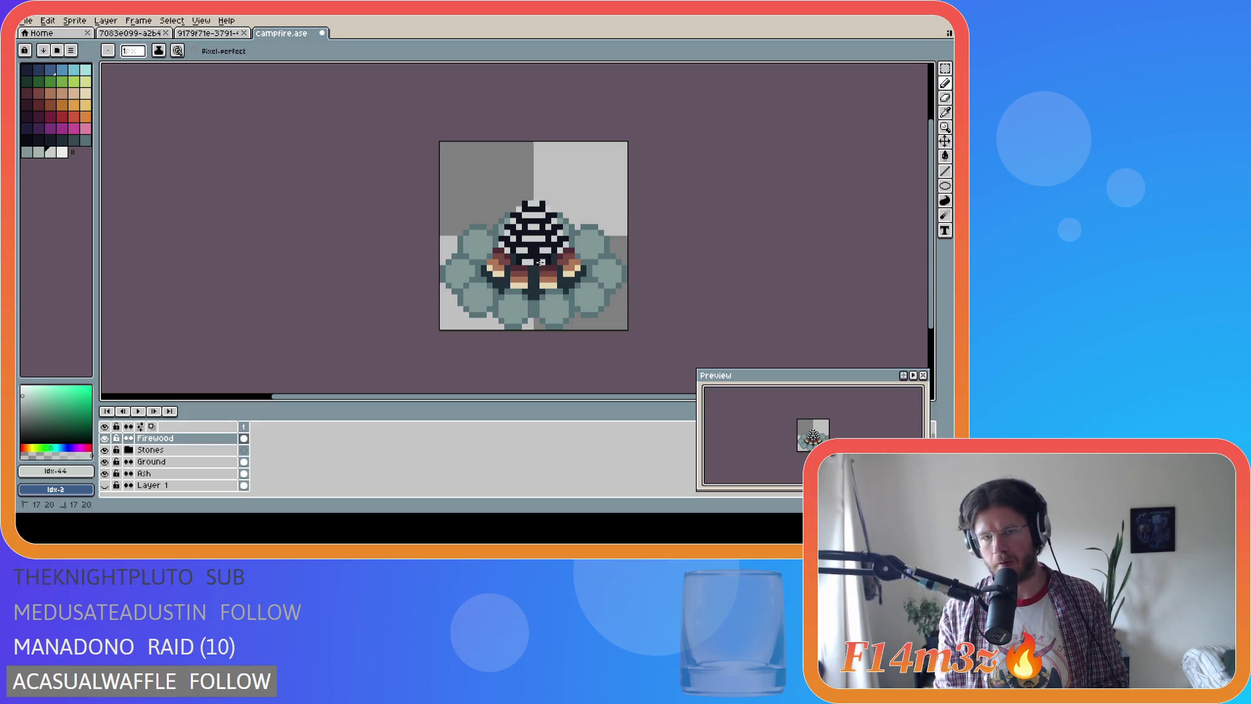
key("ctrl+s")
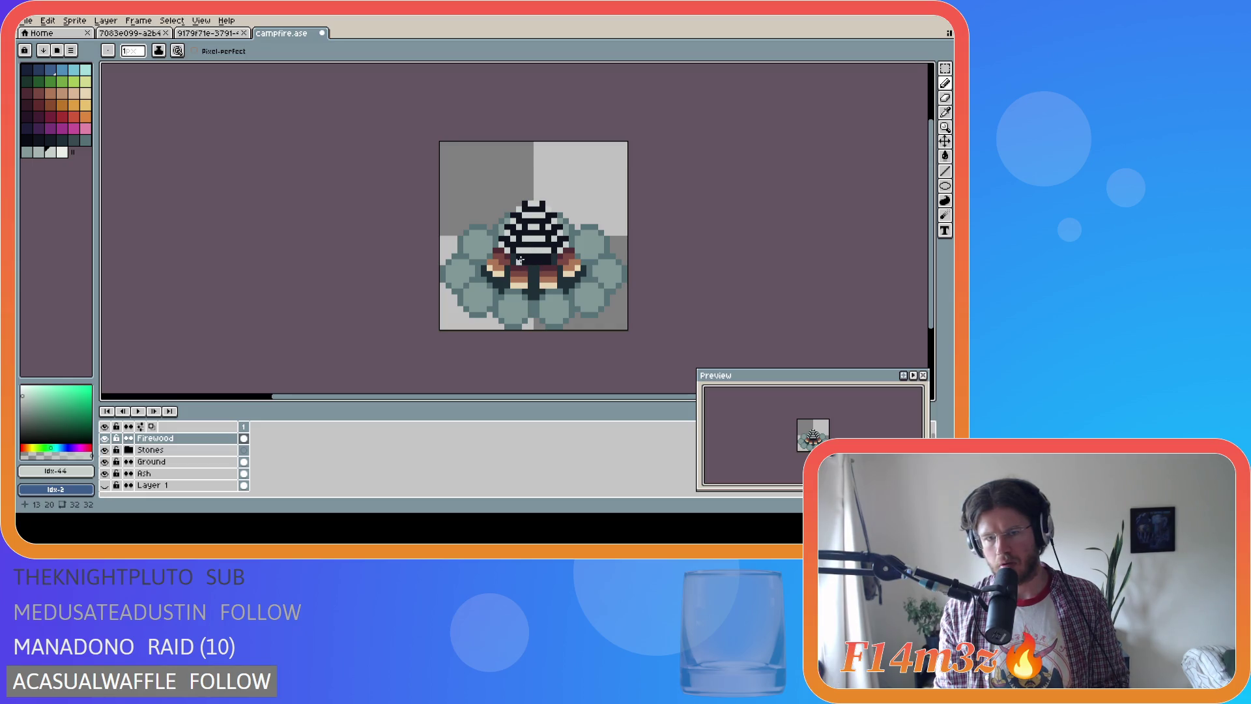
left_click(547, 262)
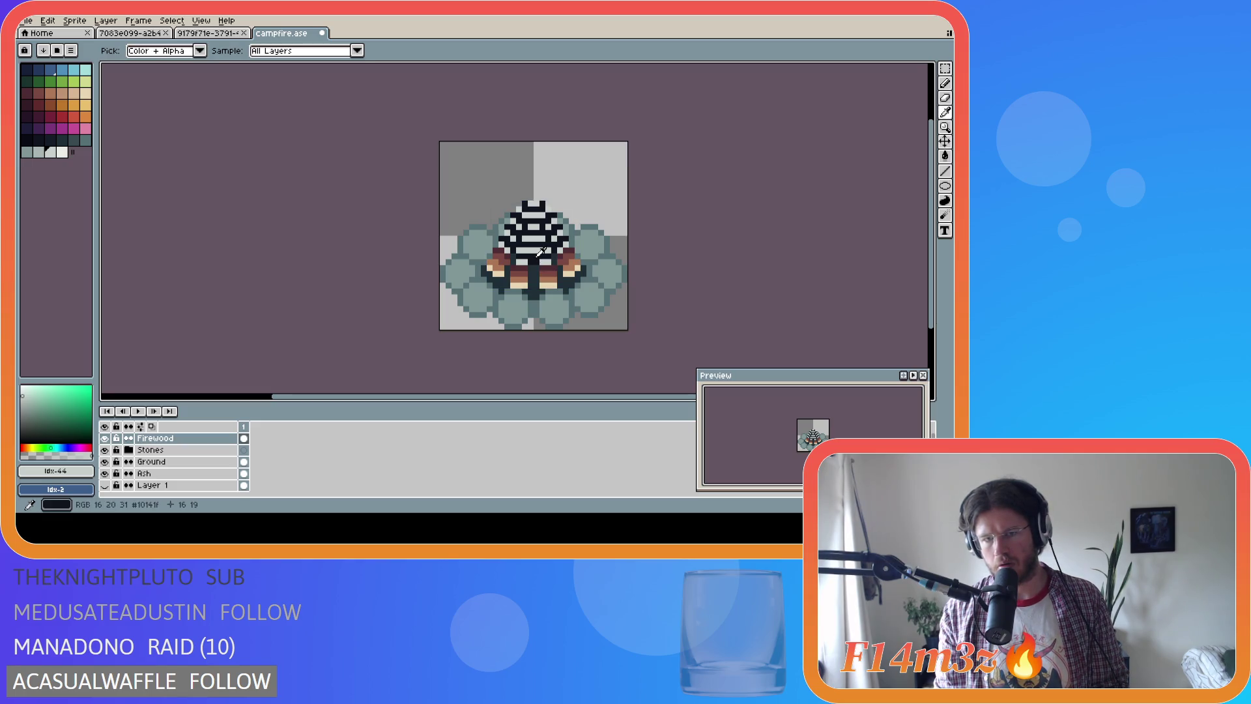
left_click(533, 251, "alt")
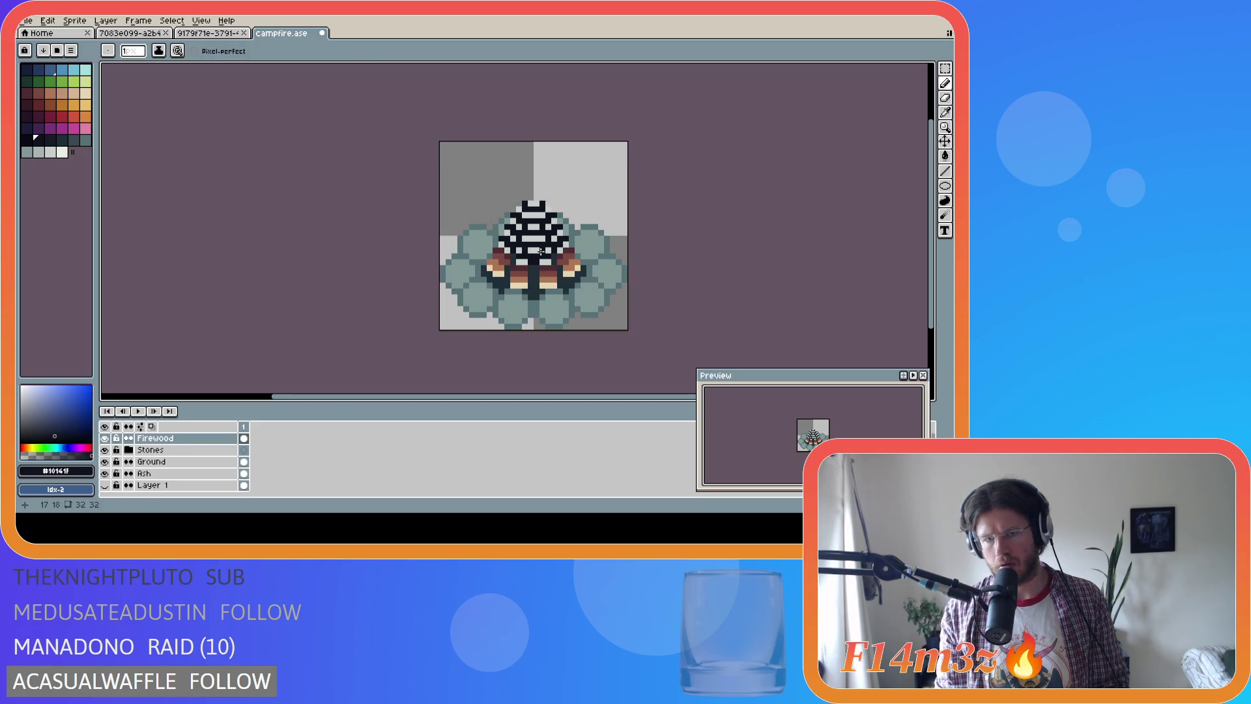
left_click(520, 250)
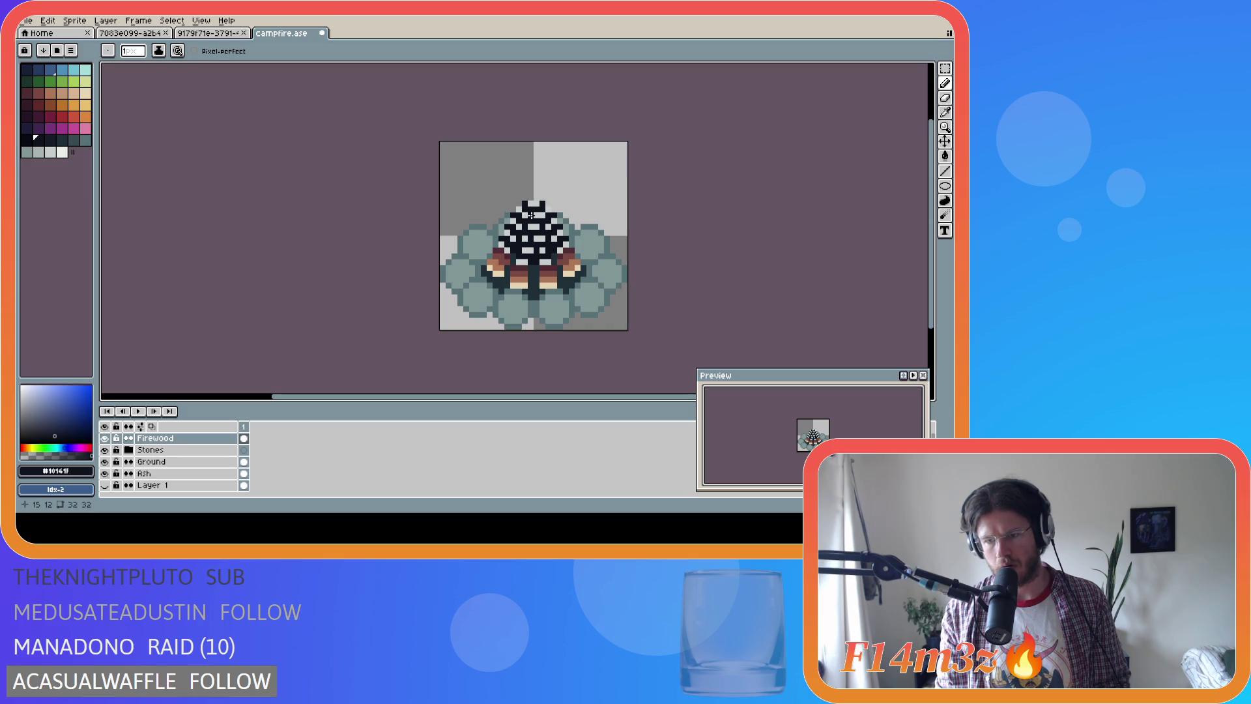
Save the sprite and sample light grey #c7cfcc near the cone's tip
key("ctrl")
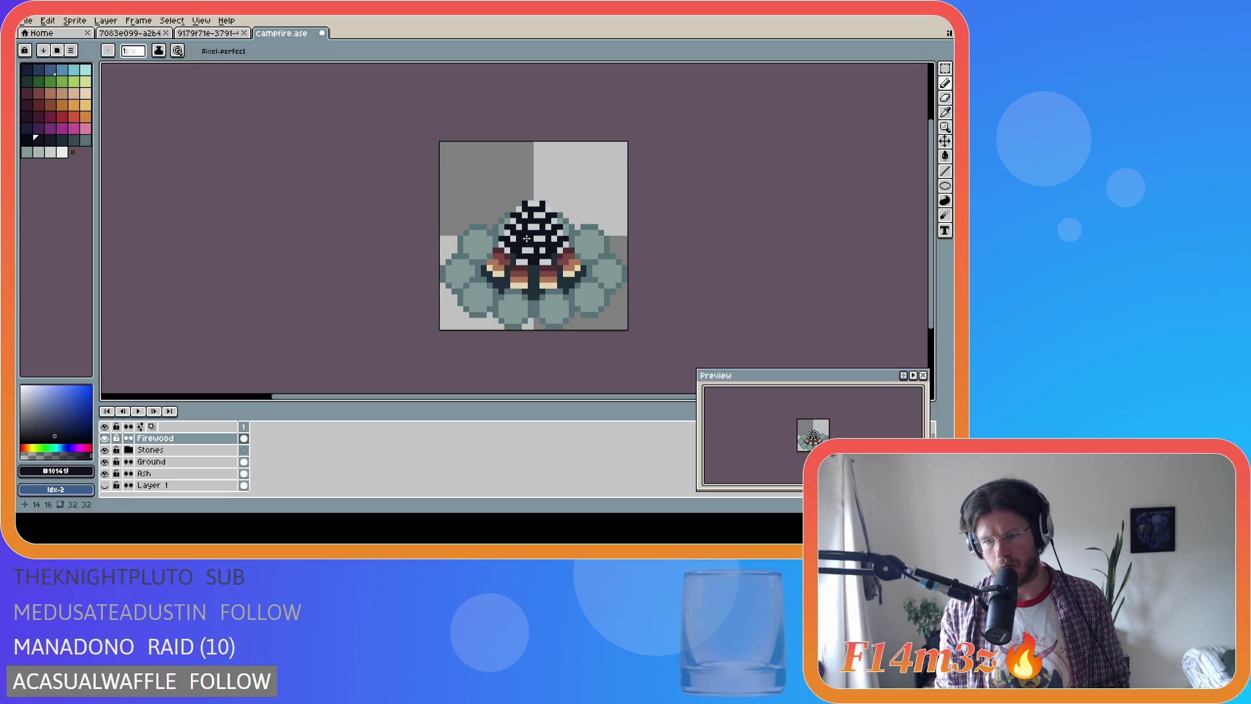
key("ctrl+s")
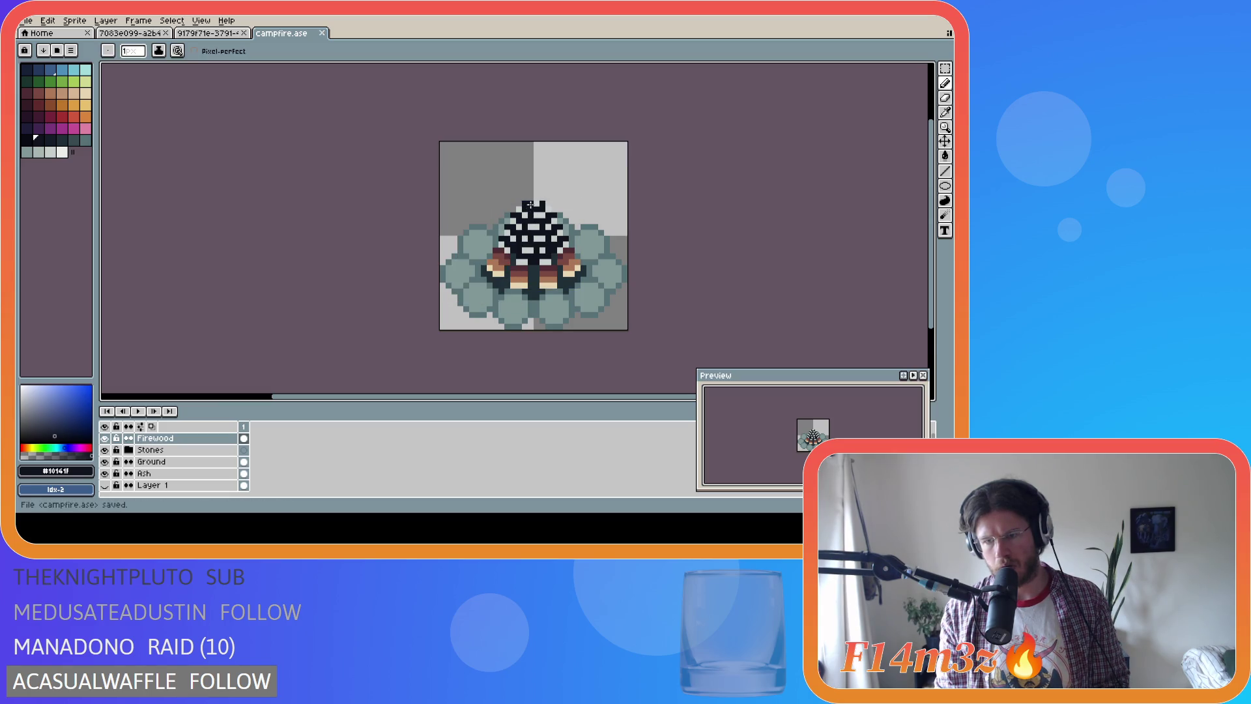
left_click(529, 204)
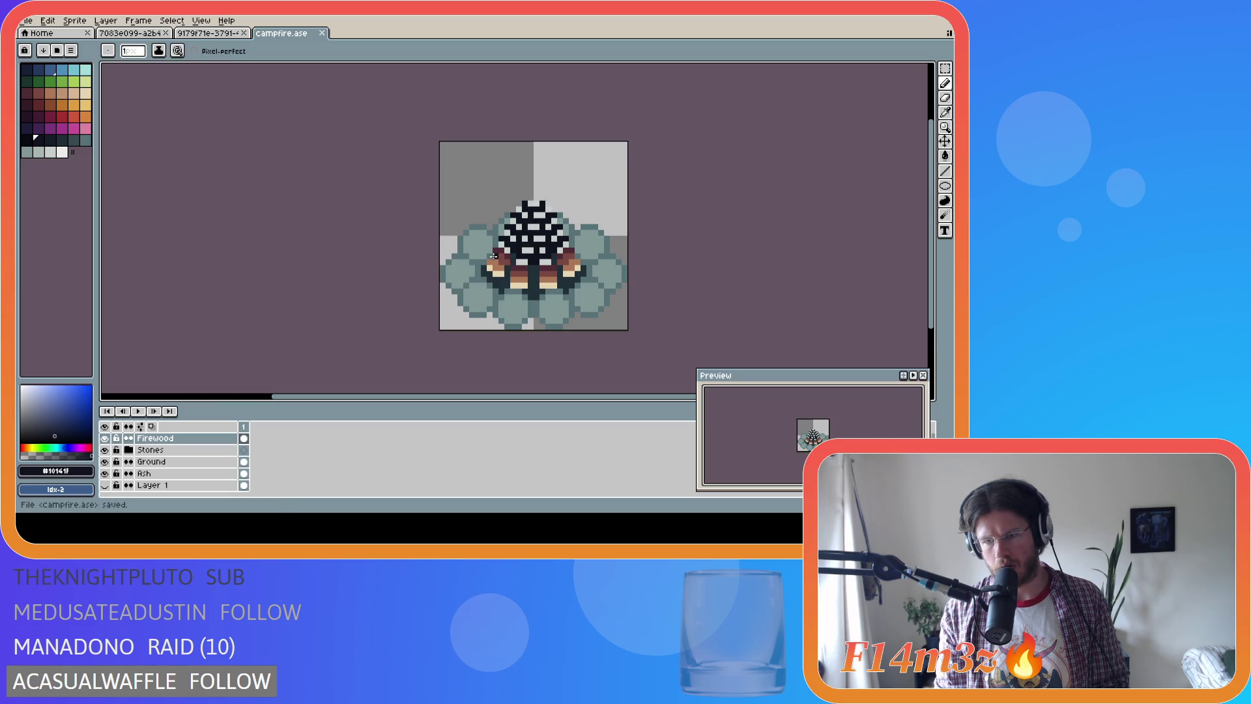
key("i")
left_click(536, 201)
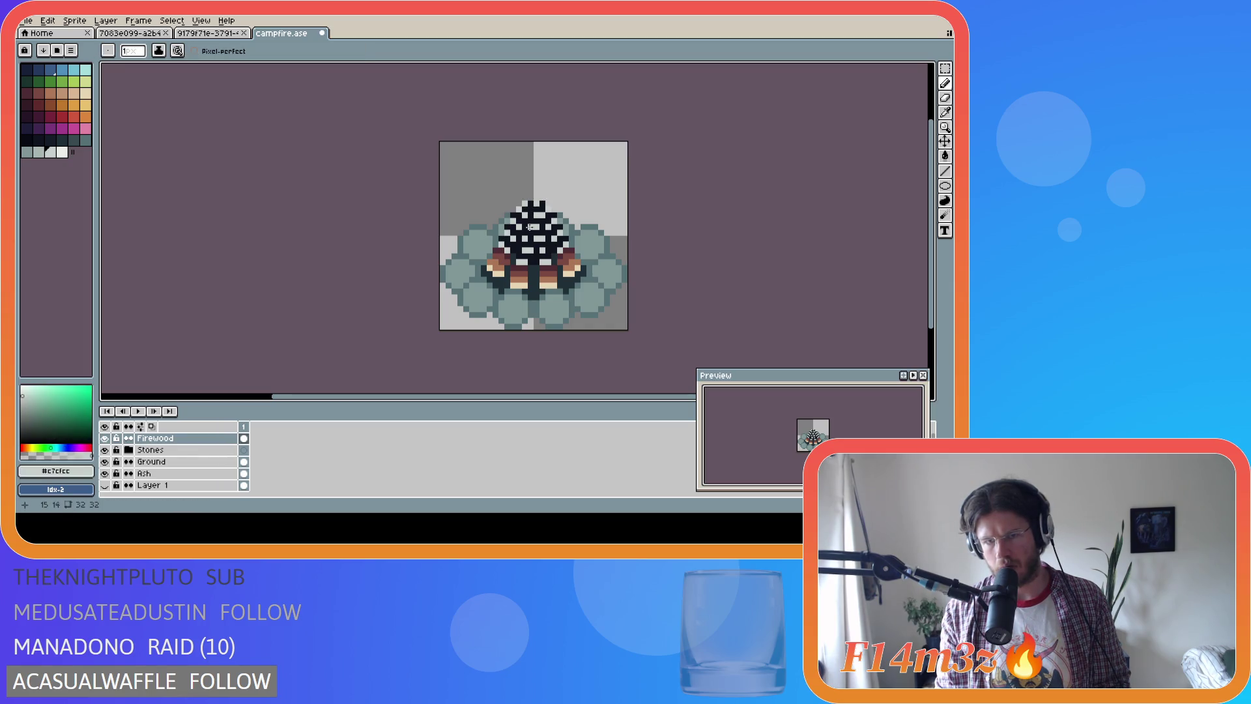
Draw a light grey pixel atop the cone, undo it, and save campfire.ase
key("v")
key("ctrl+s")
key("i")
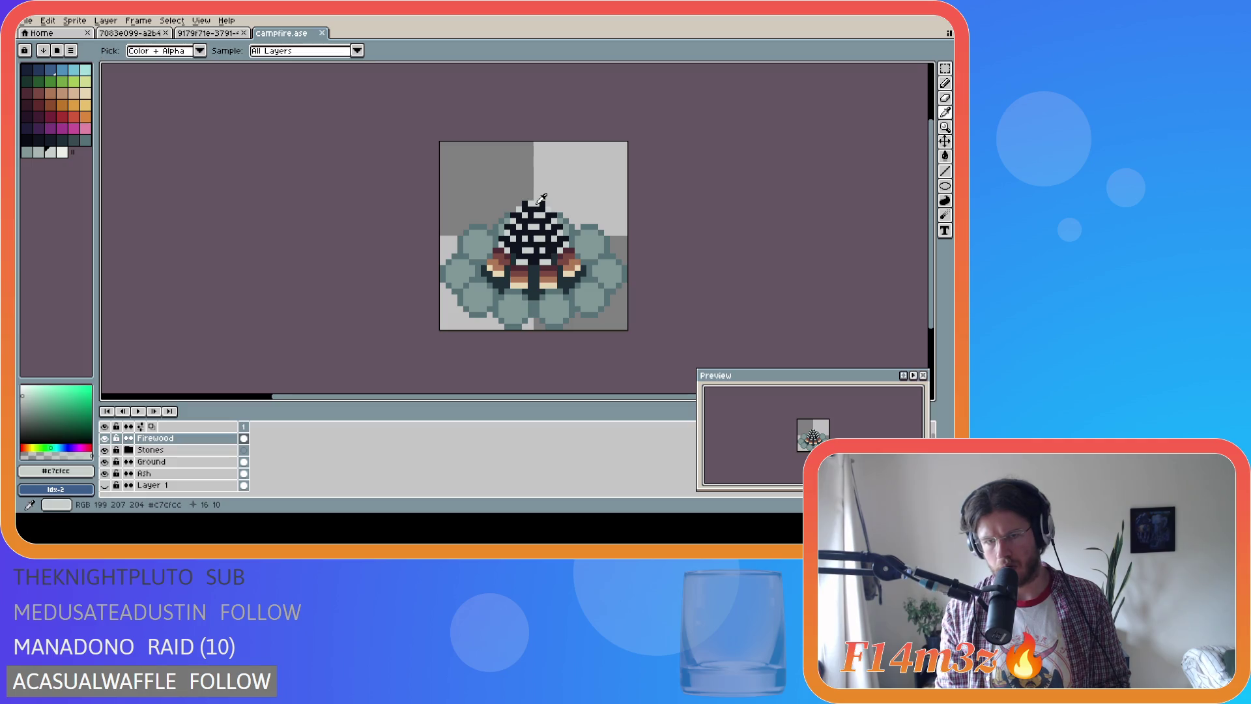
key("b")
left_click(528, 204)
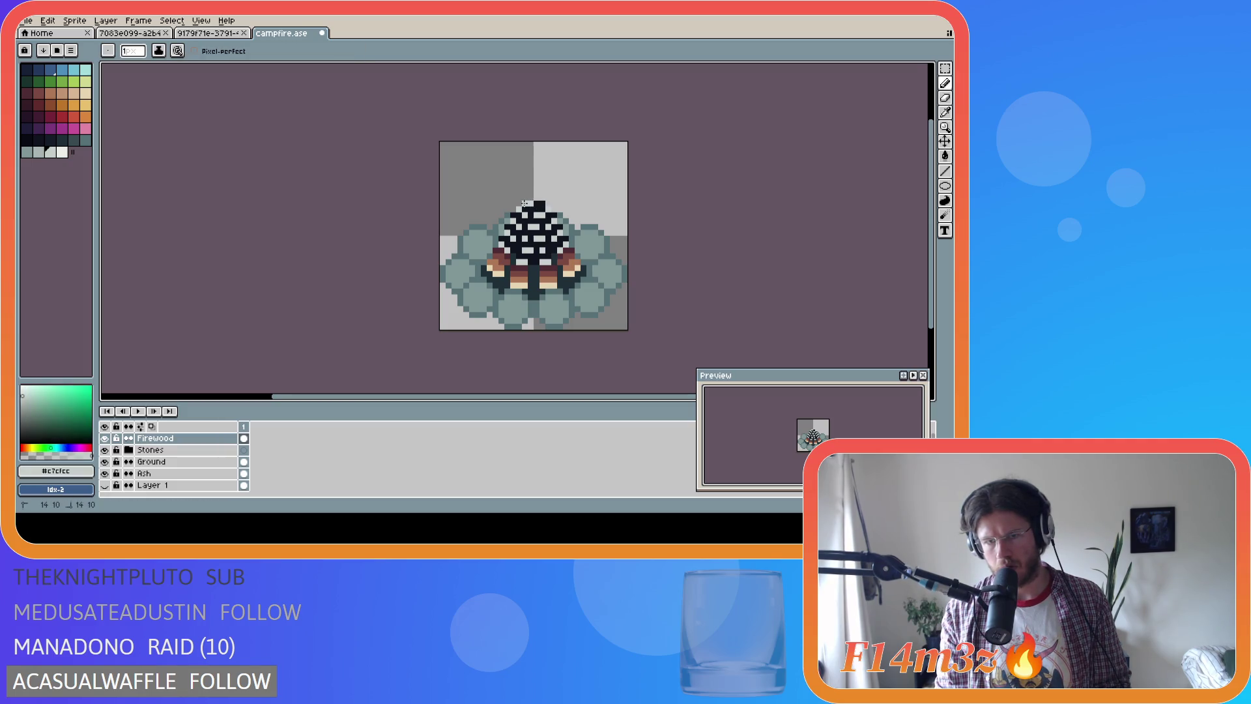
key("ctrl+z")
key("v")
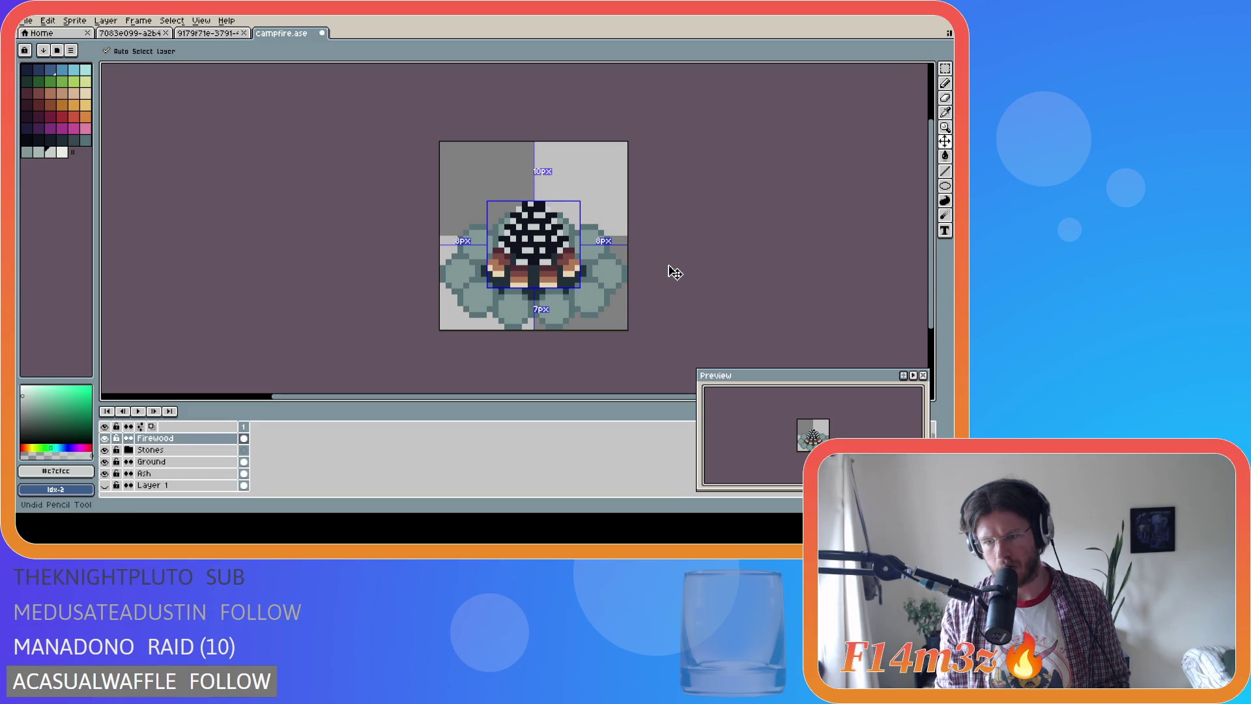
key("ctrl+s")
key("b")
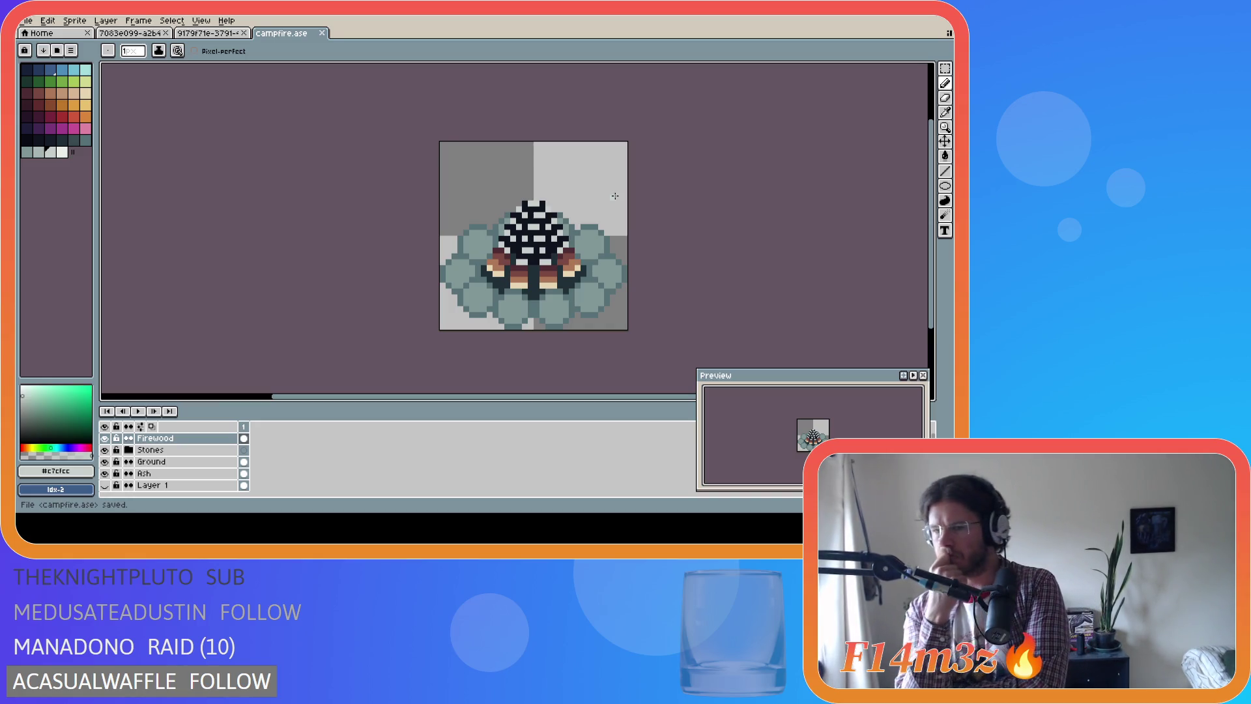
scroll(617, 196, "down", 2)
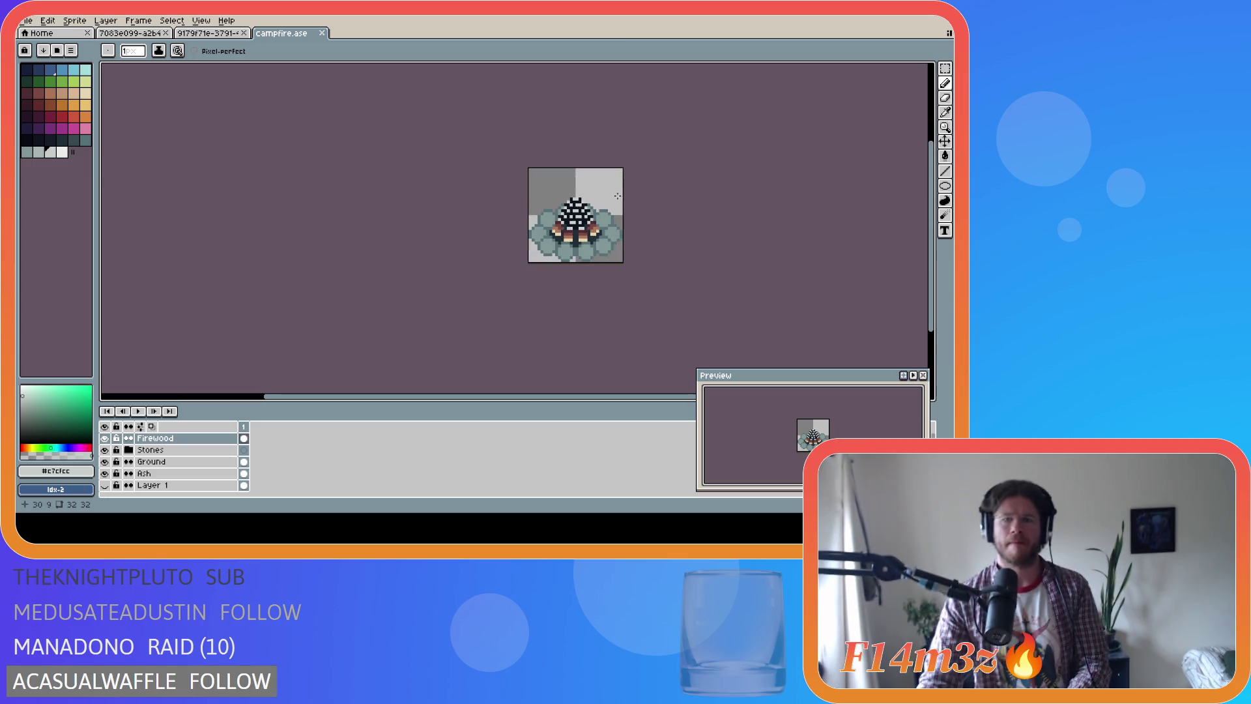
scroll(617, 196, "down", 1)
scroll(563, 352, "down", 1)
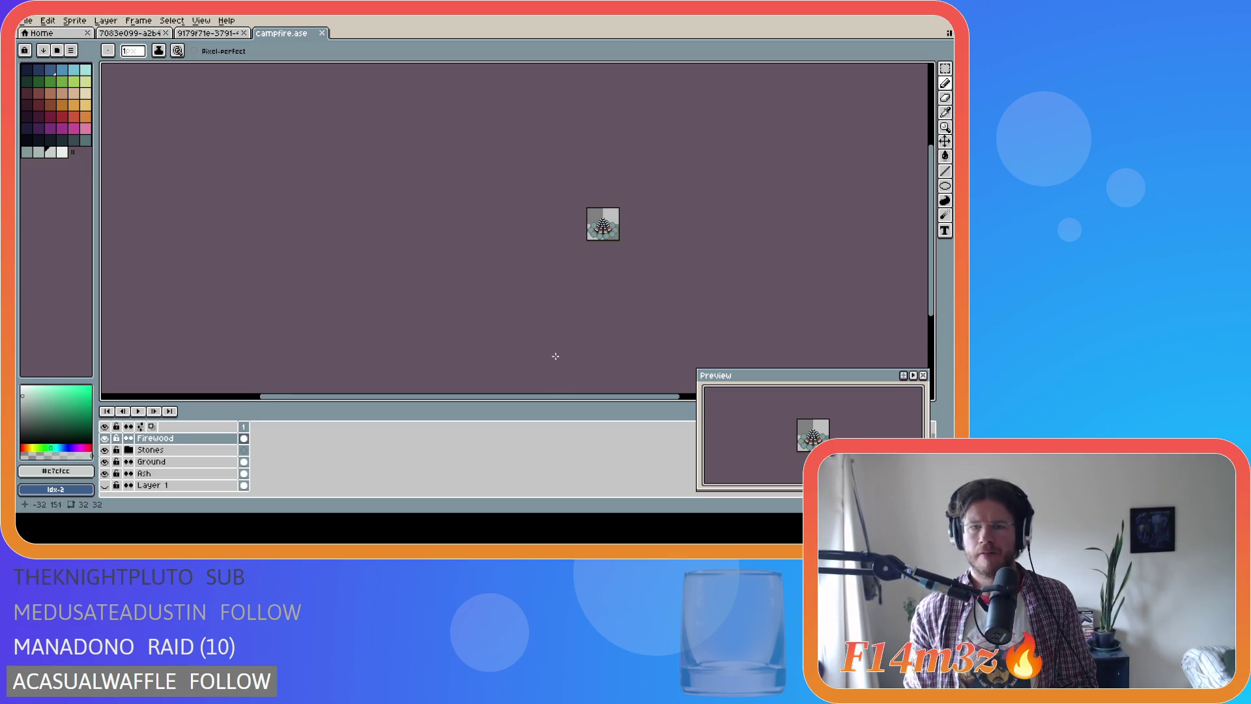
left_click_drag(569, 396, 631, 396)
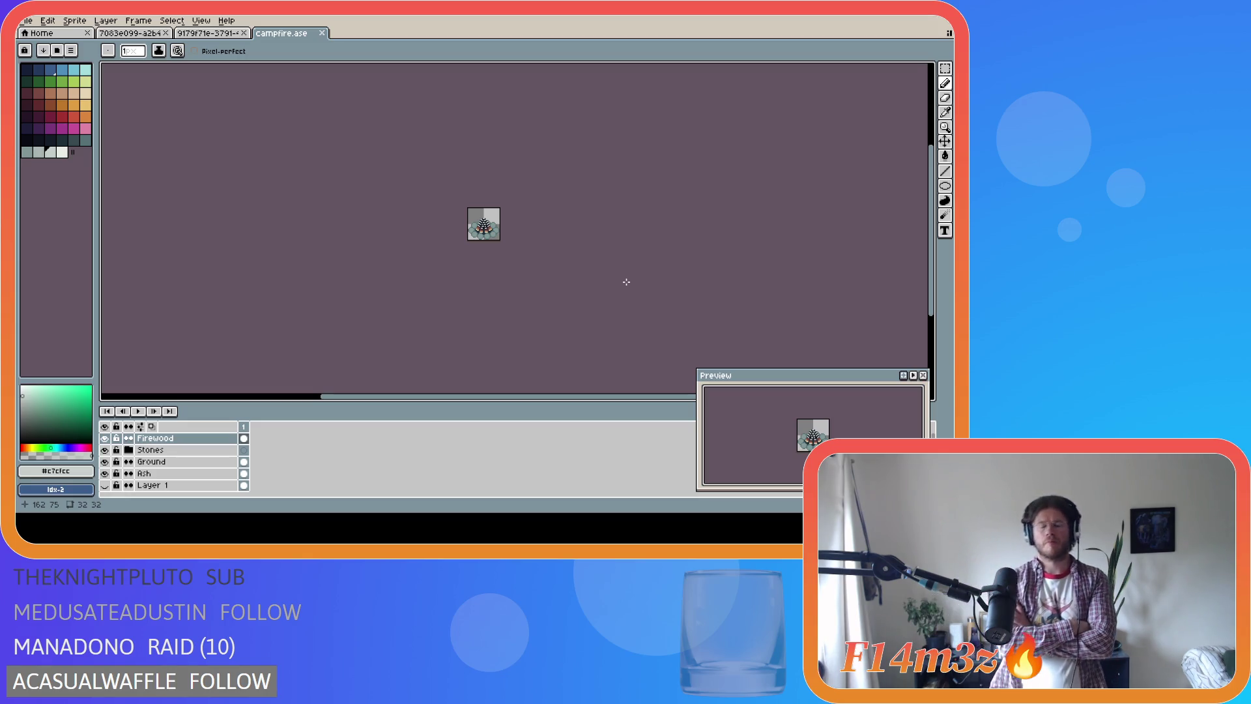
scroll(492, 229, "up", 4)
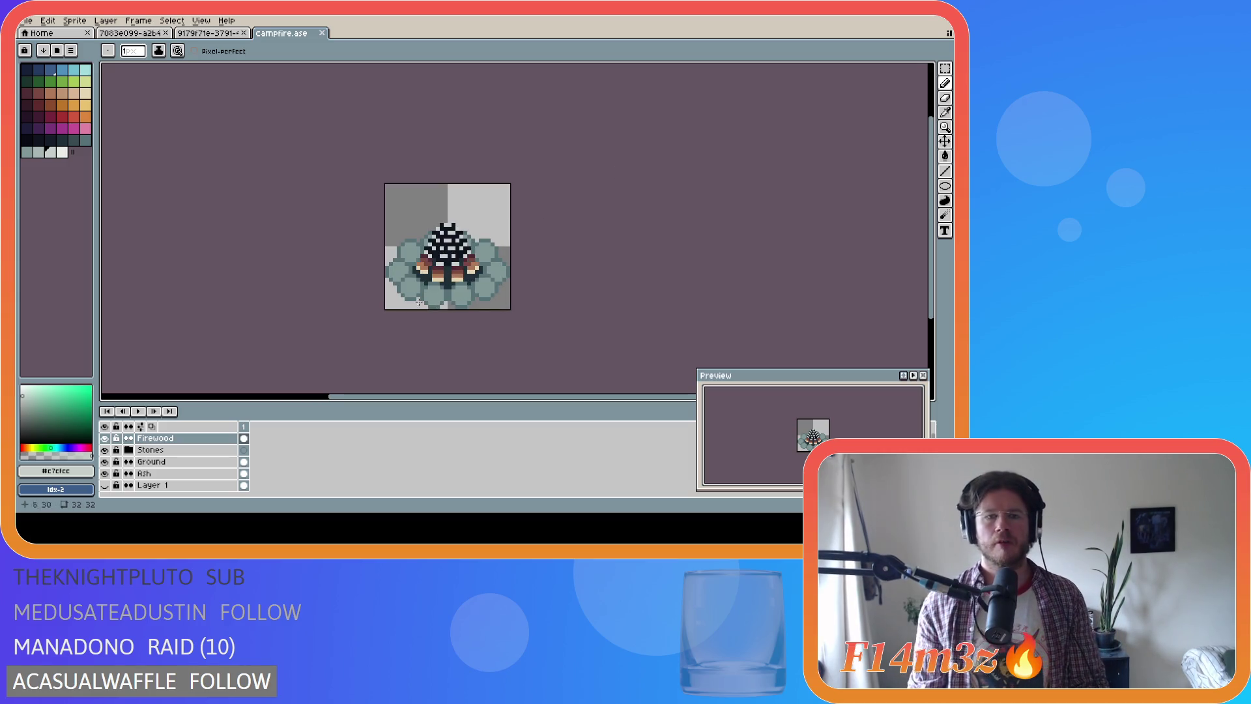
Sample the brown #7a4841 from the logs for the Pencil
scroll(510, 258, "up", 1)
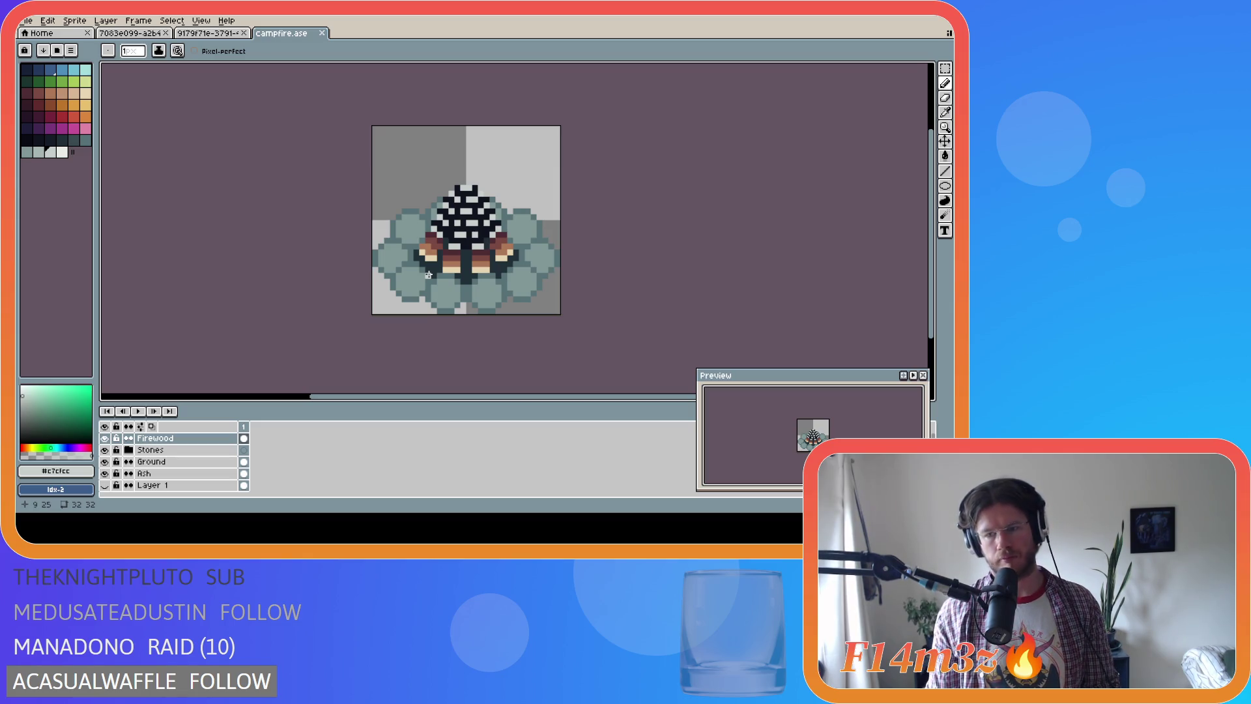
key("i")
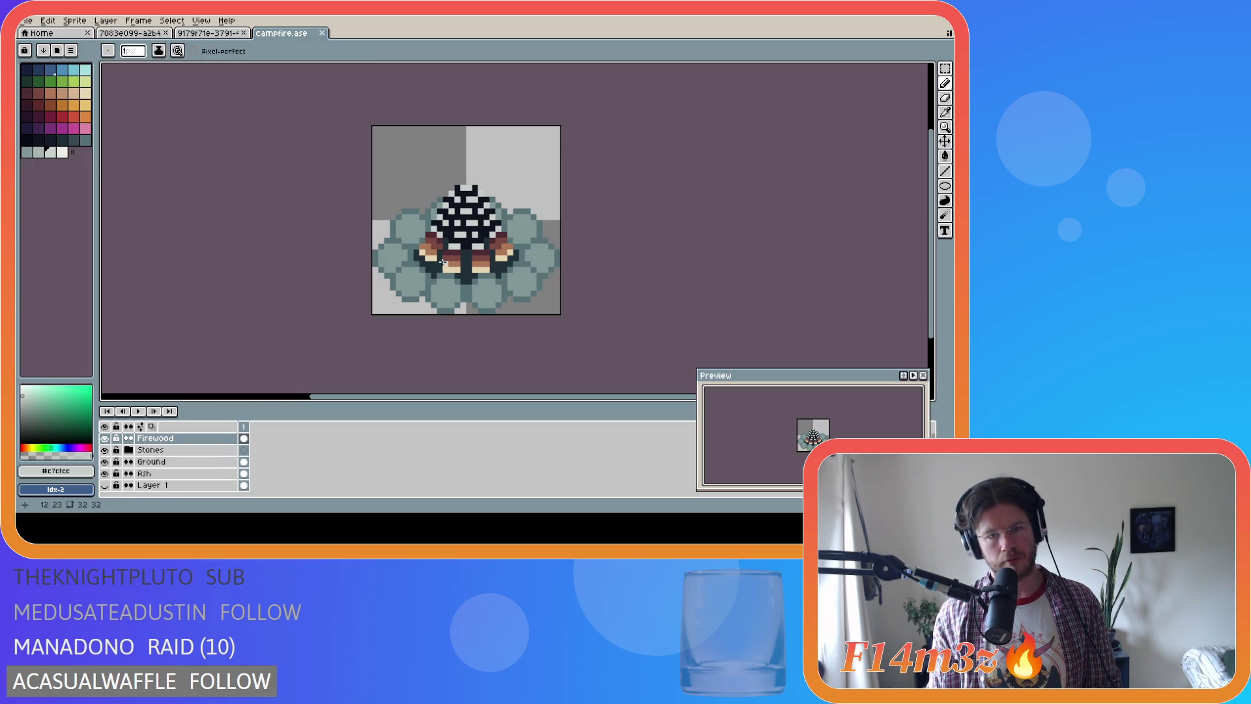
left_click(442, 240)
left_click(442, 239)
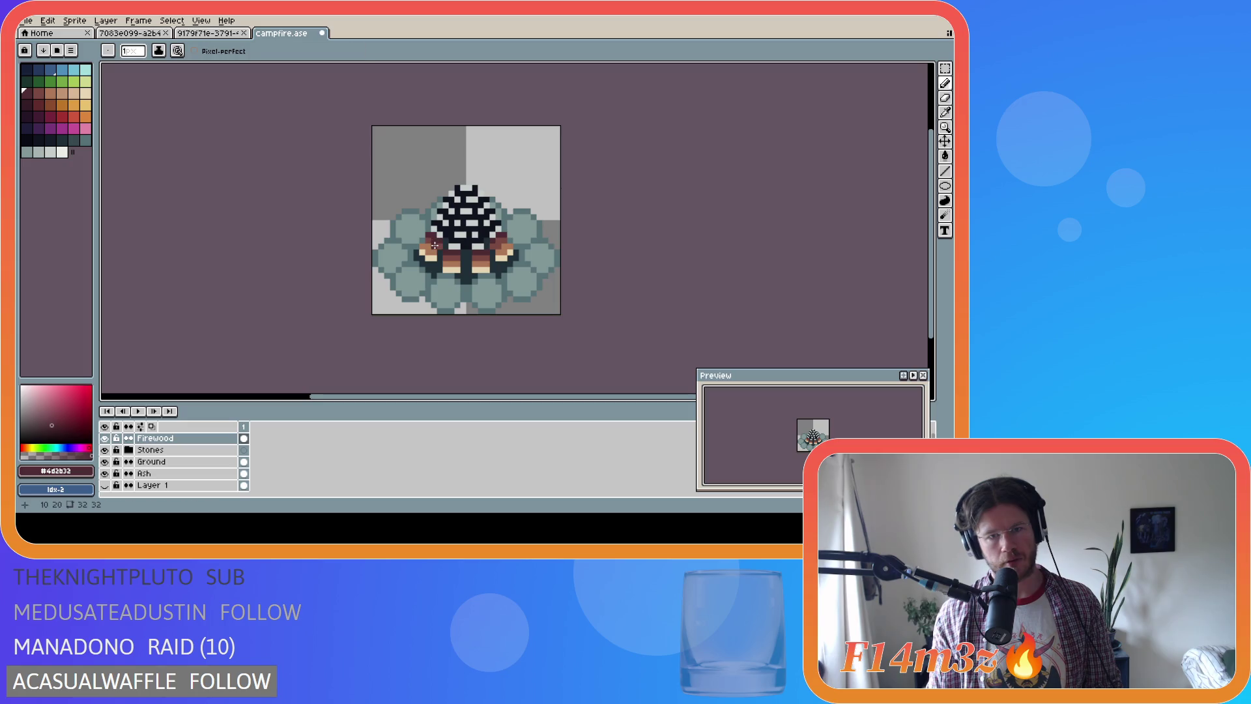
key("b")
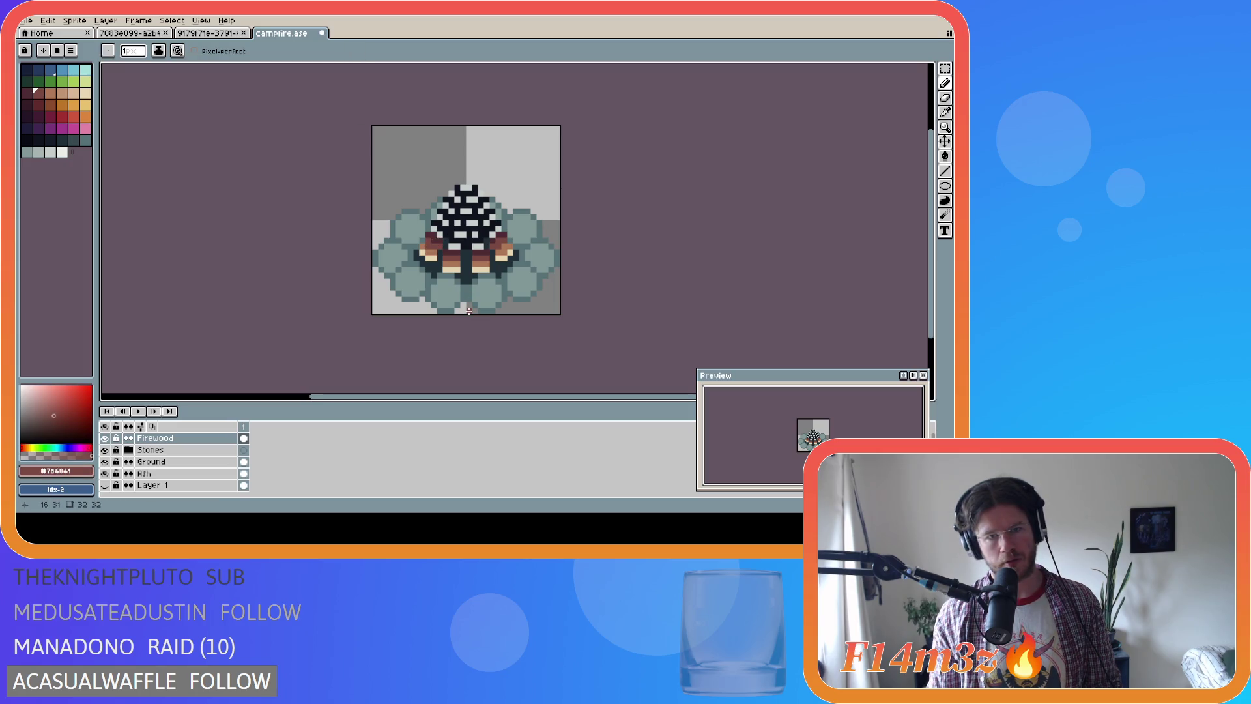
Alternate between eyedropper and Pencil while retouching the logs and checking Firewood layer bounds
key("i")
key("b")
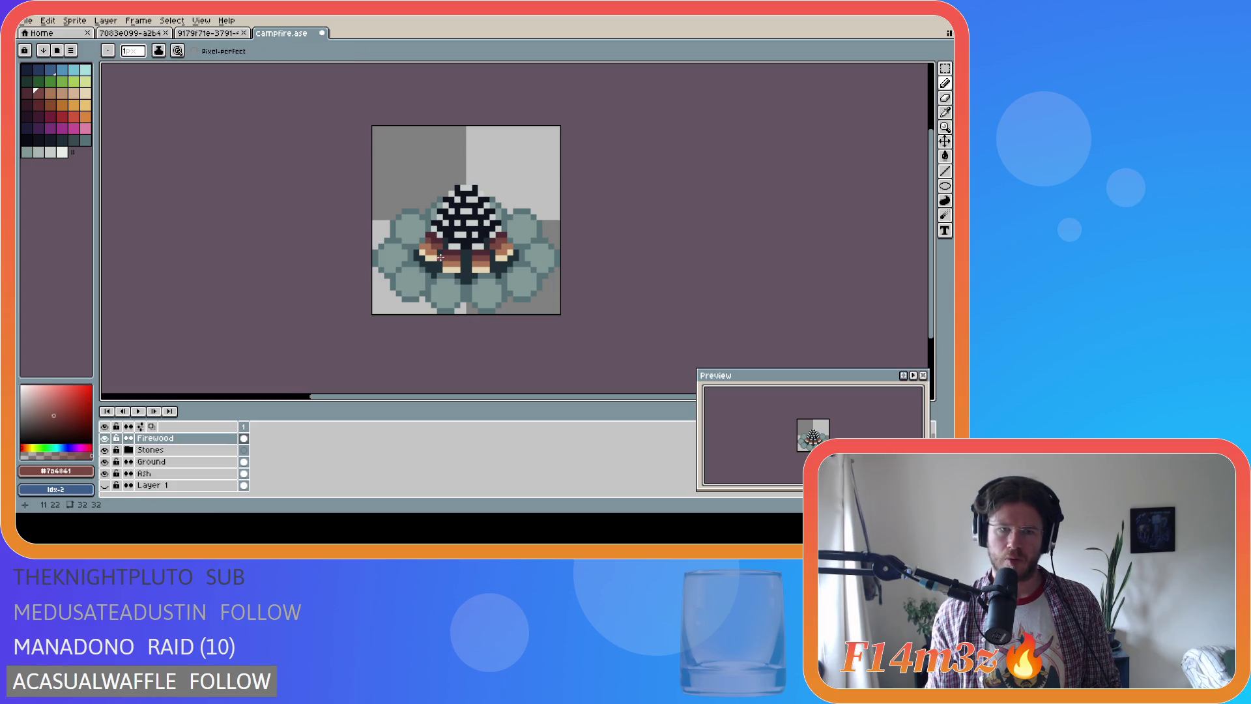
key("i")
key("b")
key("i")
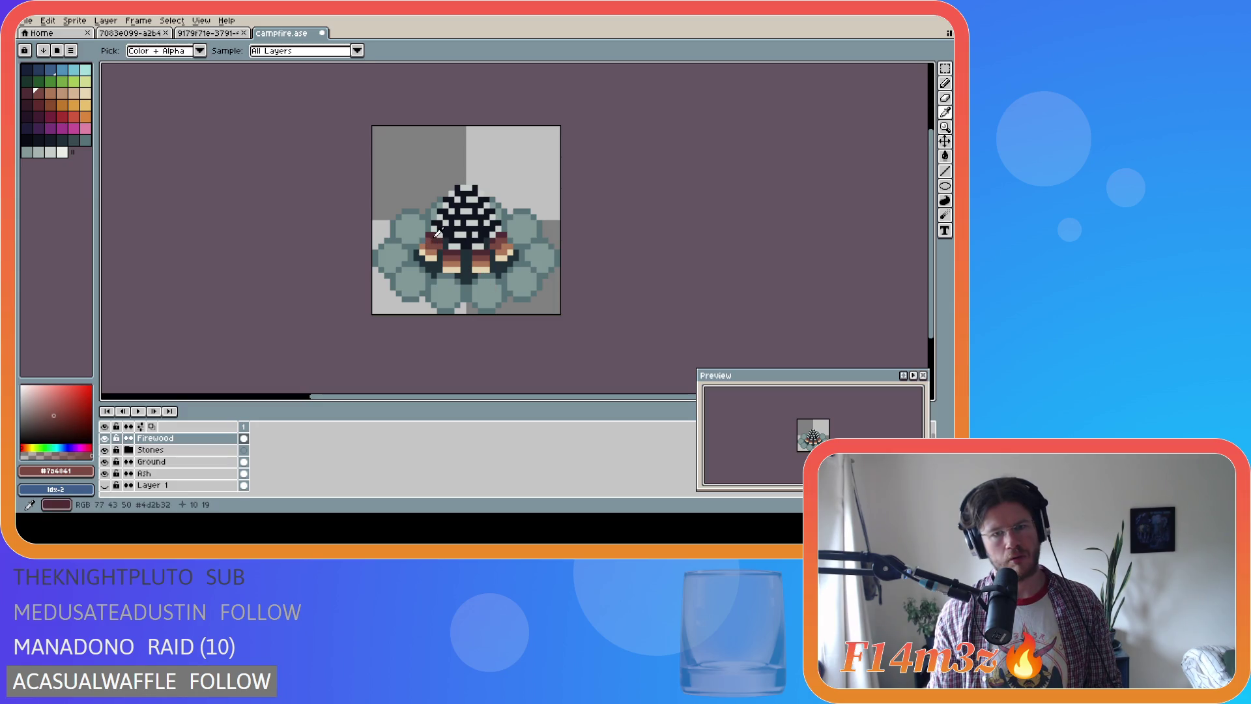
key("b")
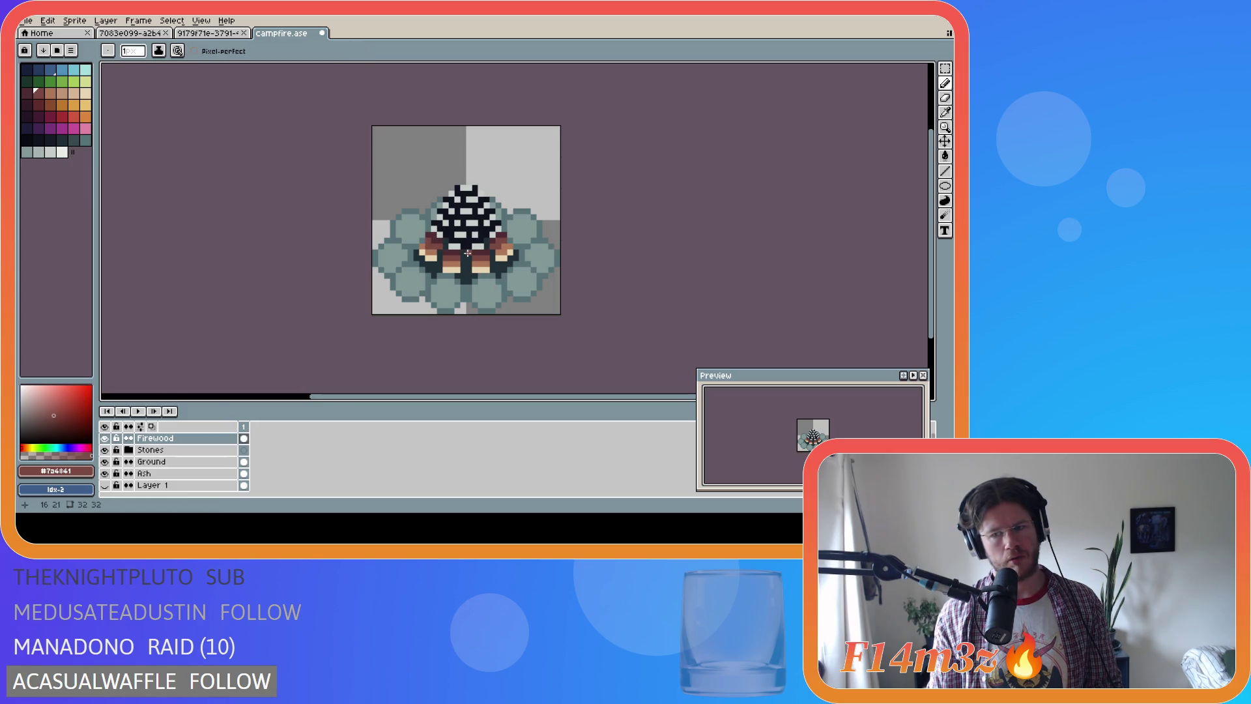
key("ctrl")
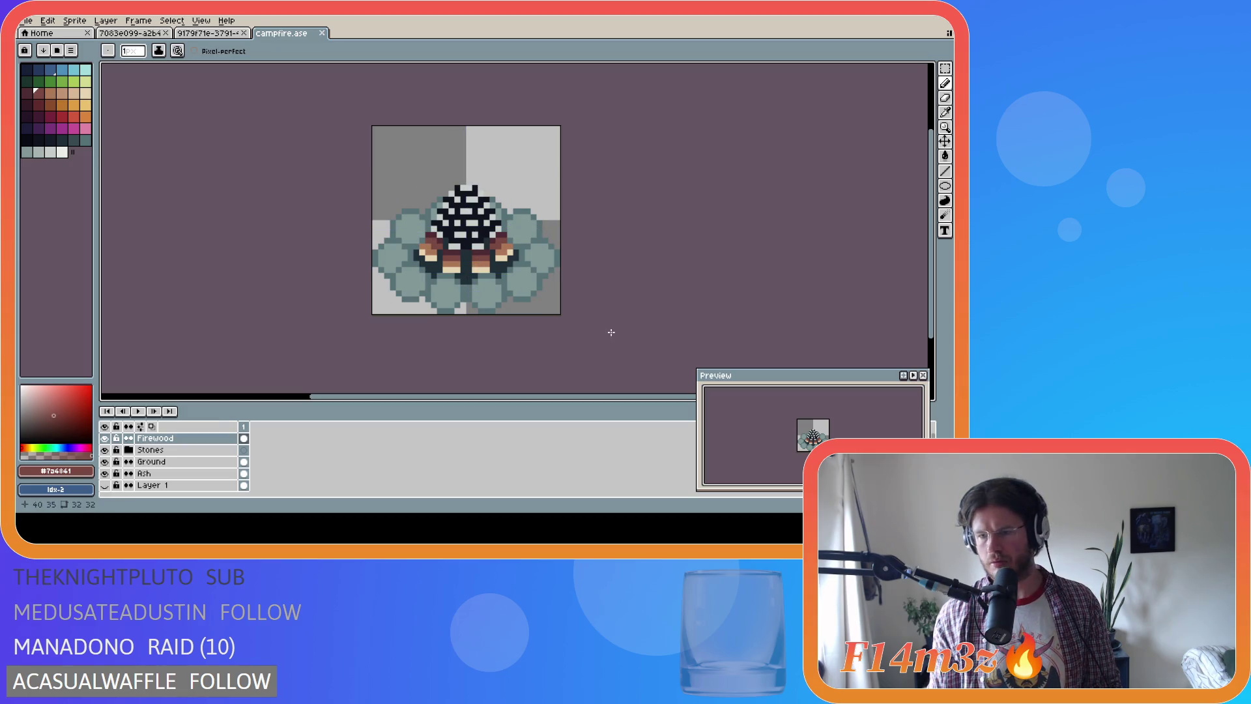
key("ctrl")
key("shift")
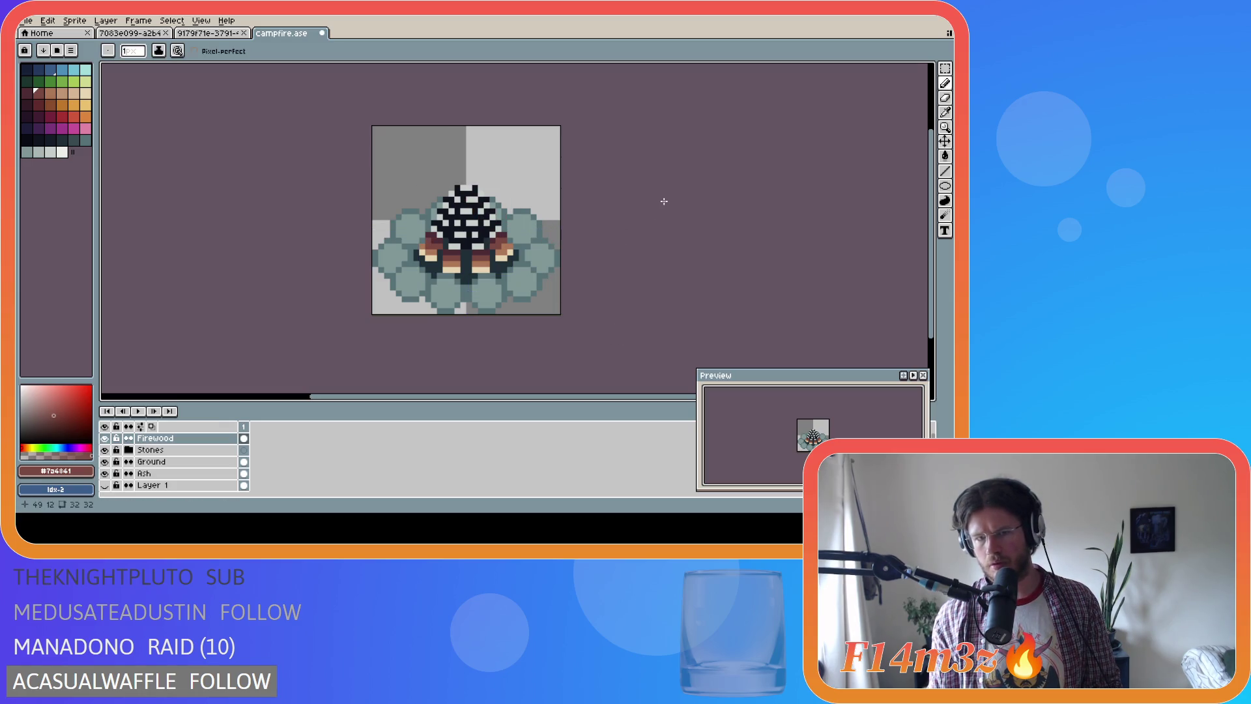
Compare the last pixel stroke with redo and undo, leaving it undone, and save
key("ctrl+s")
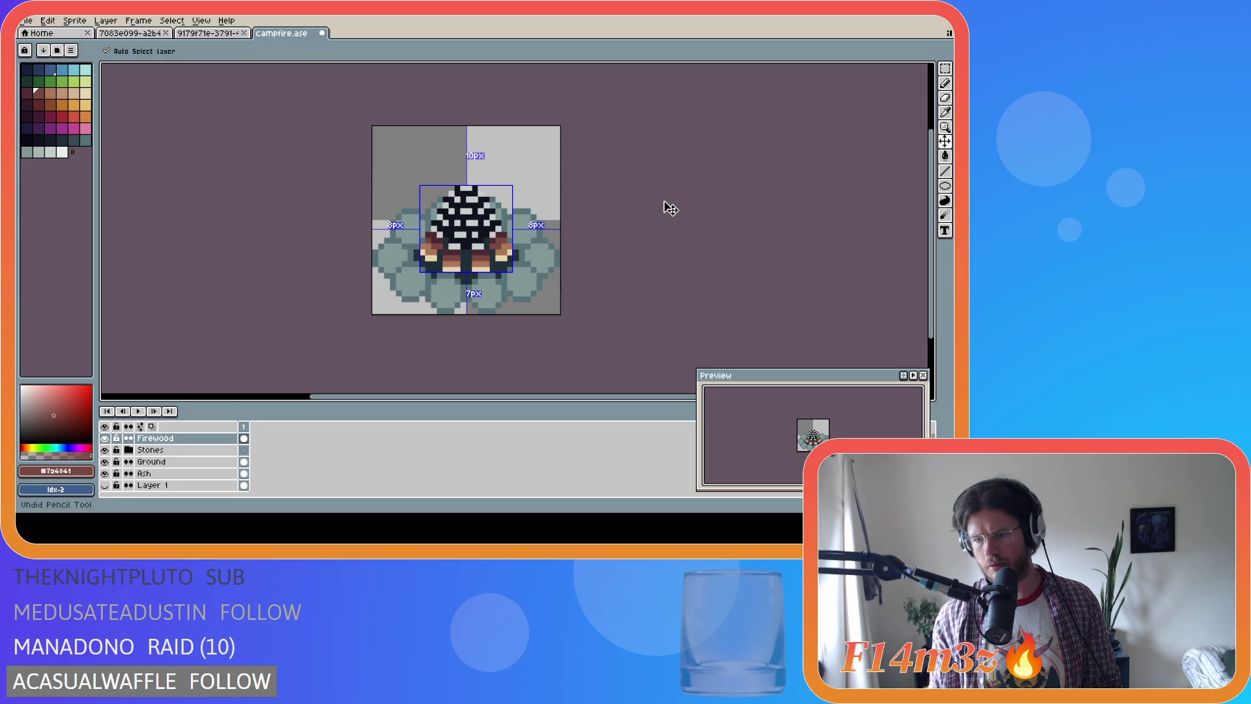
key("ctrl+y")
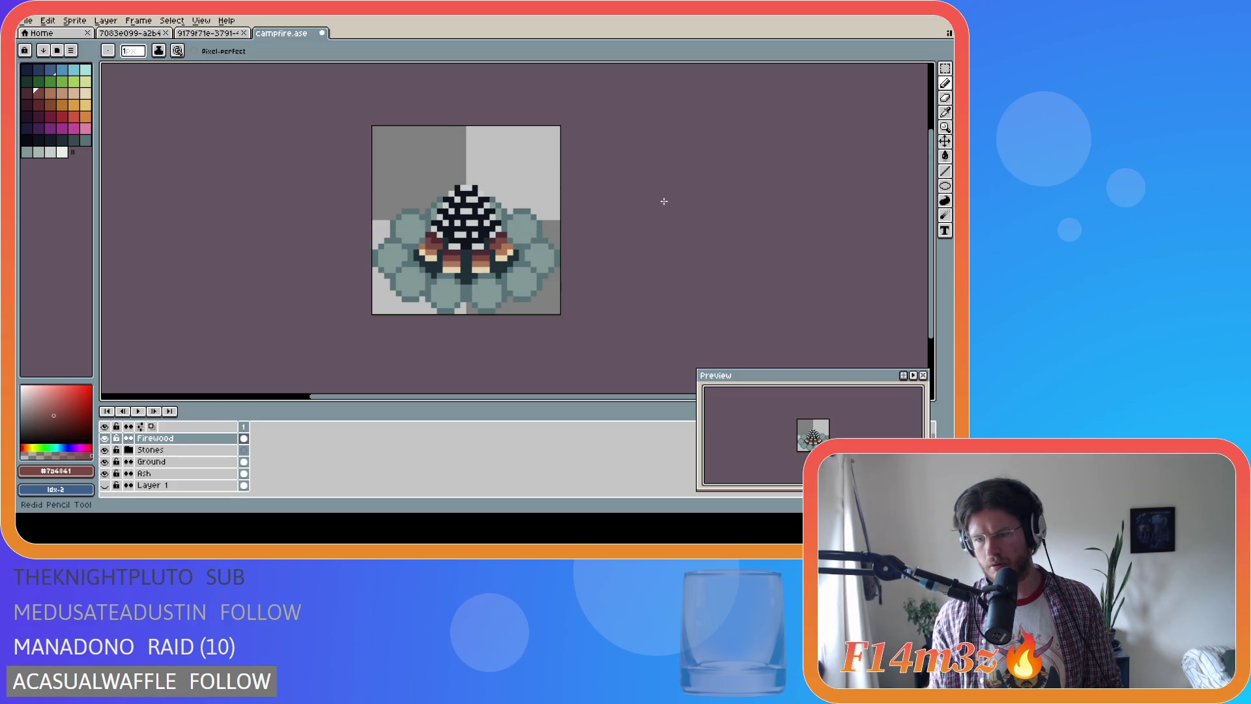
key("ctrl+z")
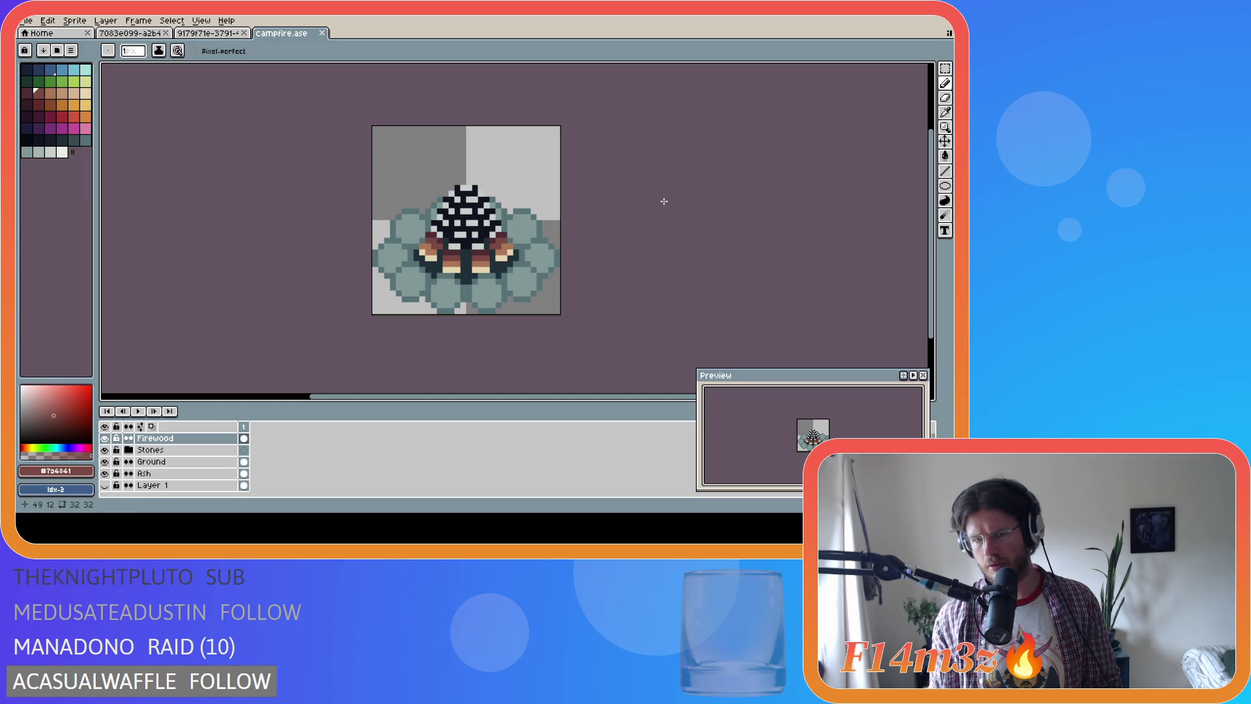
key("ctrl+y")
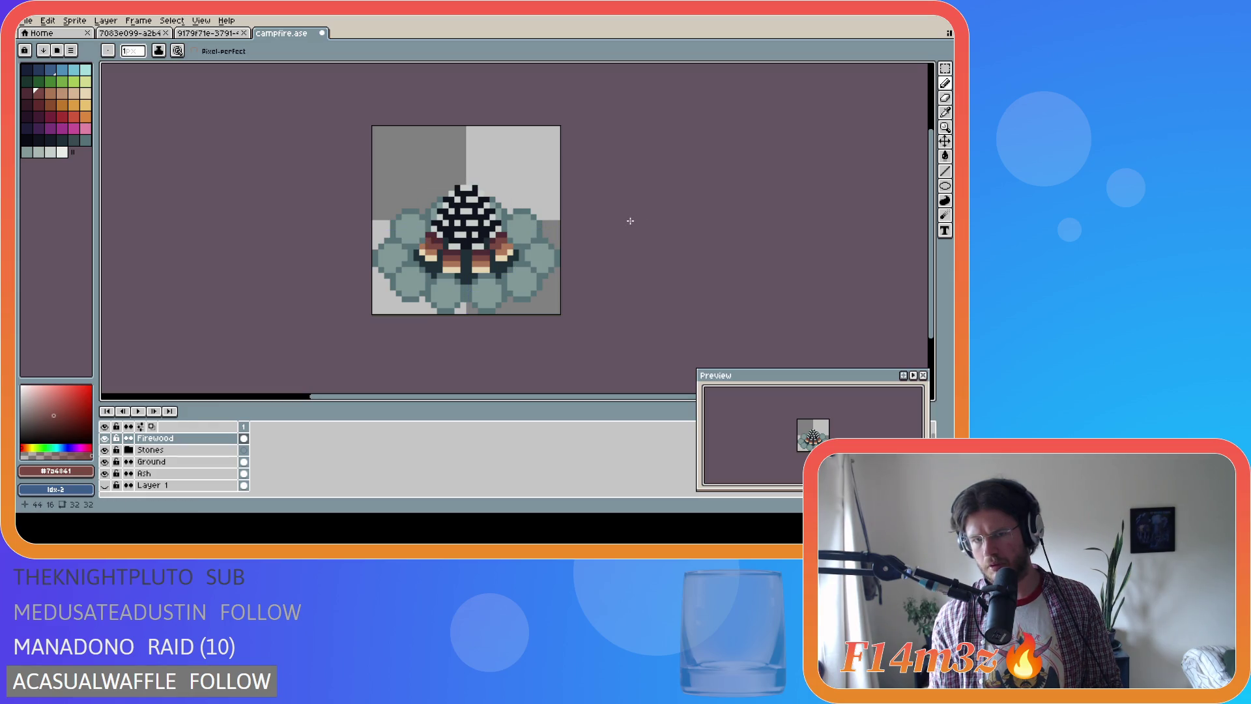
key("ctrl+z")
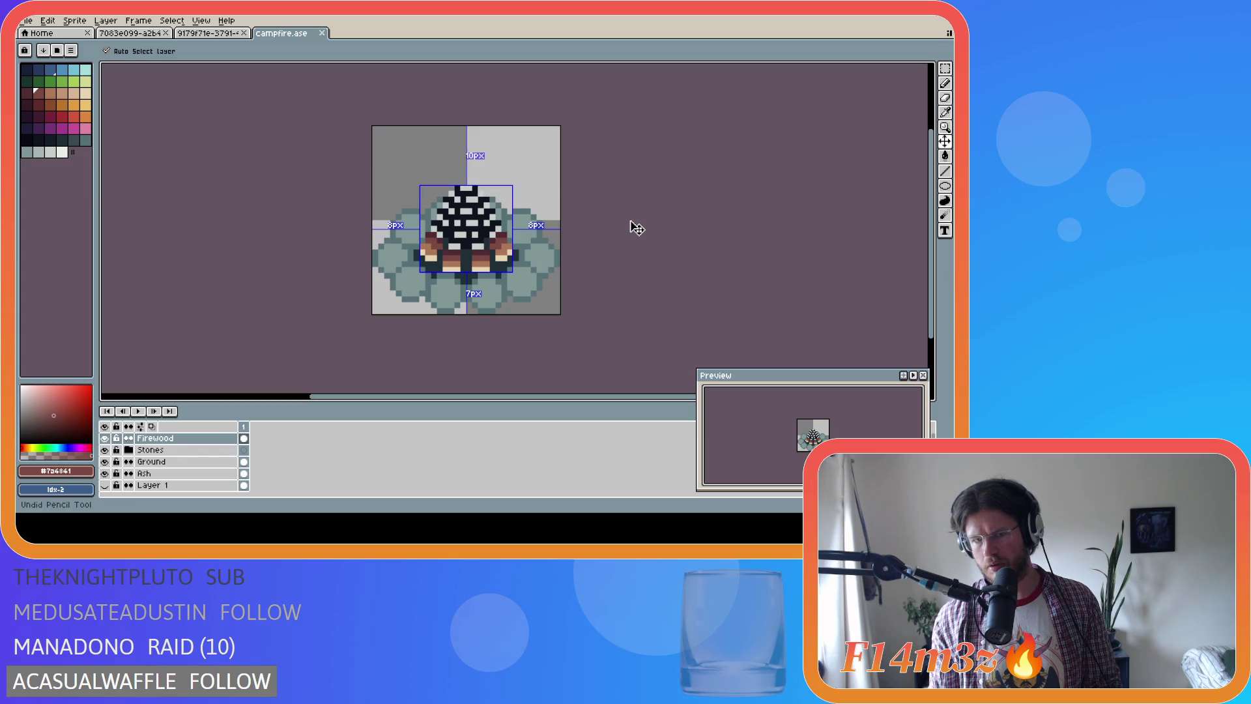
key("ctrl+s")
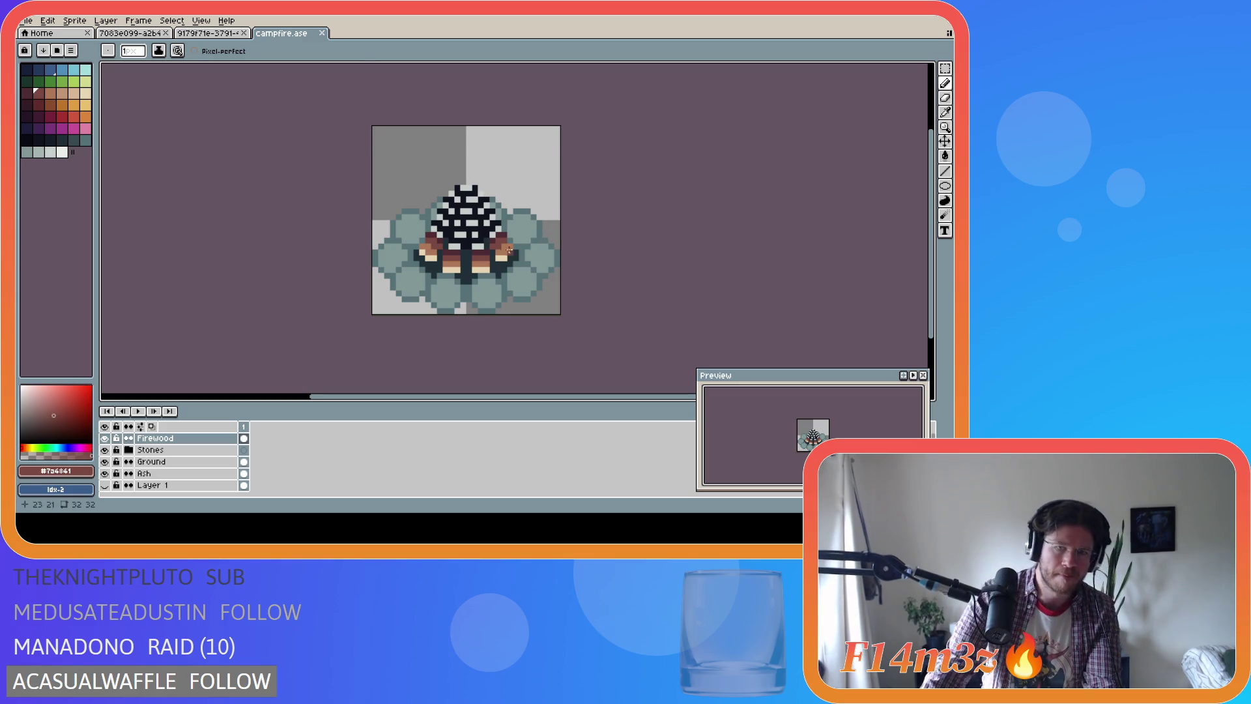
Add a pixel near the bottom of the stone ring and save campfire.ase
key("alt")
left_click(424, 241)
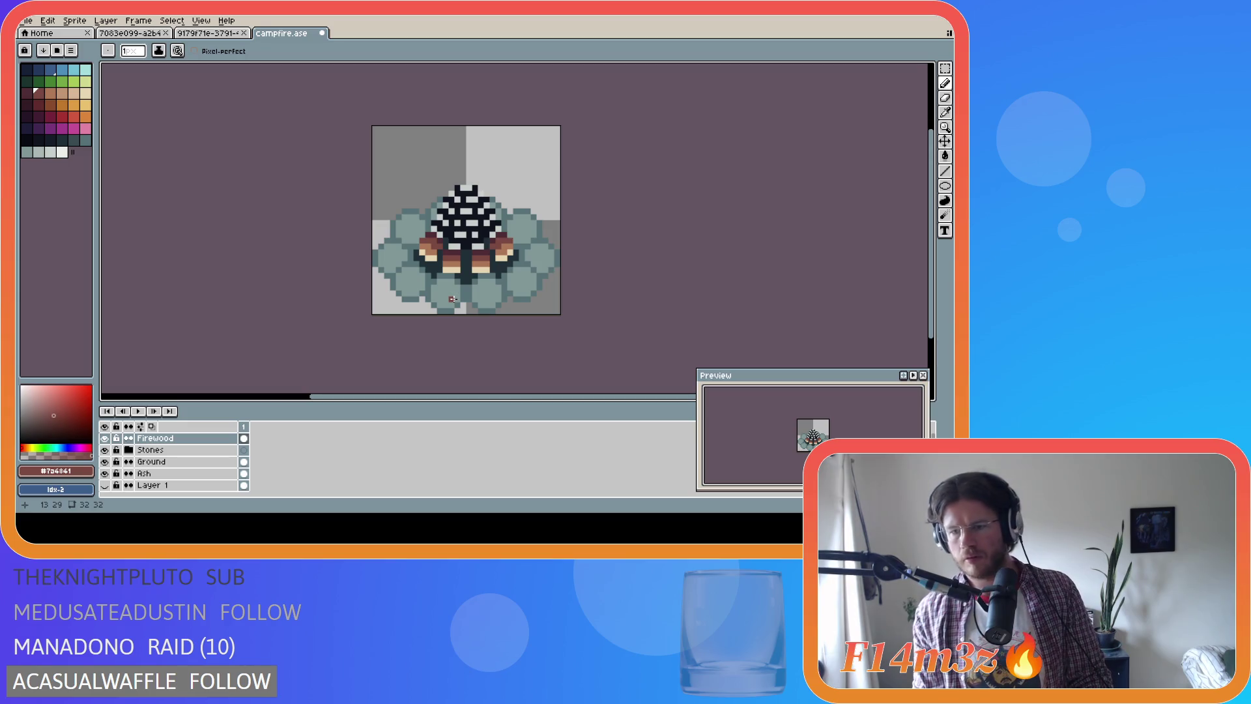
key("ctrl+z")
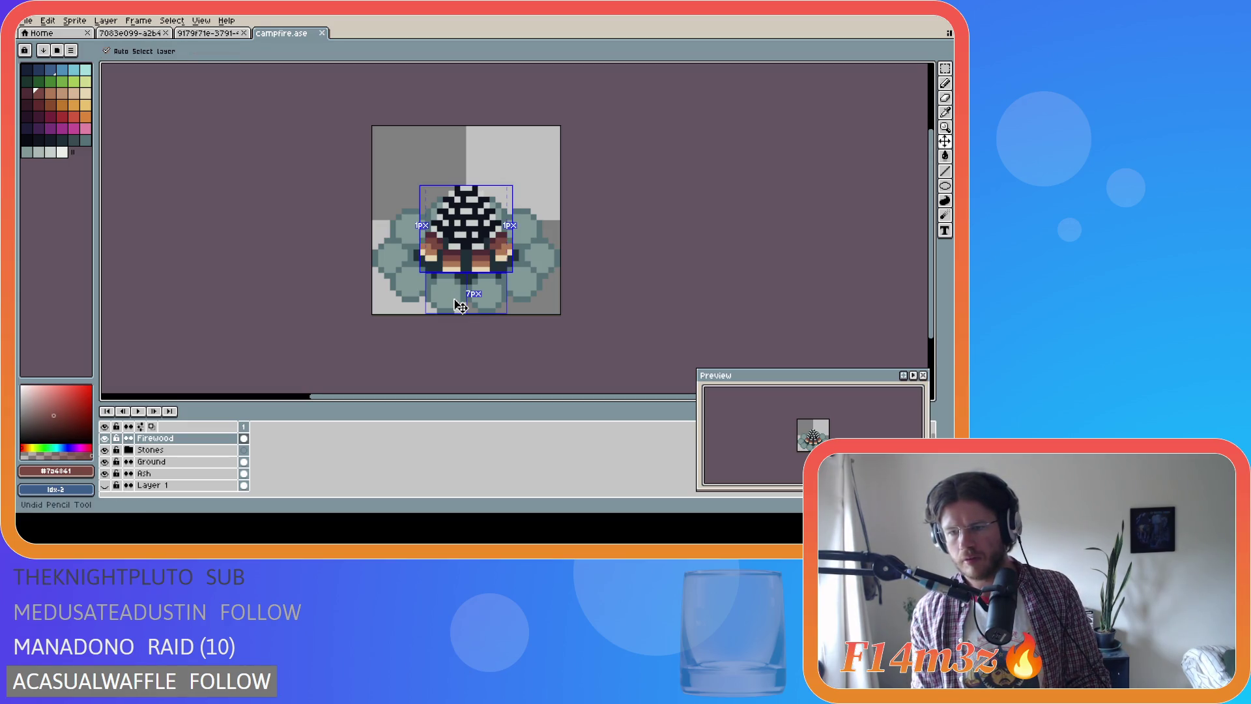
key("ctrl+y")
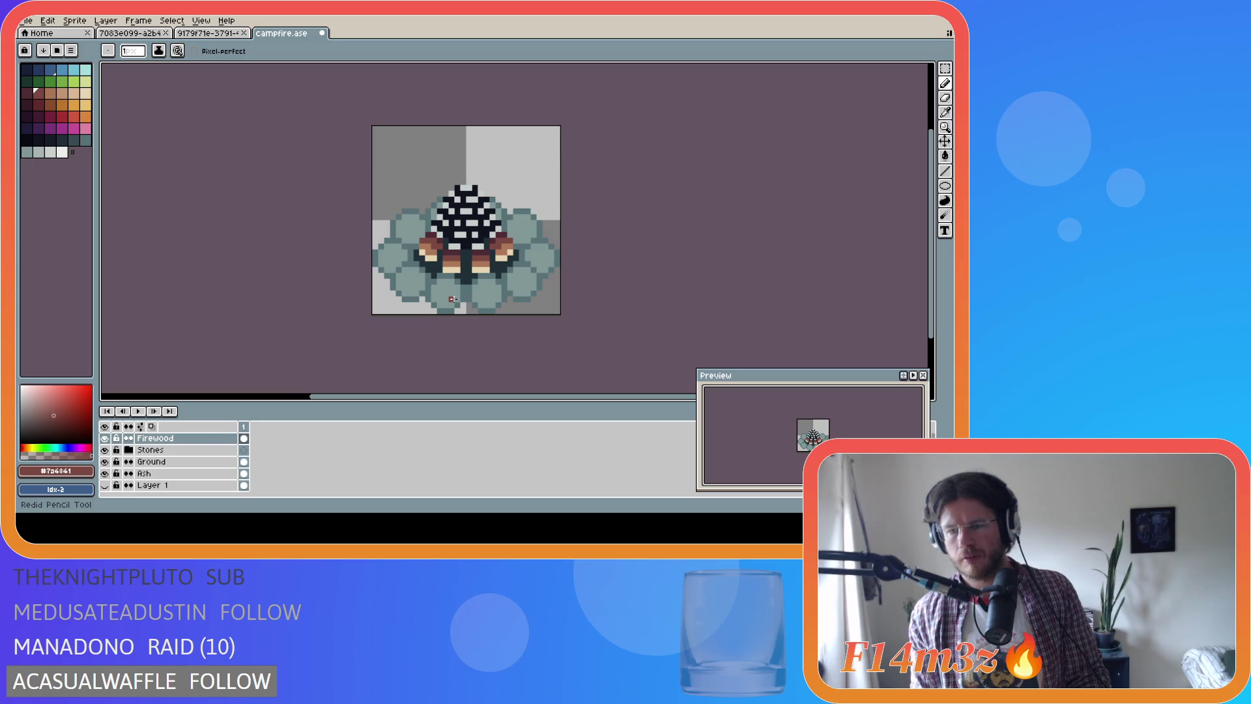
key("ctrl+s")
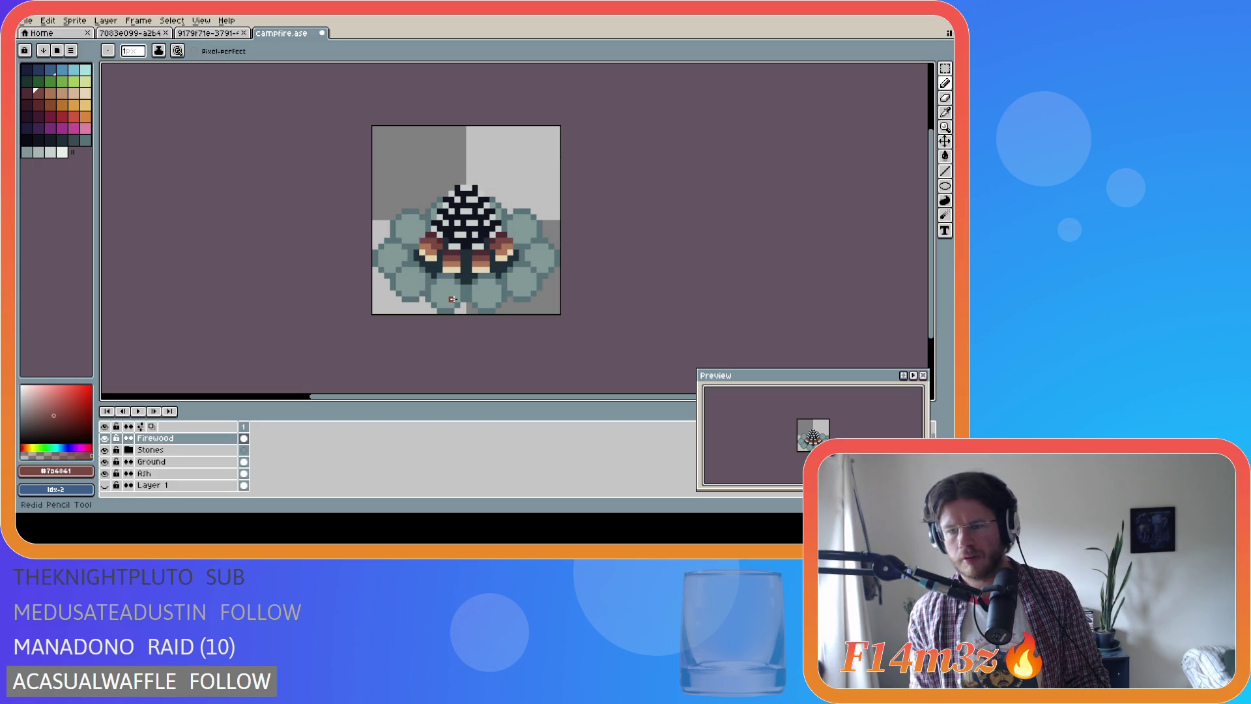
key("ctrl+s")
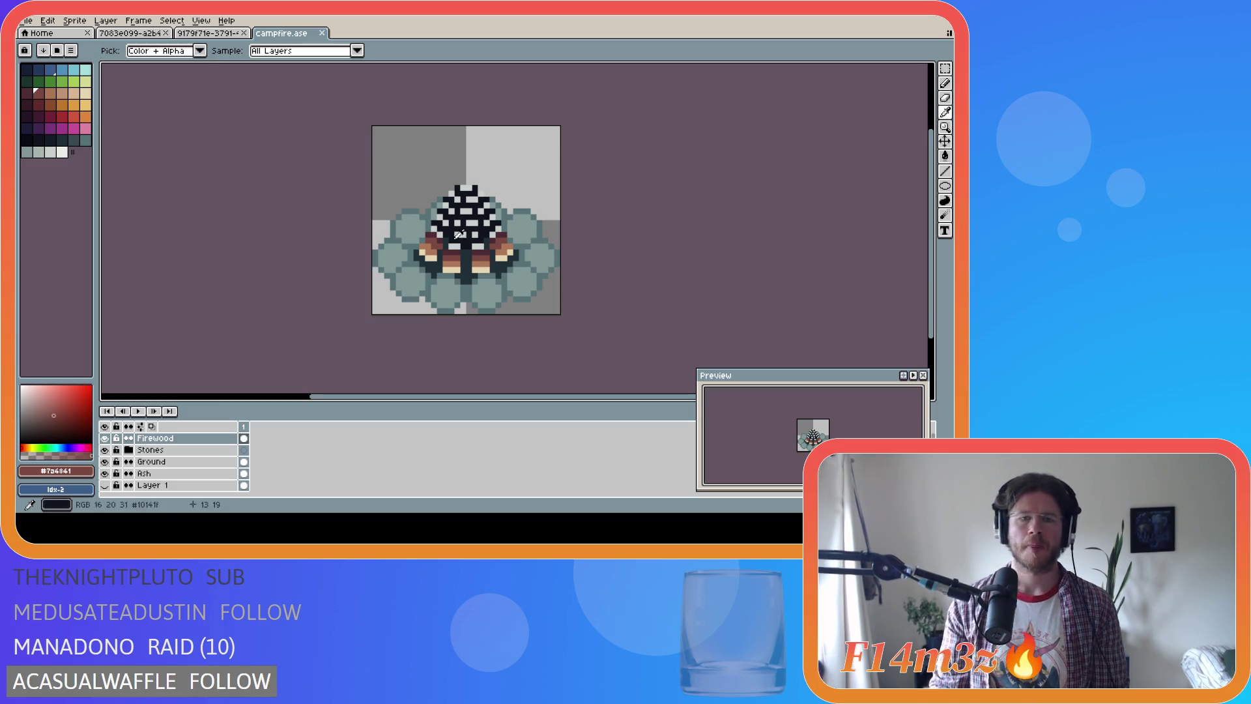
Sample the near-black colour, draw a dark pixel on the firewood cone, and save
left_click(456, 245, "alt")
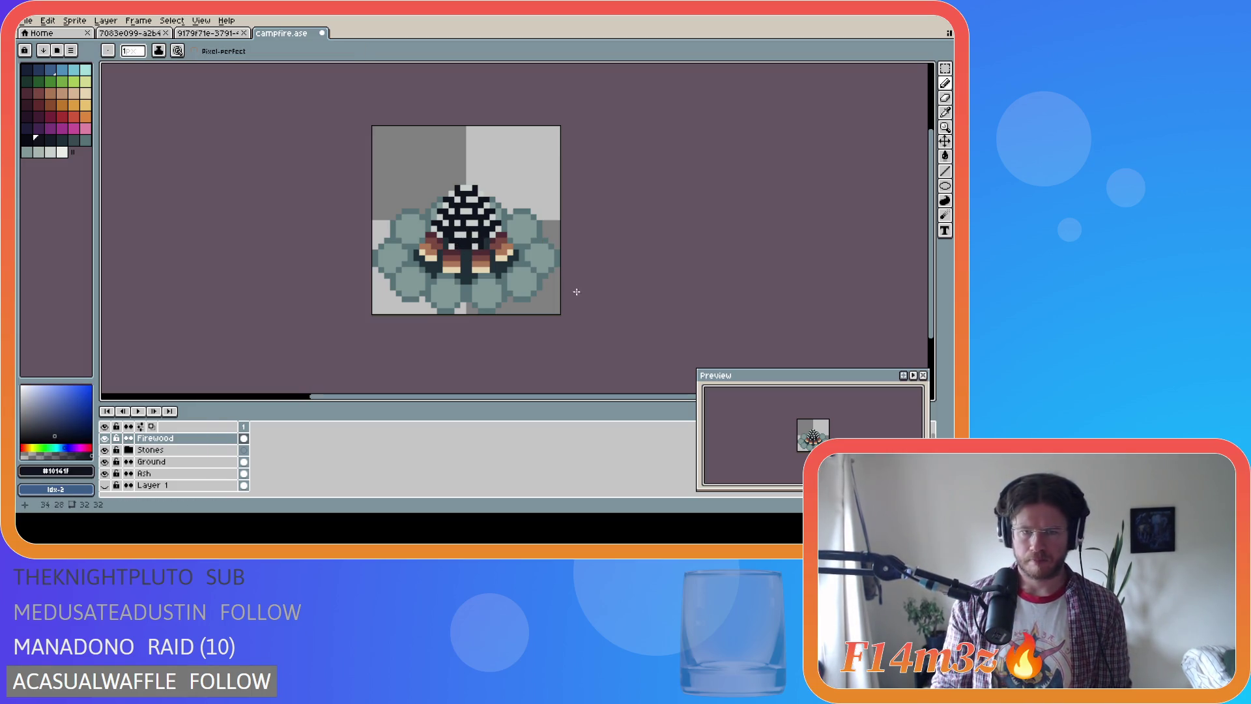
left_click(472, 242)
key("ctrl")
key("ctrl")
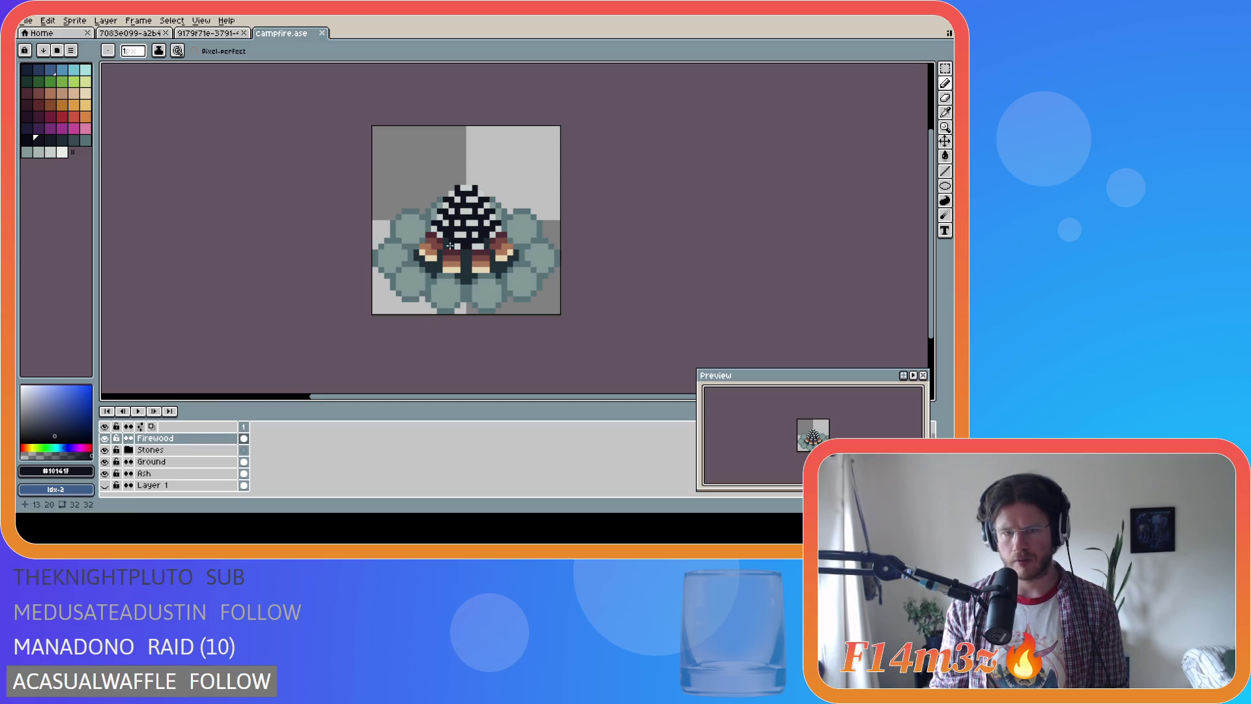
key("ctrl")
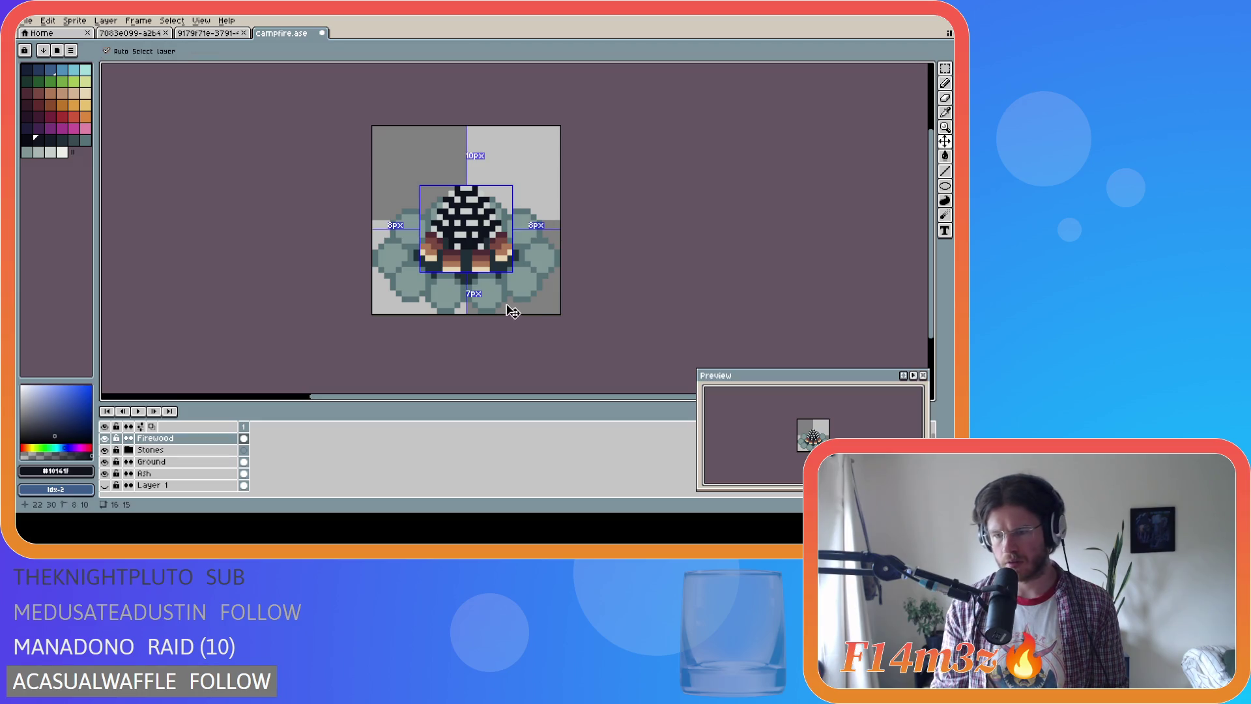
key("ctrl+s")
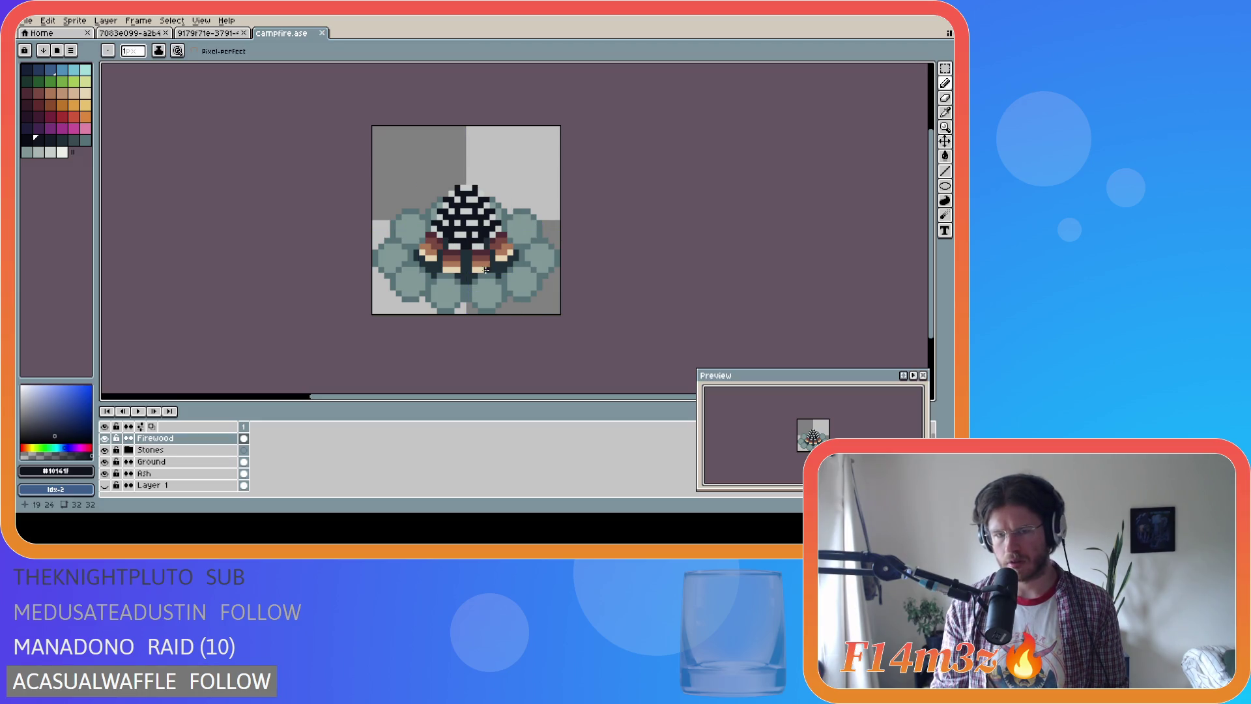
Draw a sampled light grey pixel on the firewood, re-pick the dark colour, and save
left_click(458, 246, "alt")
left_click(469, 248)
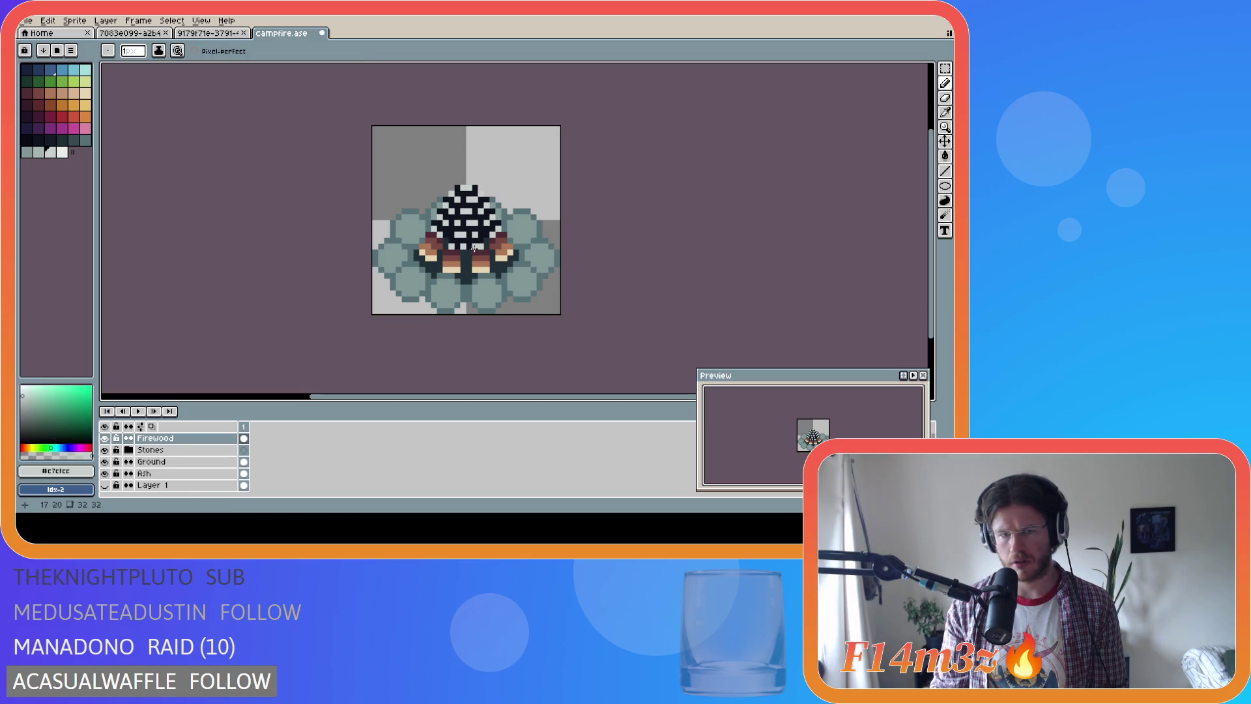
left_click(478, 246, "alt")
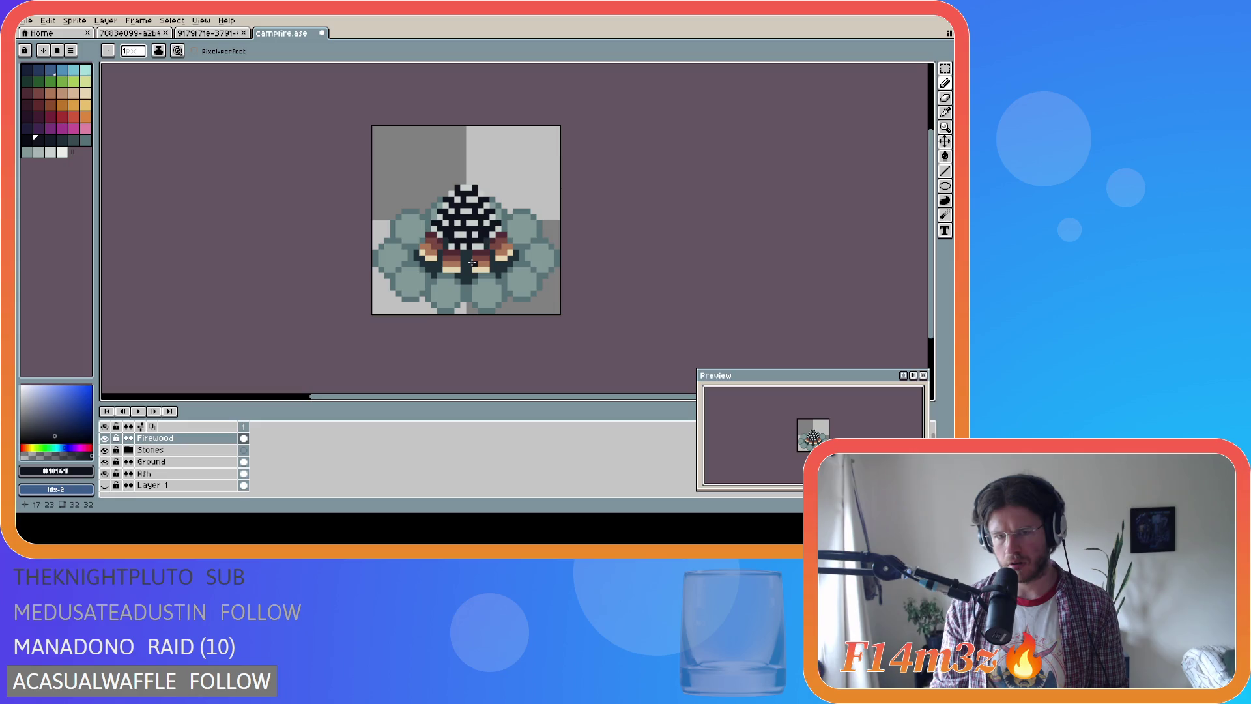
key("ctrl+s")
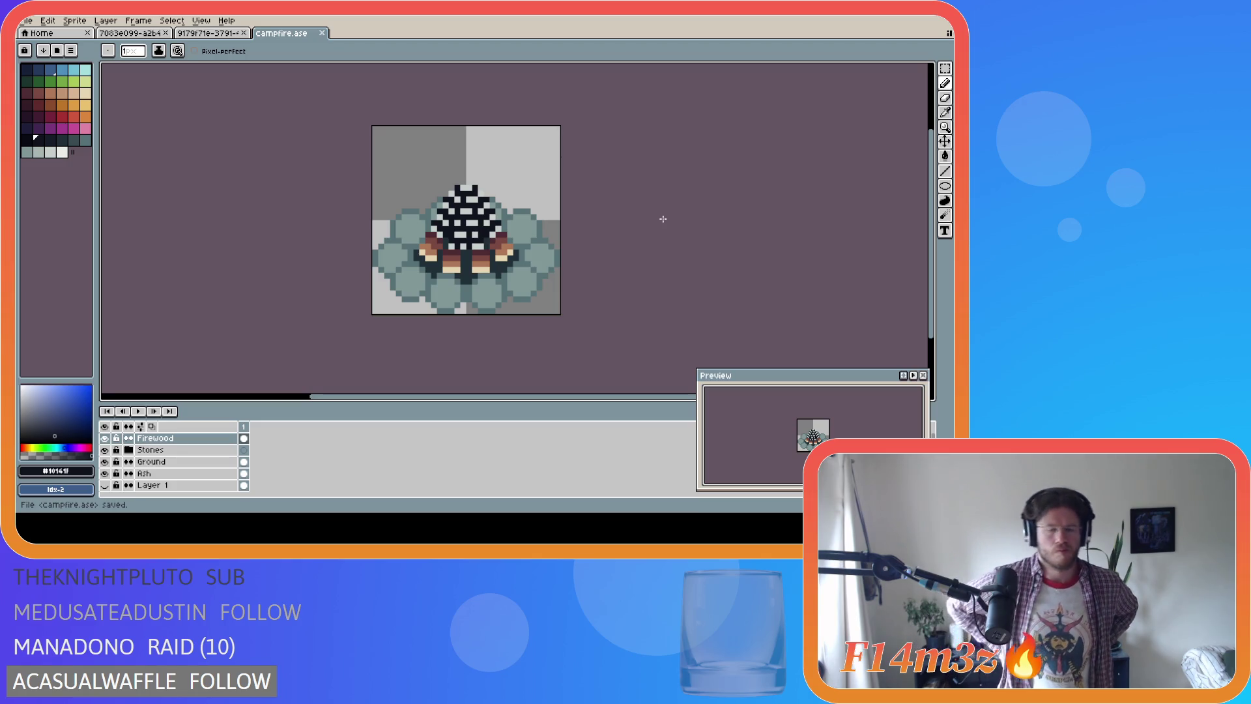
left_click(140, 33)
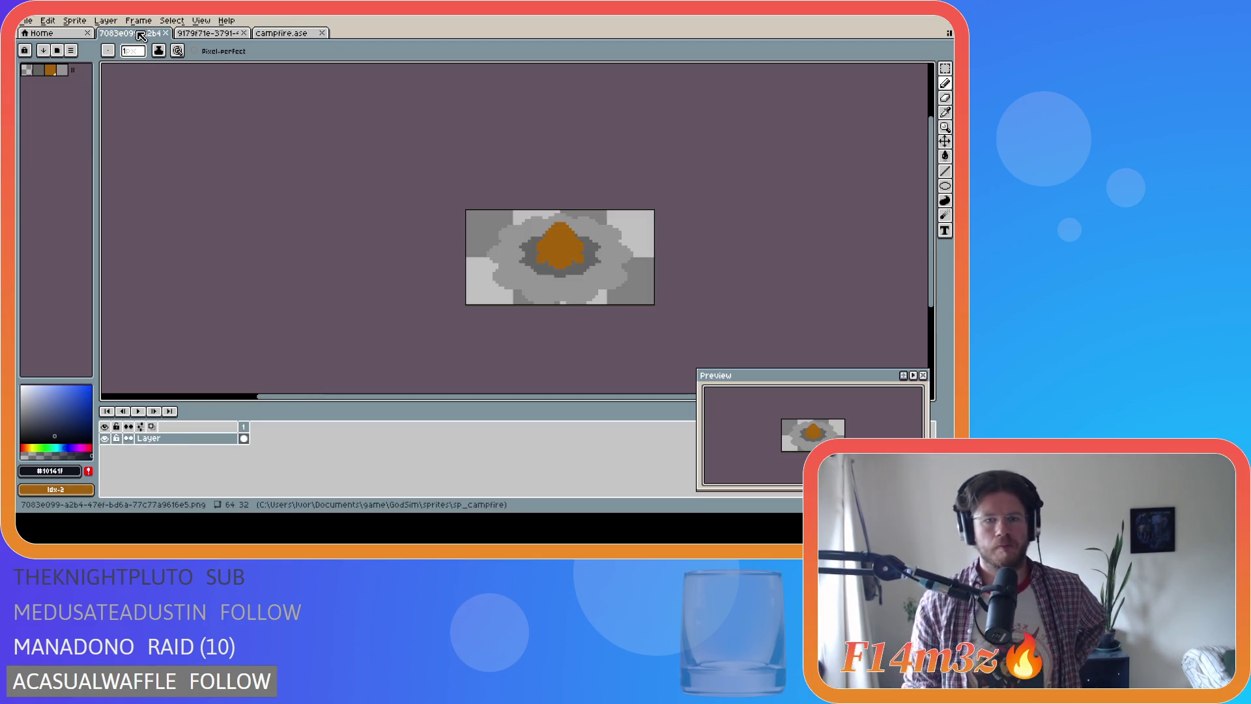
left_click(290, 34)
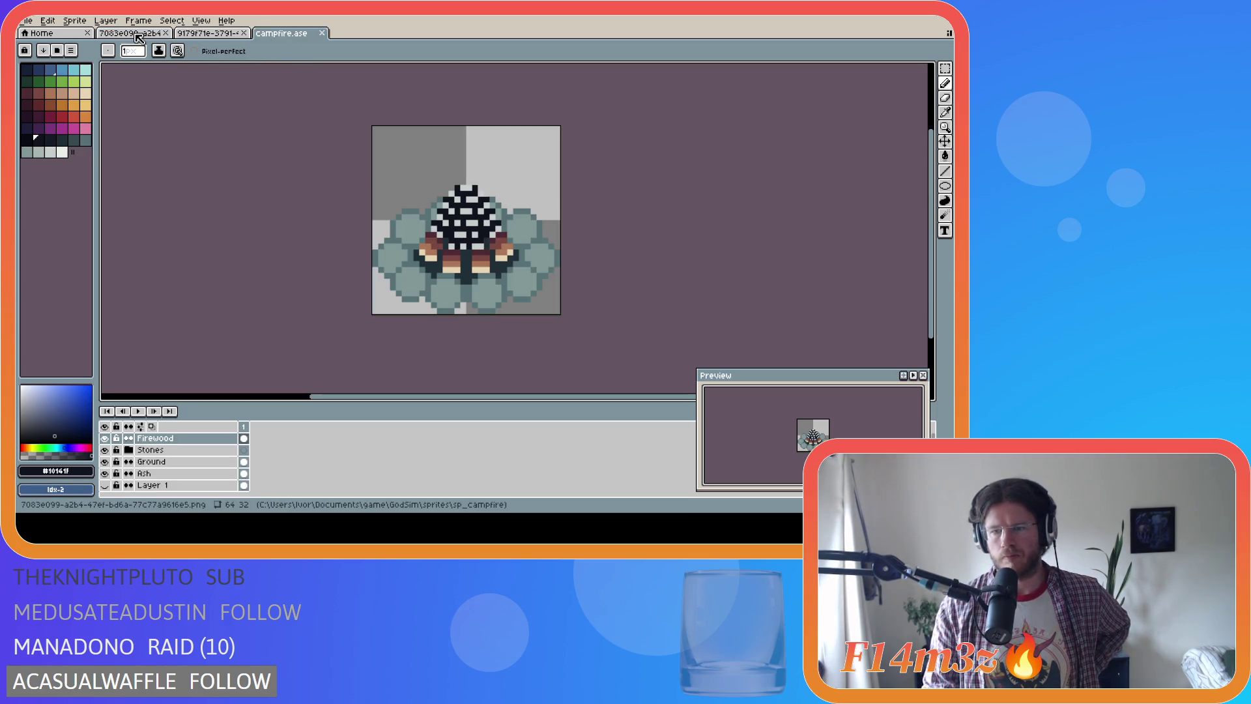
left_click(138, 34)
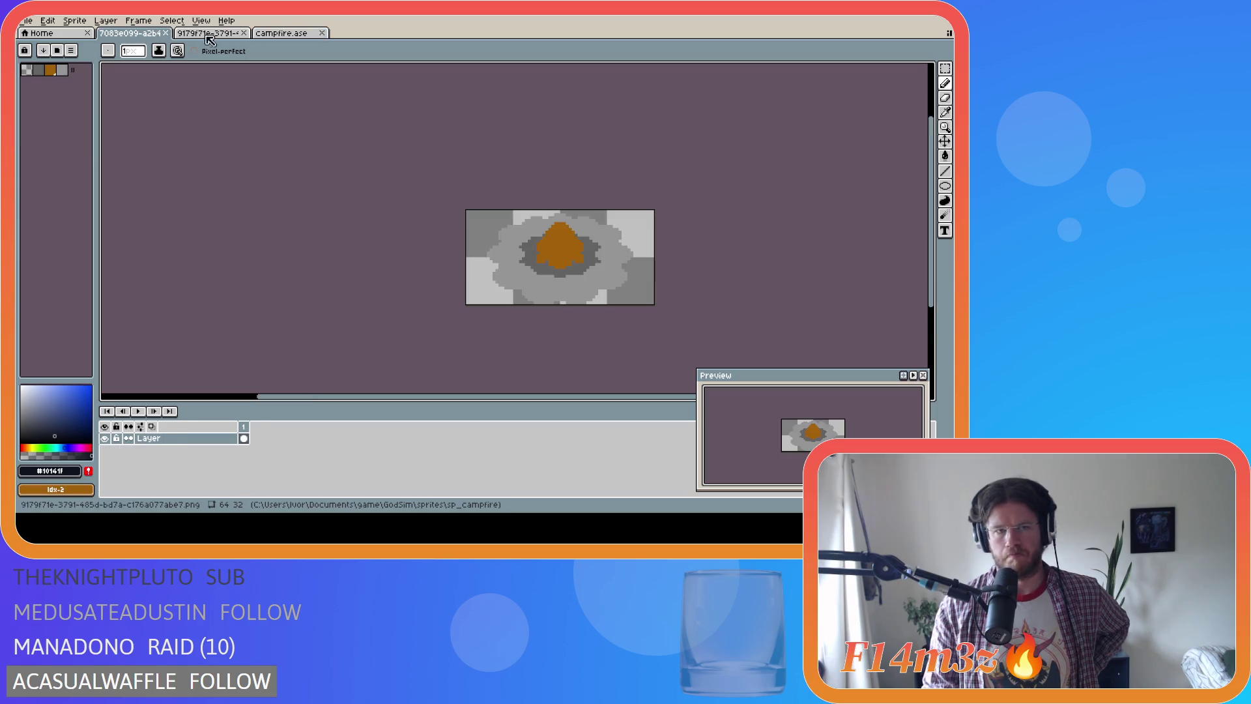
left_click(278, 34)
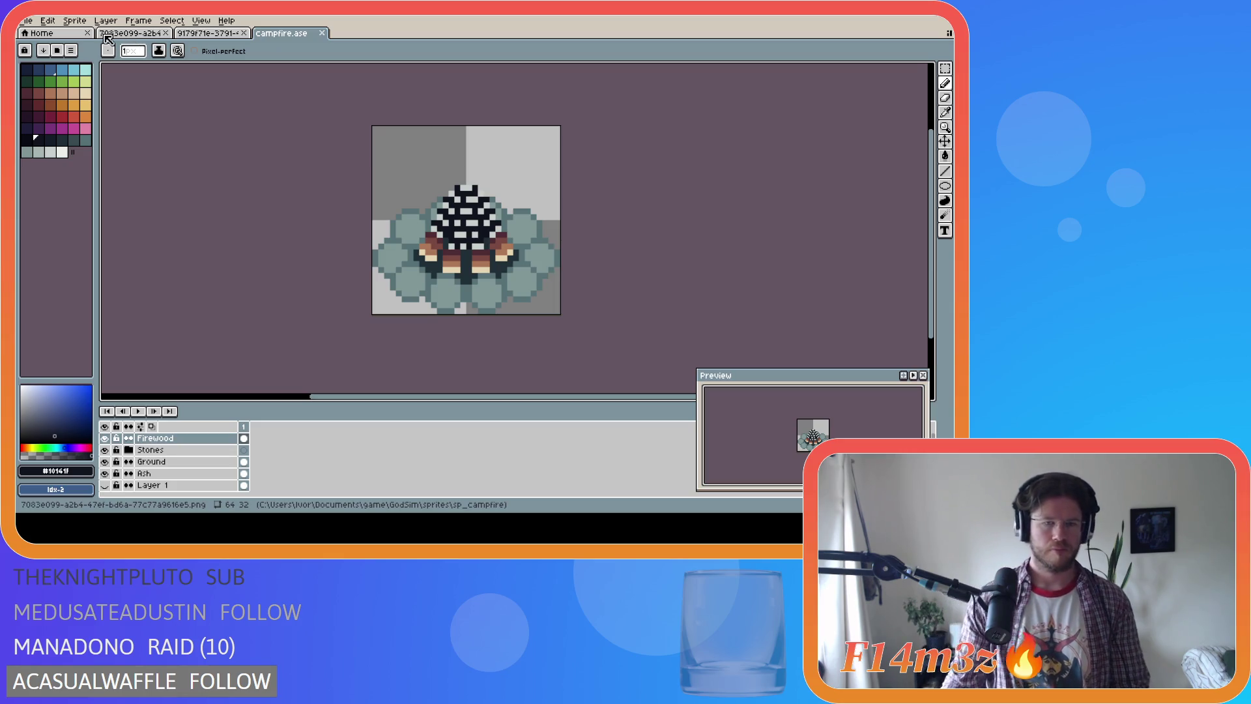
key("i")
Pick the blue-grey stone colour and place Layer 6 at the top of the Stones group
left_click(385, 236)
key("b")
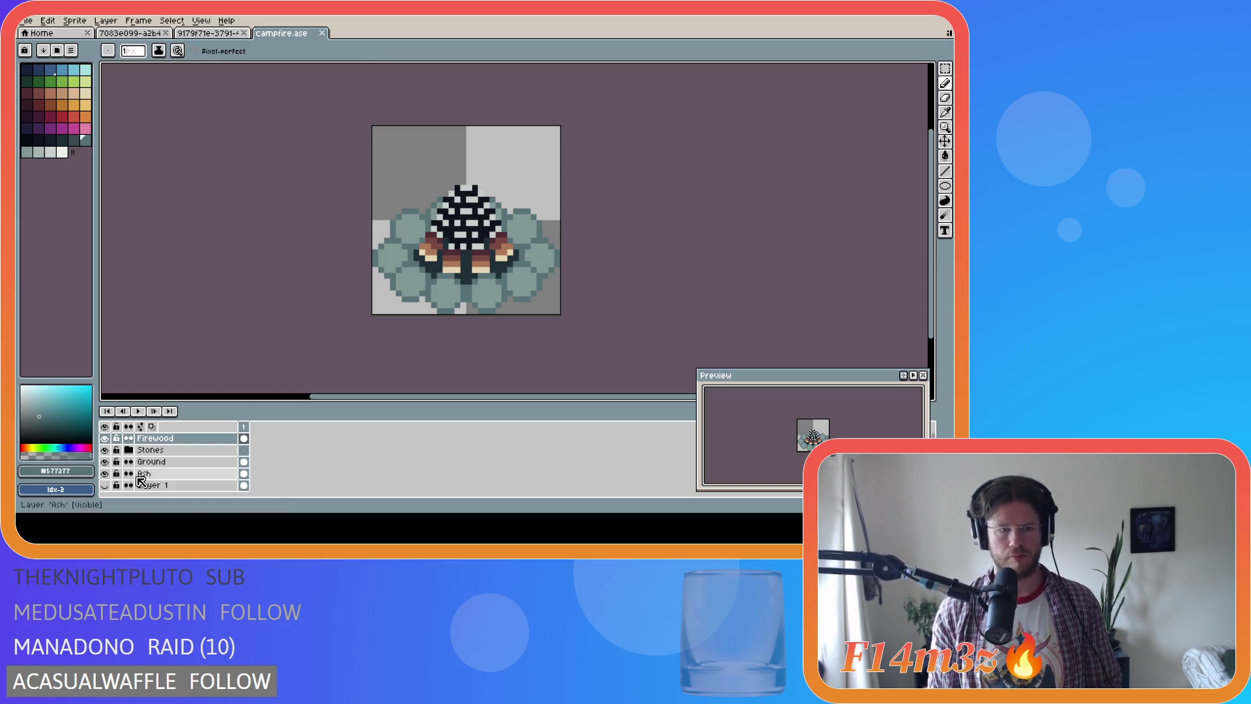
left_click(130, 450)
scroll(182, 469, "down", 3)
left_click(189, 468)
scroll(194, 483, "up", 2)
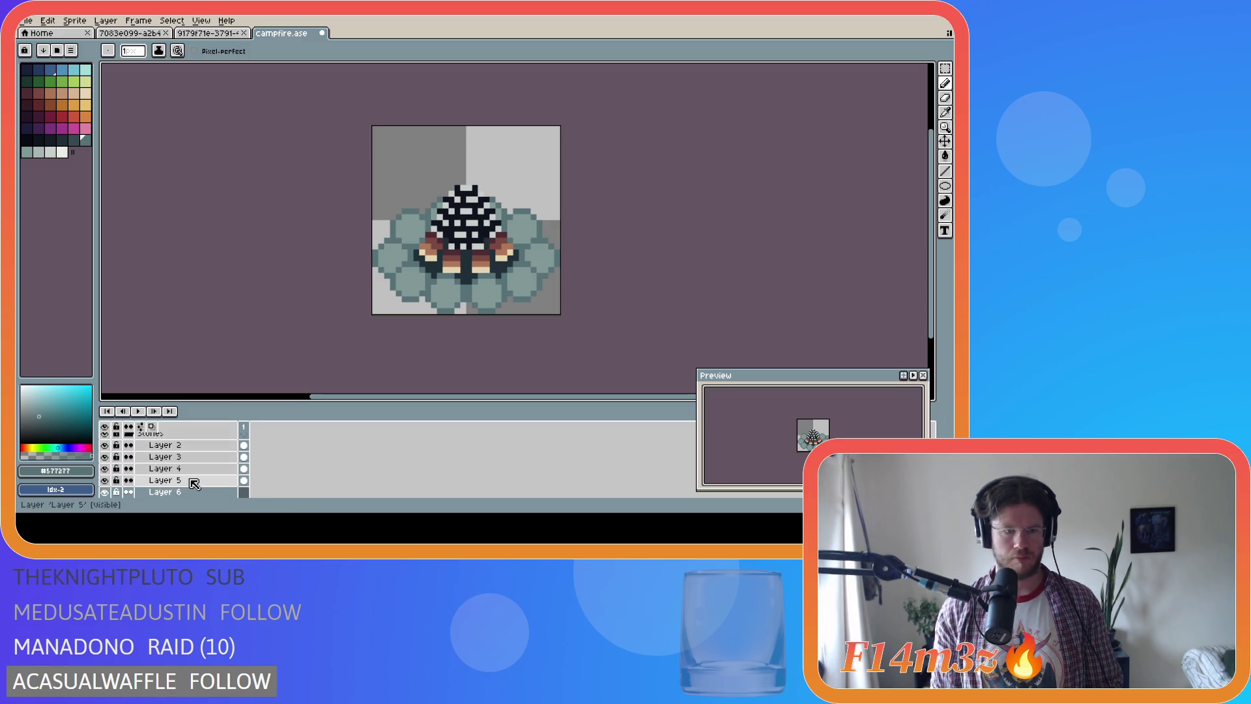
scroll(194, 483, "up", 1)
left_click(195, 475)
scroll(196, 467, "up", 1)
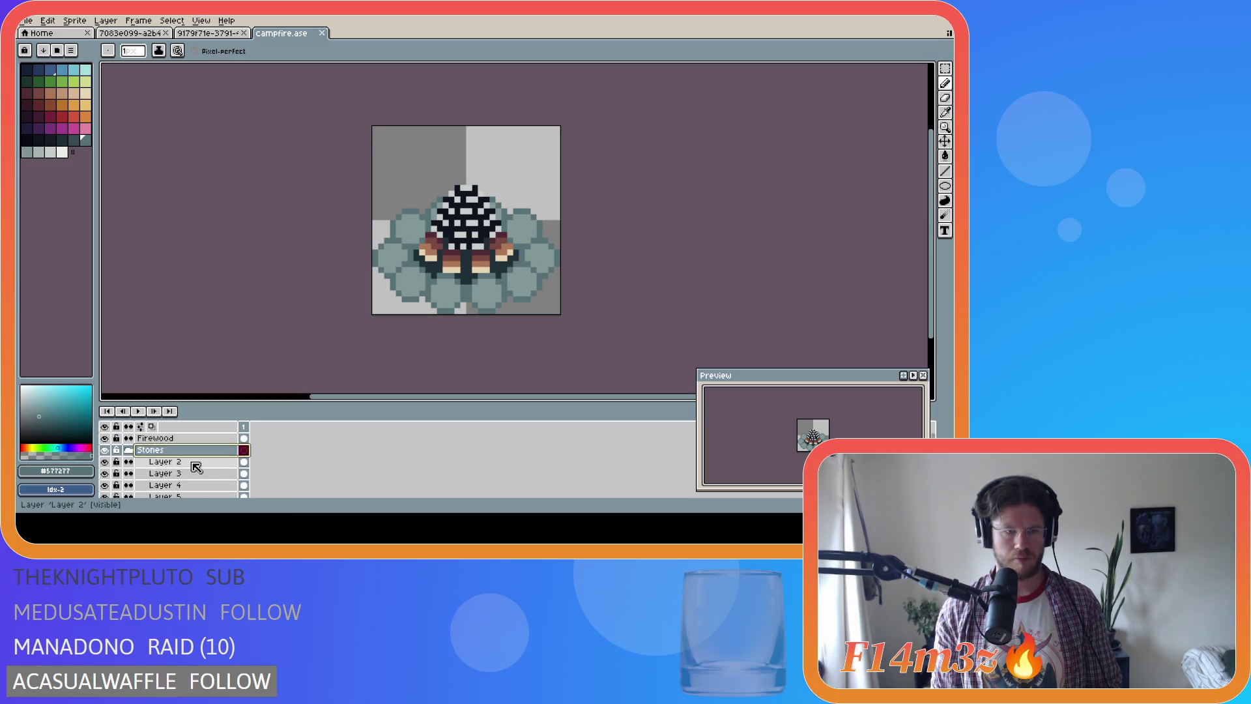
key("ctrl+z")
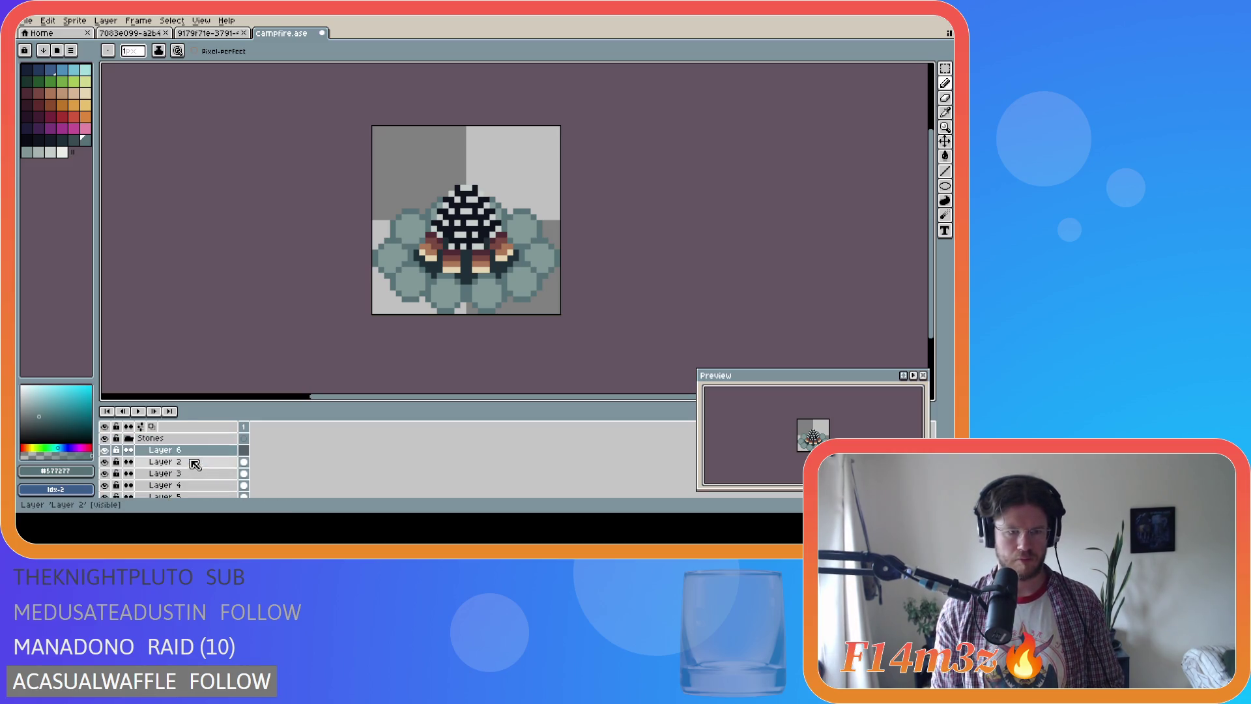
double_click(188, 453)
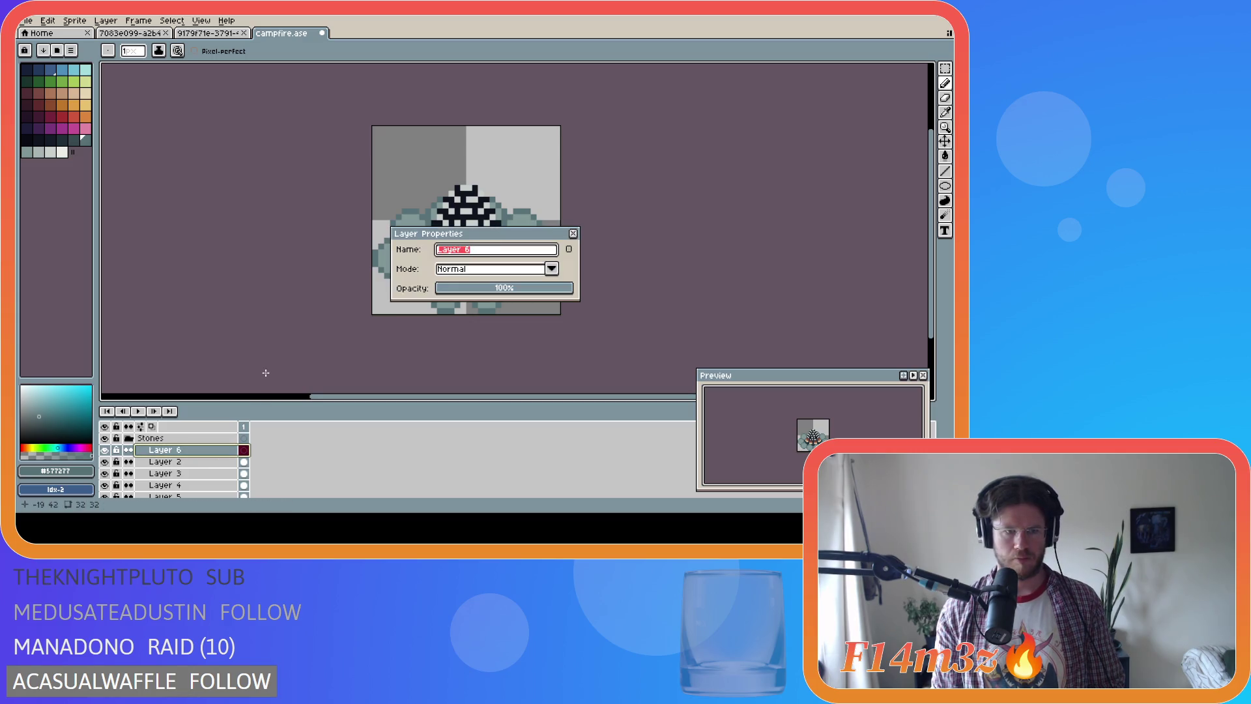
left_click(573, 233)
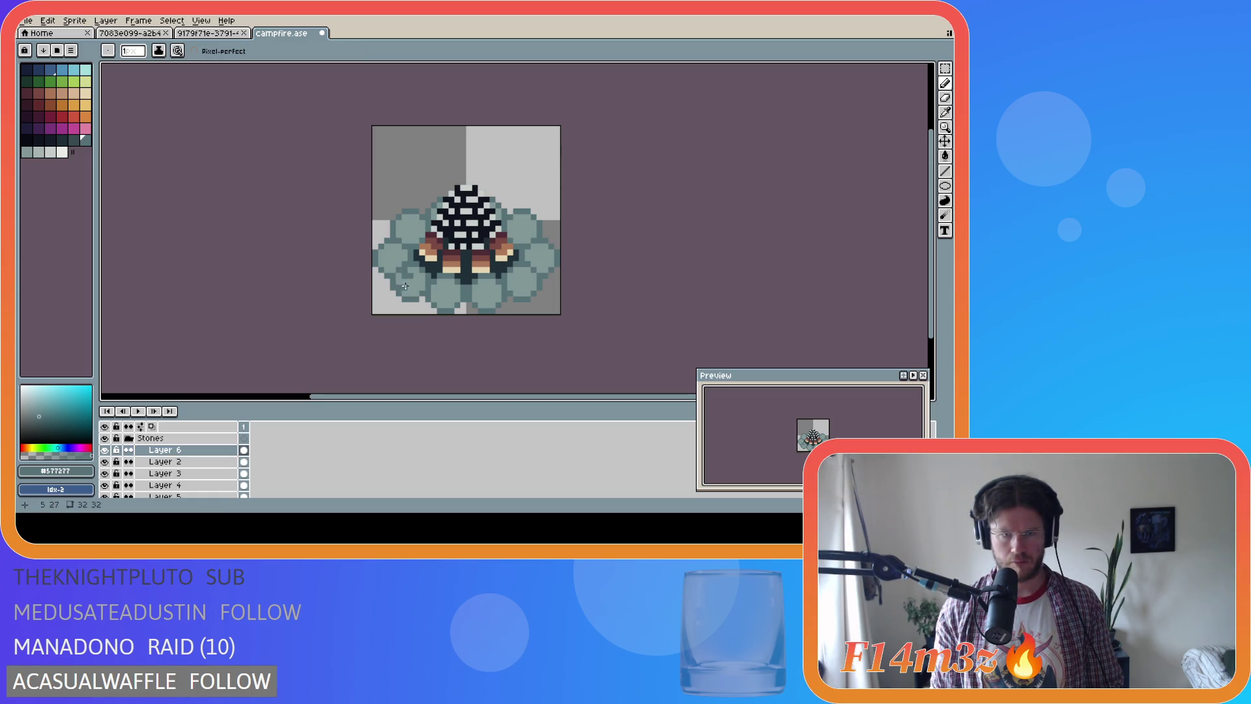
Darken the bottom stone's outline with blue-grey pencil pixels
left_click_drag(403, 286, 400, 284)
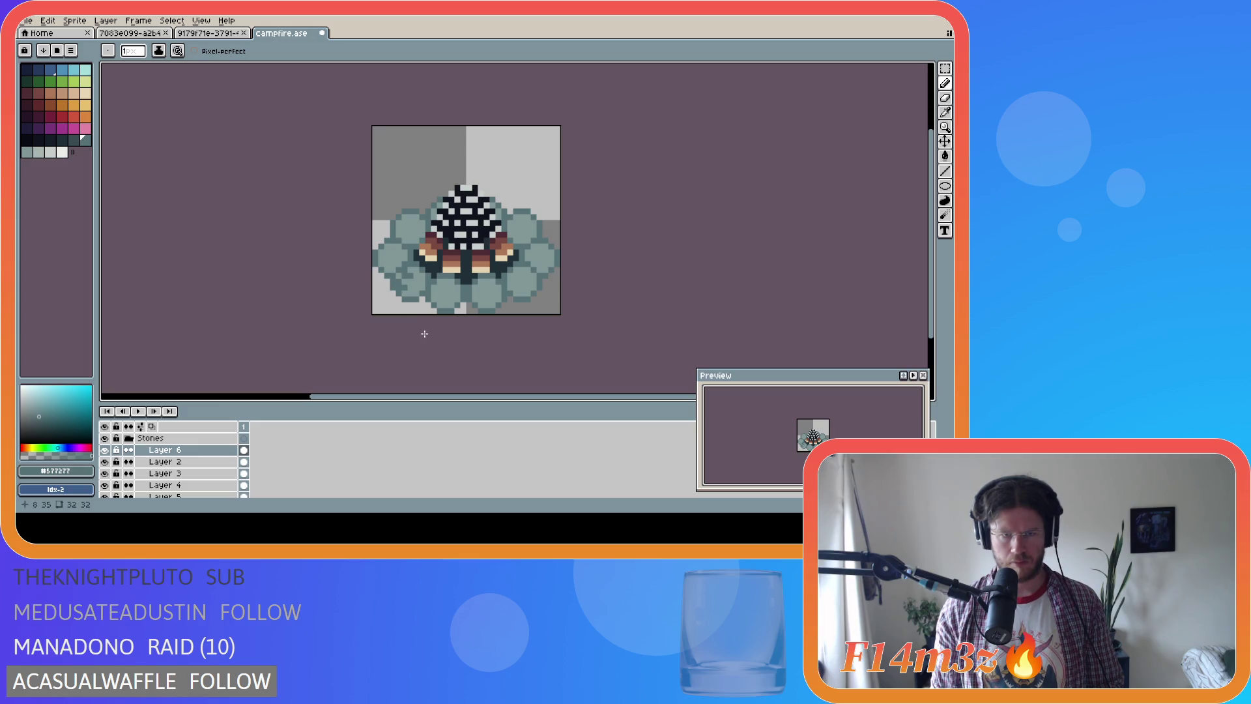
key("ctrl")
key("ctrl+d")
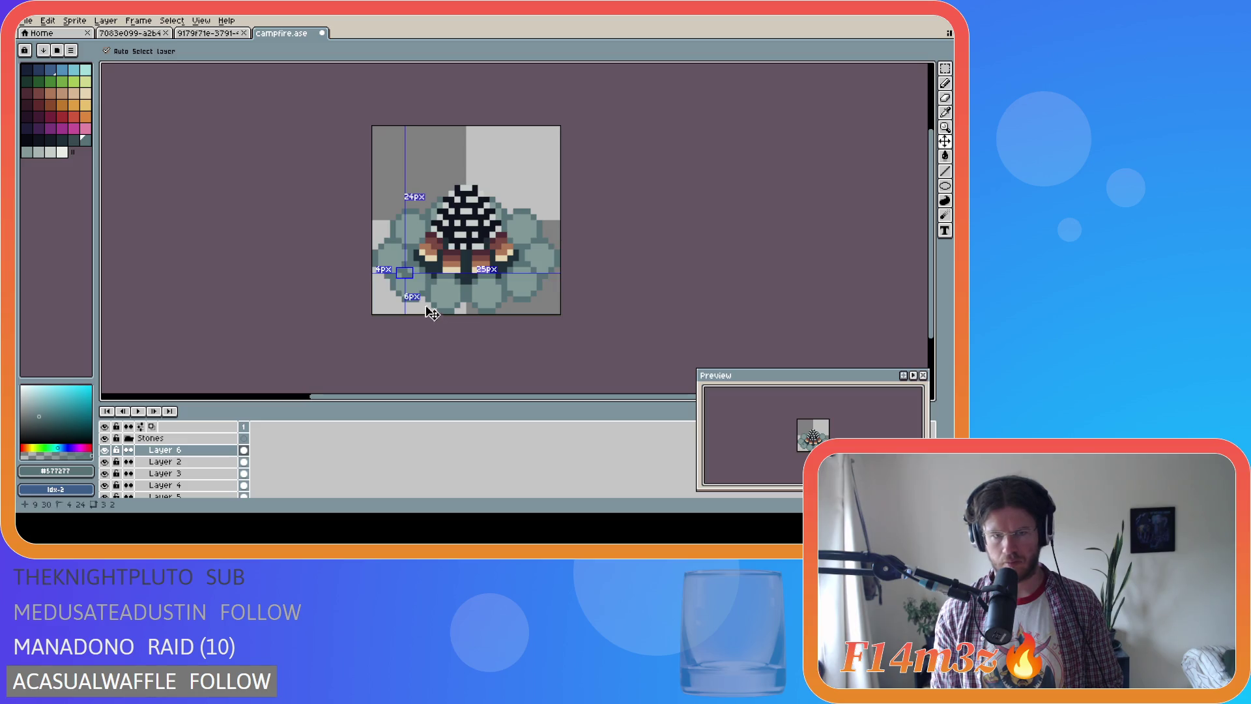
left_click(399, 283)
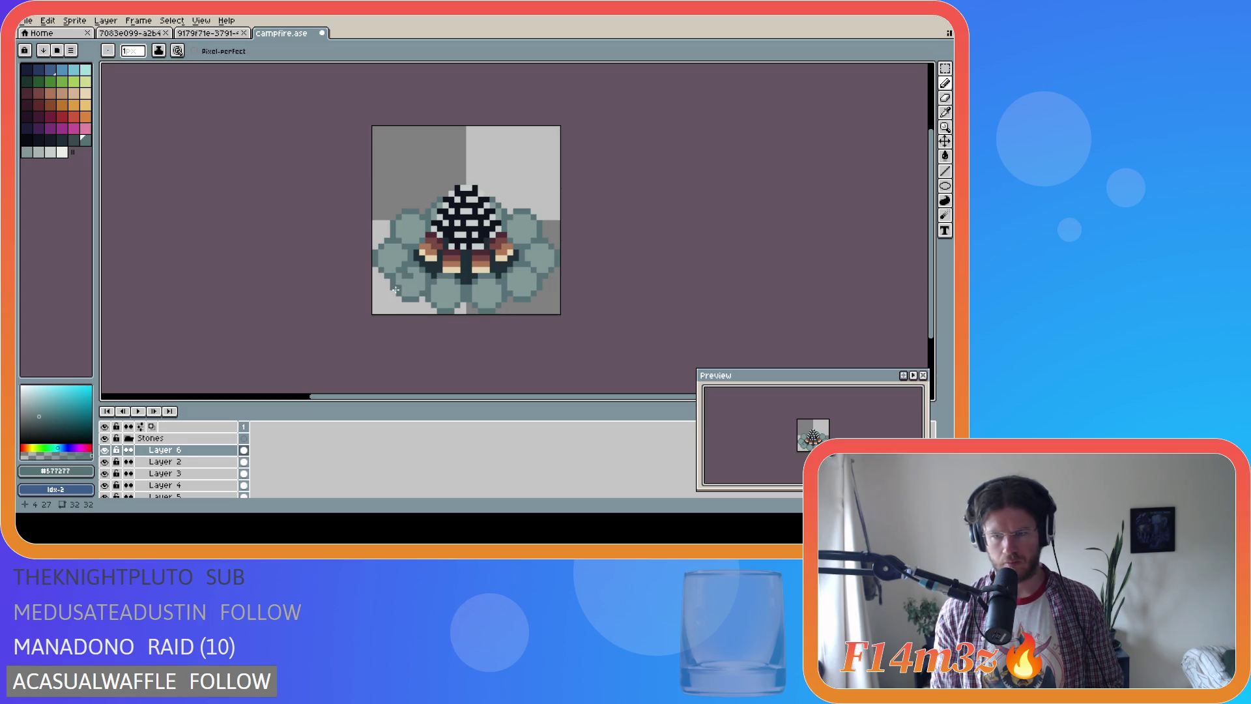
left_click(480, 292)
mouse_move(480, 293)
left_mouse_down()
mouse_move(486, 310)
mouse_move(493, 299)
left_mouse_up()
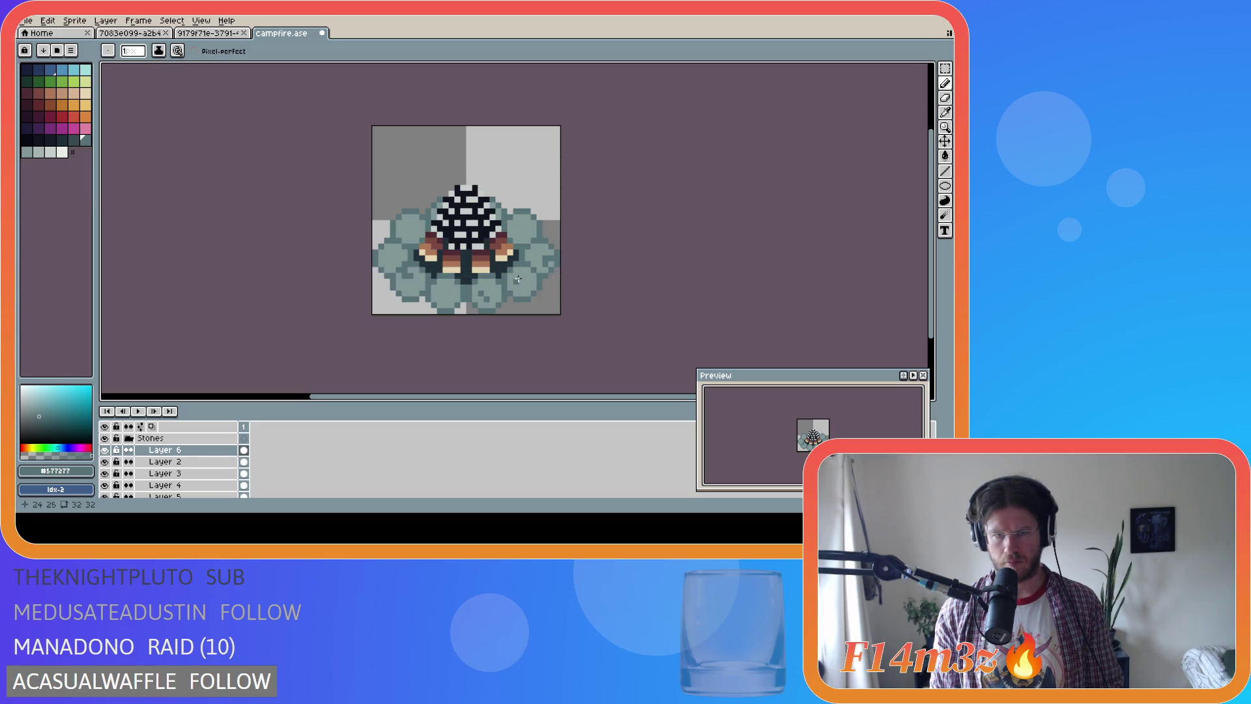
key("ctrl")
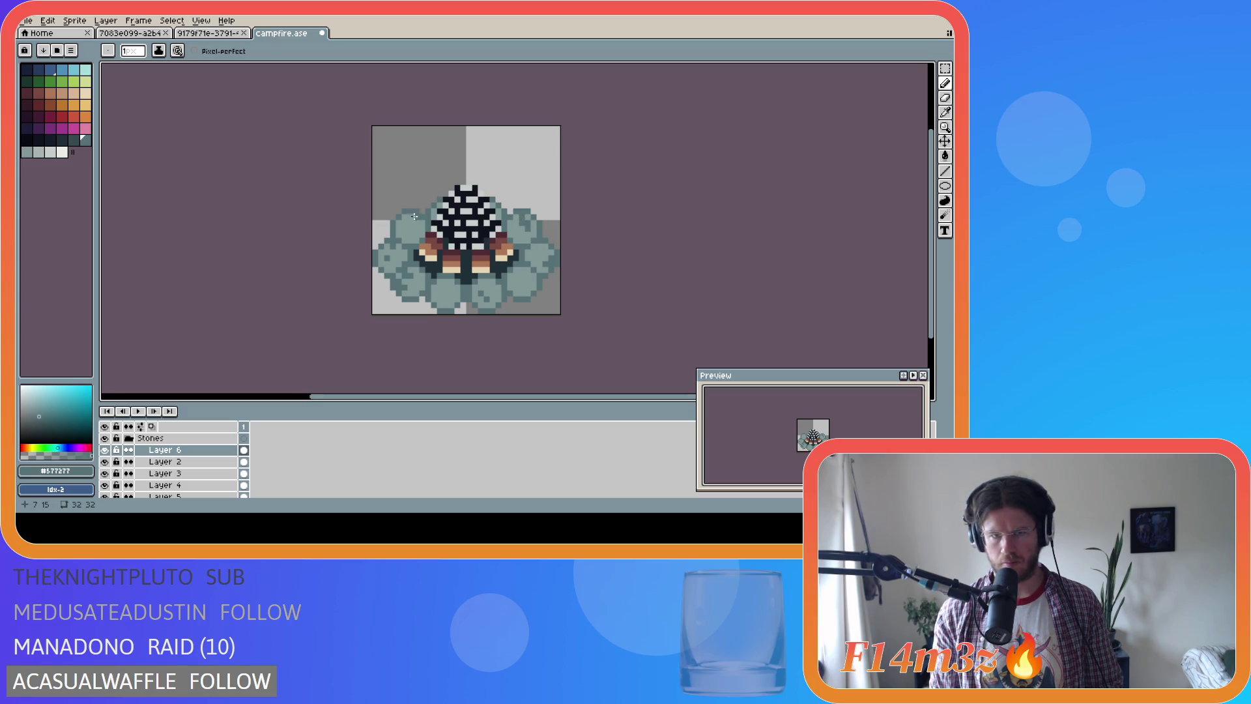
Extend the upper-left stone's edge, sampling lighter and darker stone colours for shading
left_click_drag(417, 218, 412, 223)
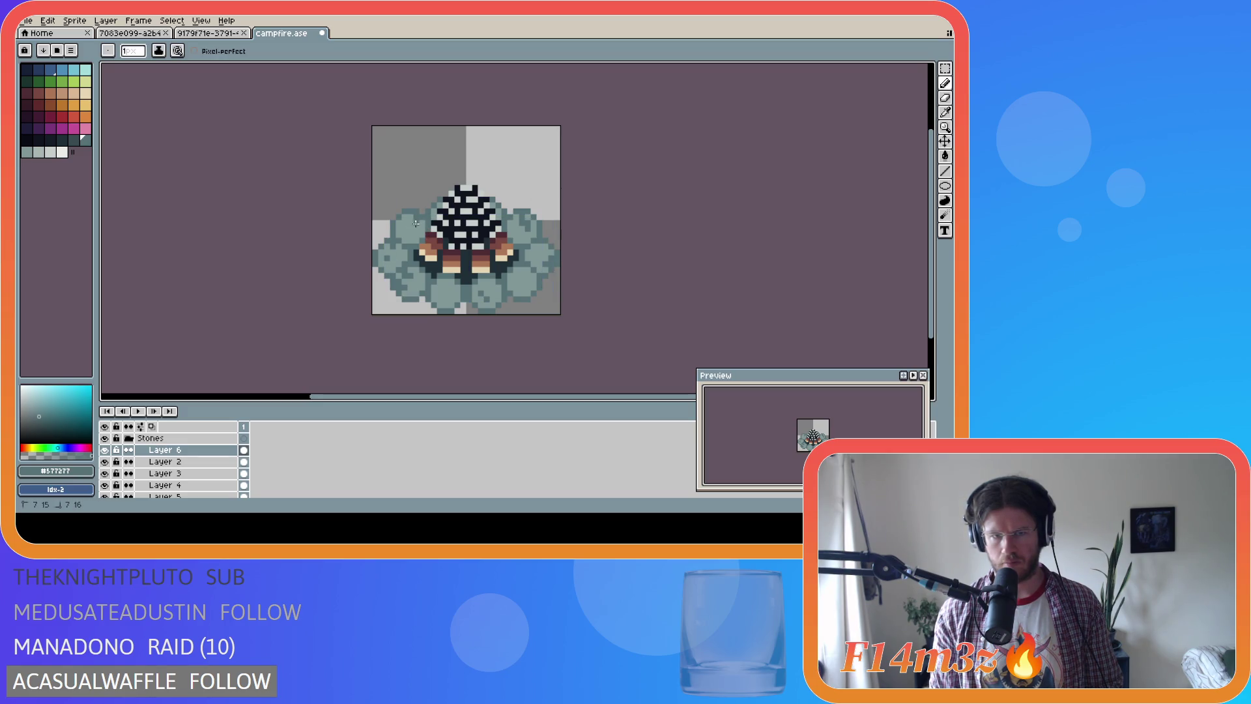
left_click_drag(414, 223, 411, 229)
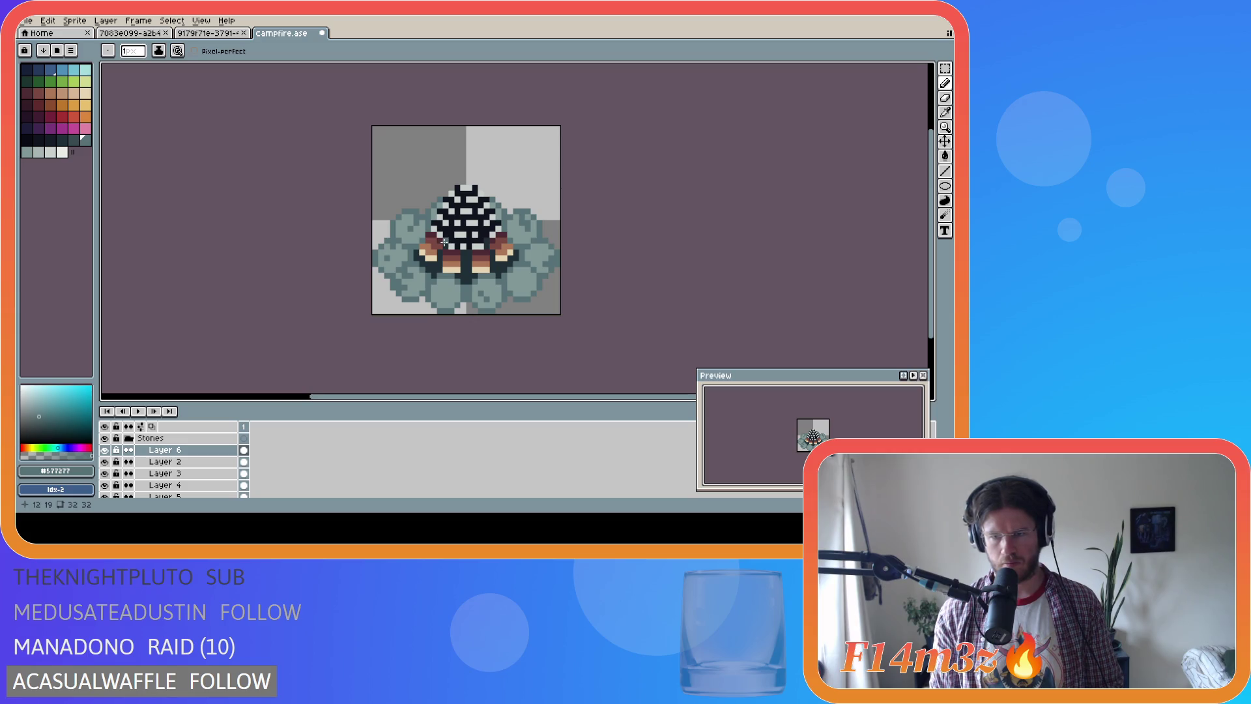
left_click(520, 227, "alt")
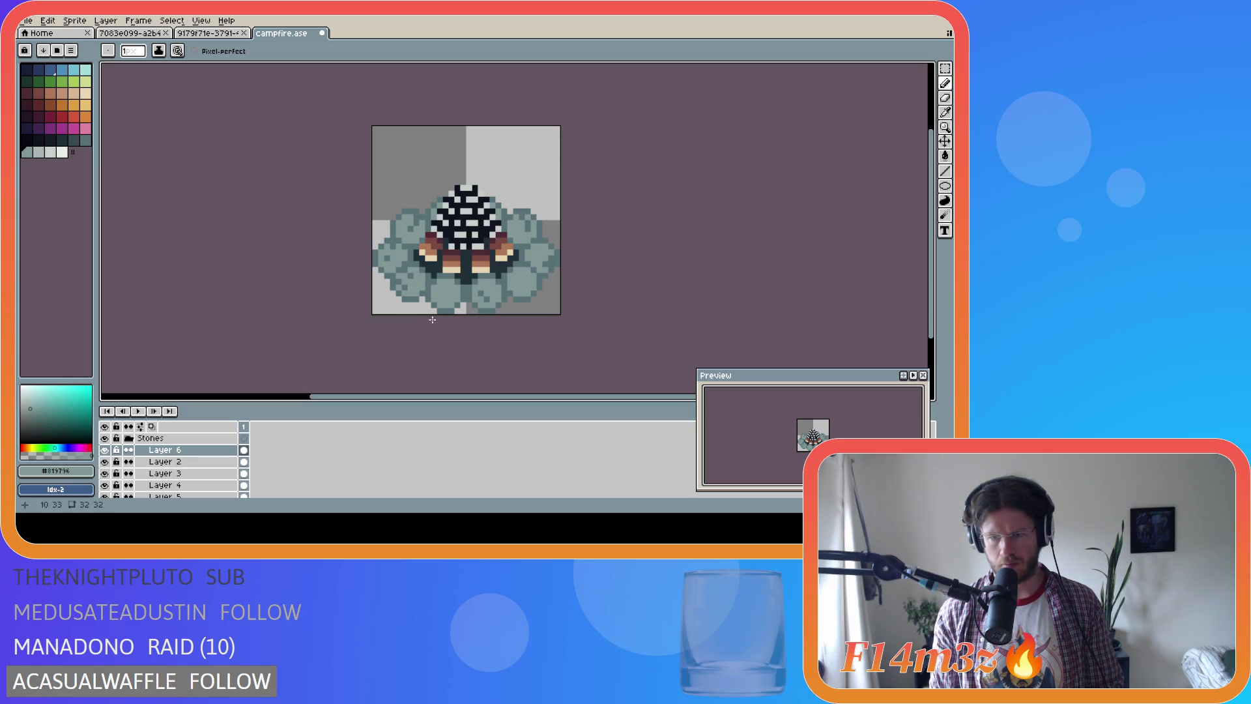
key("v")
key("b")
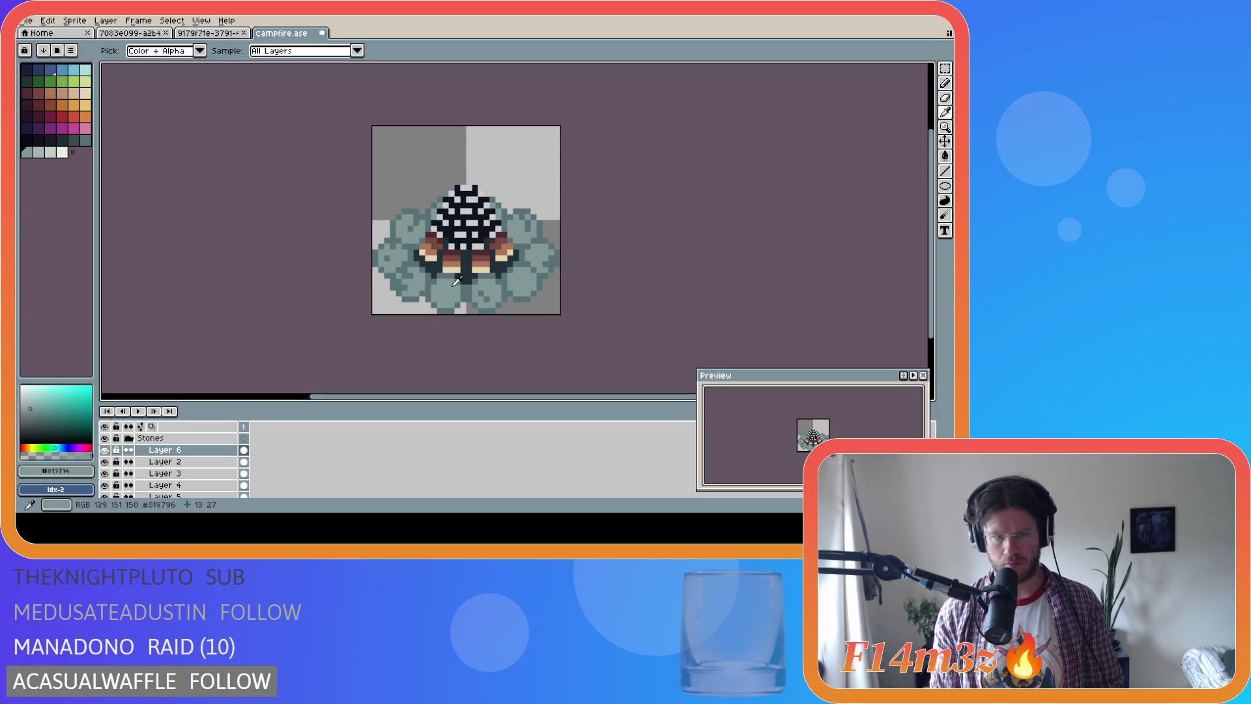
left_click(449, 287, "alt")
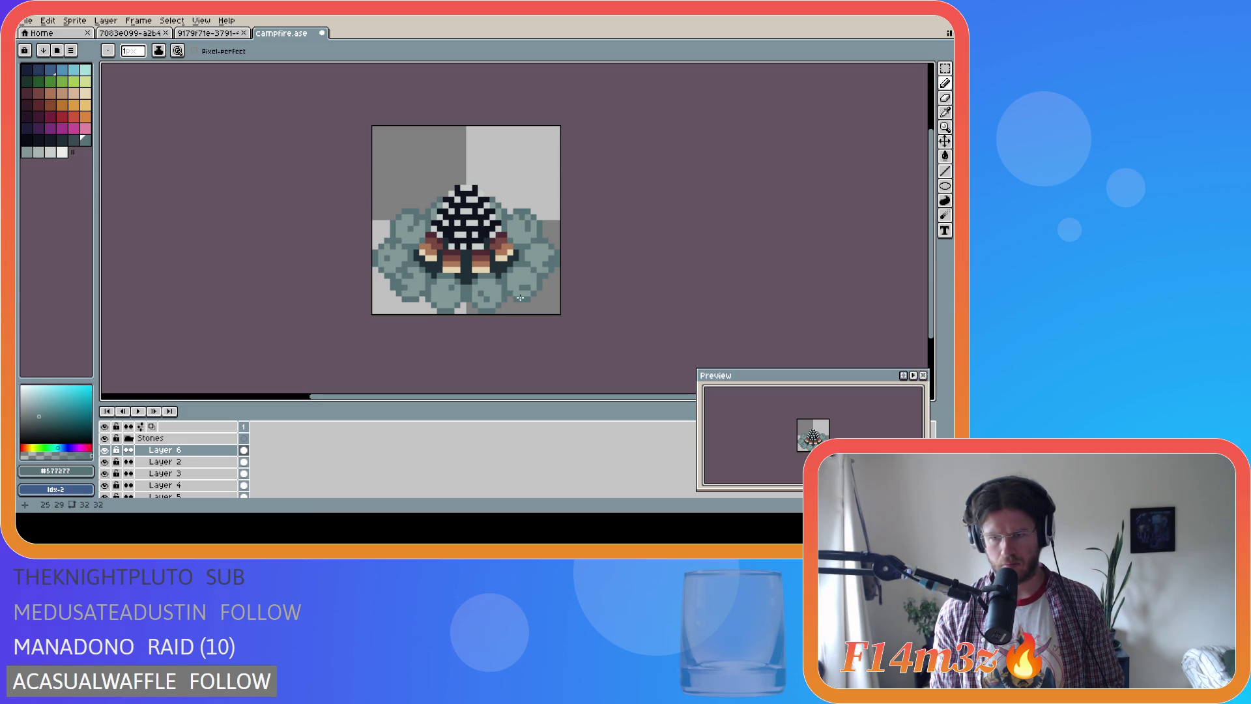
key("ctrl")
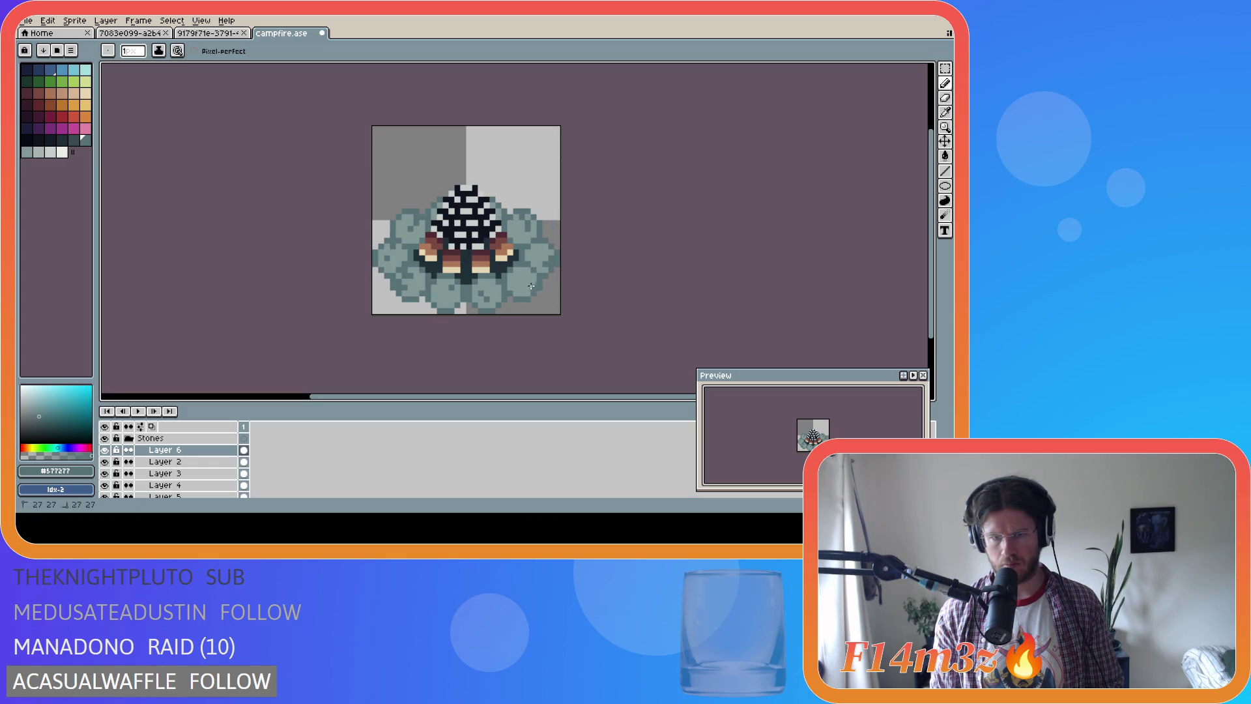
key("ctrl")
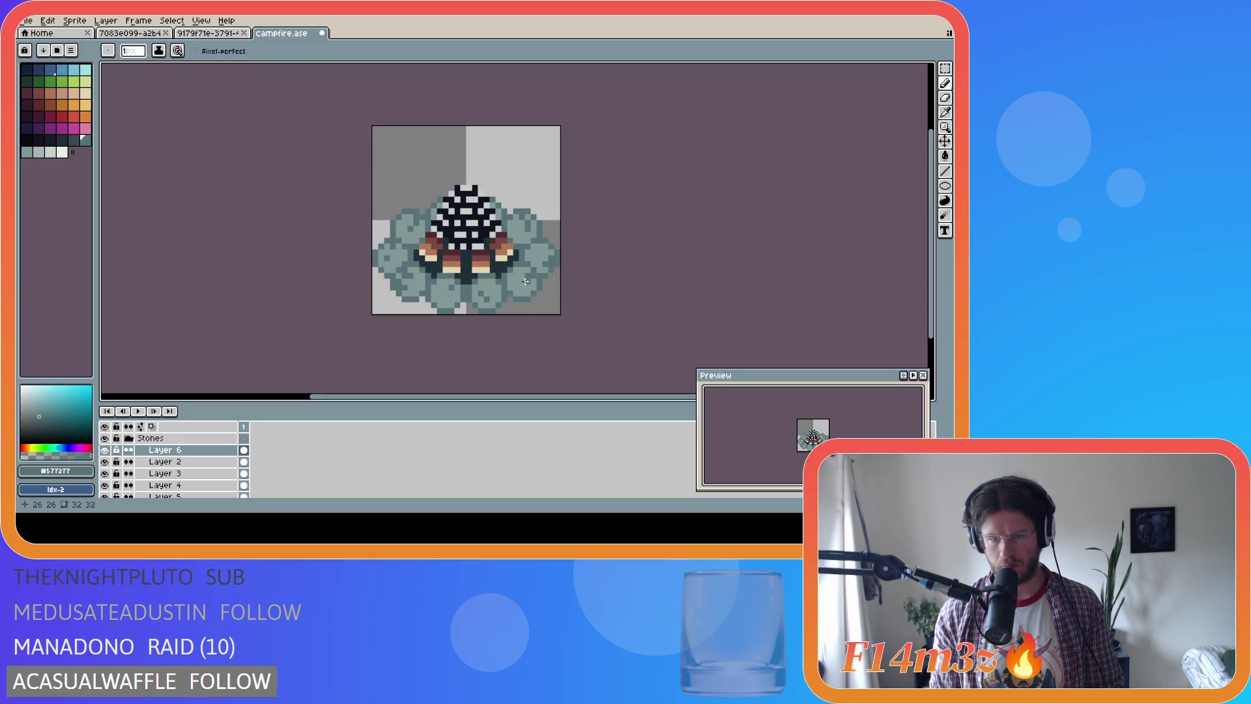
key("ctrl")
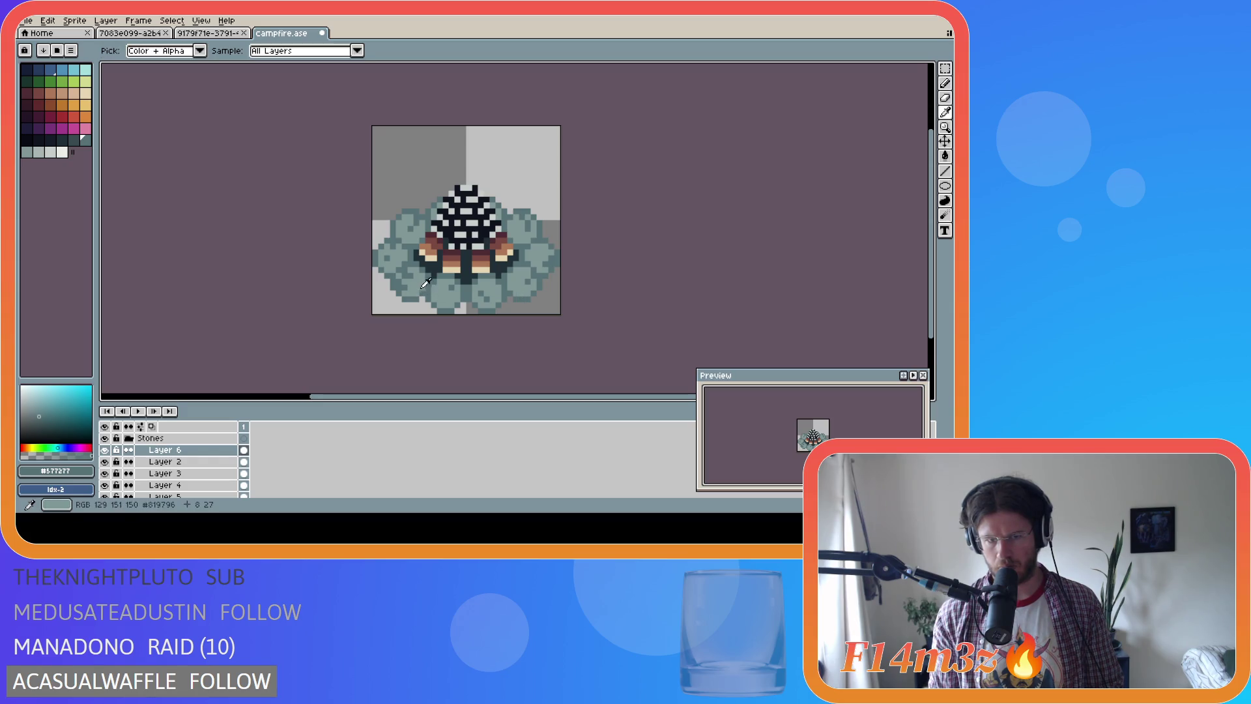
left_click(401, 284, "alt")
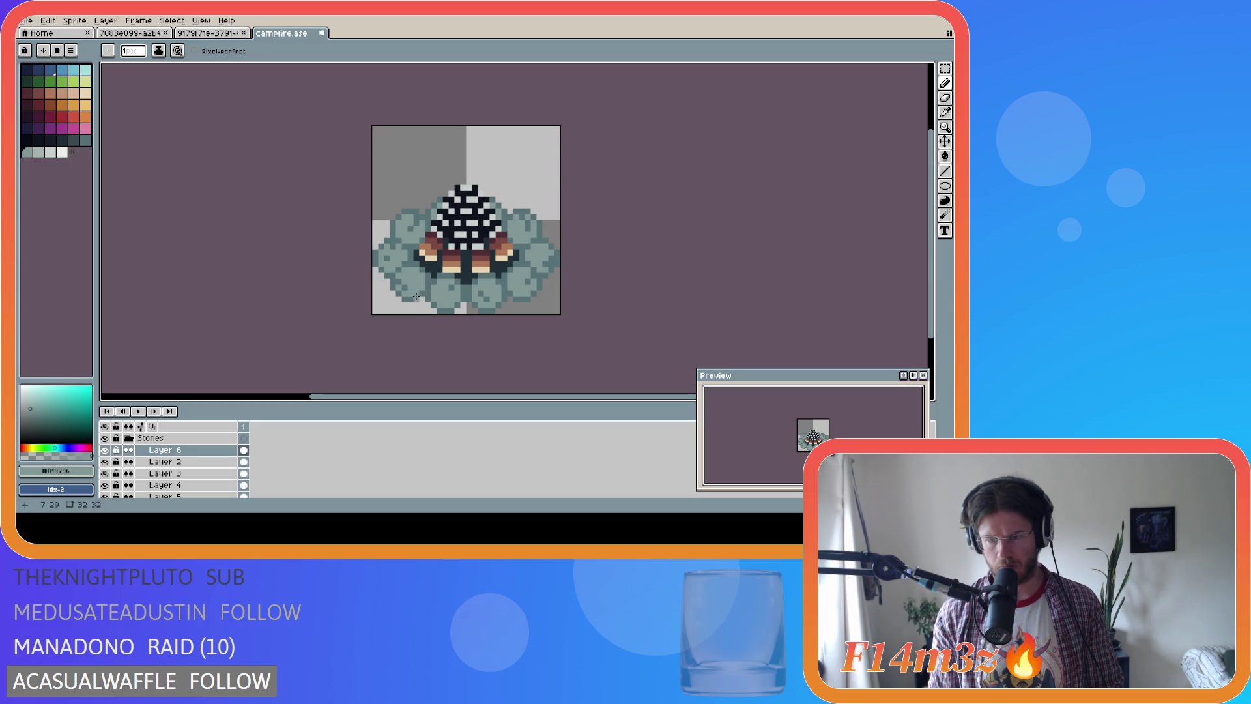
Verify the last stone stroke via undo/redo, sample the darker stone colour, and save campfire.ase
key("v")
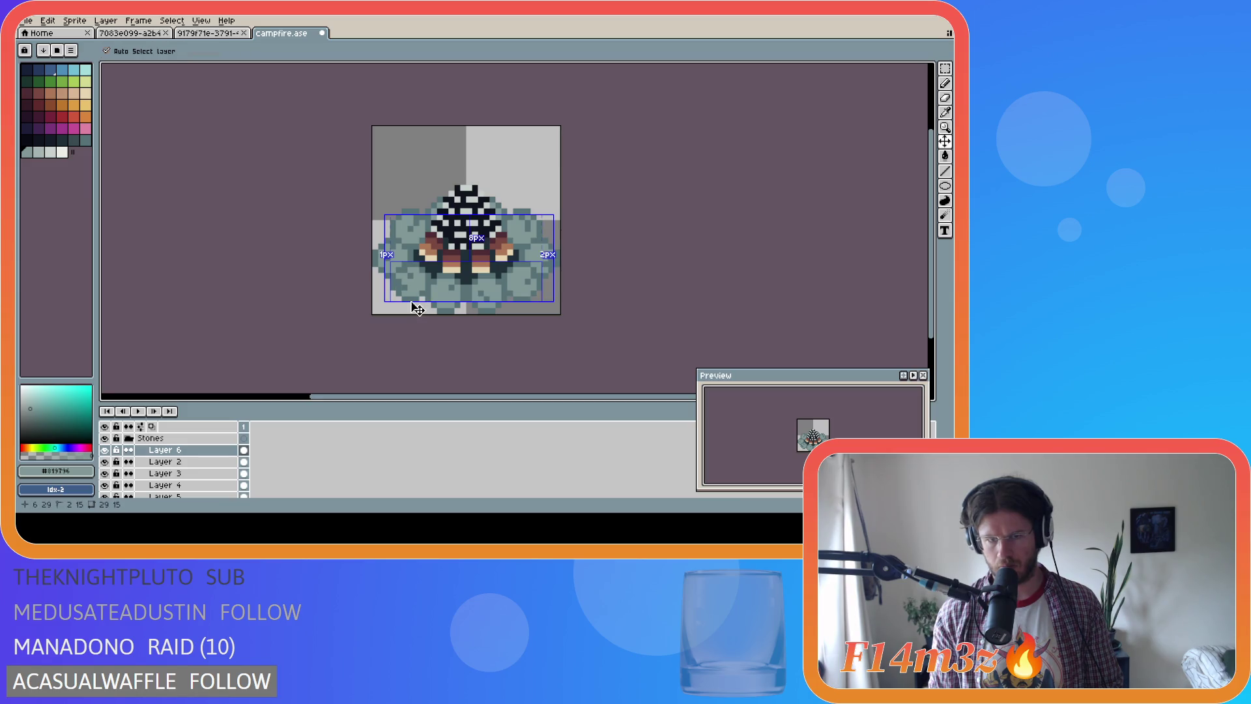
key("b")
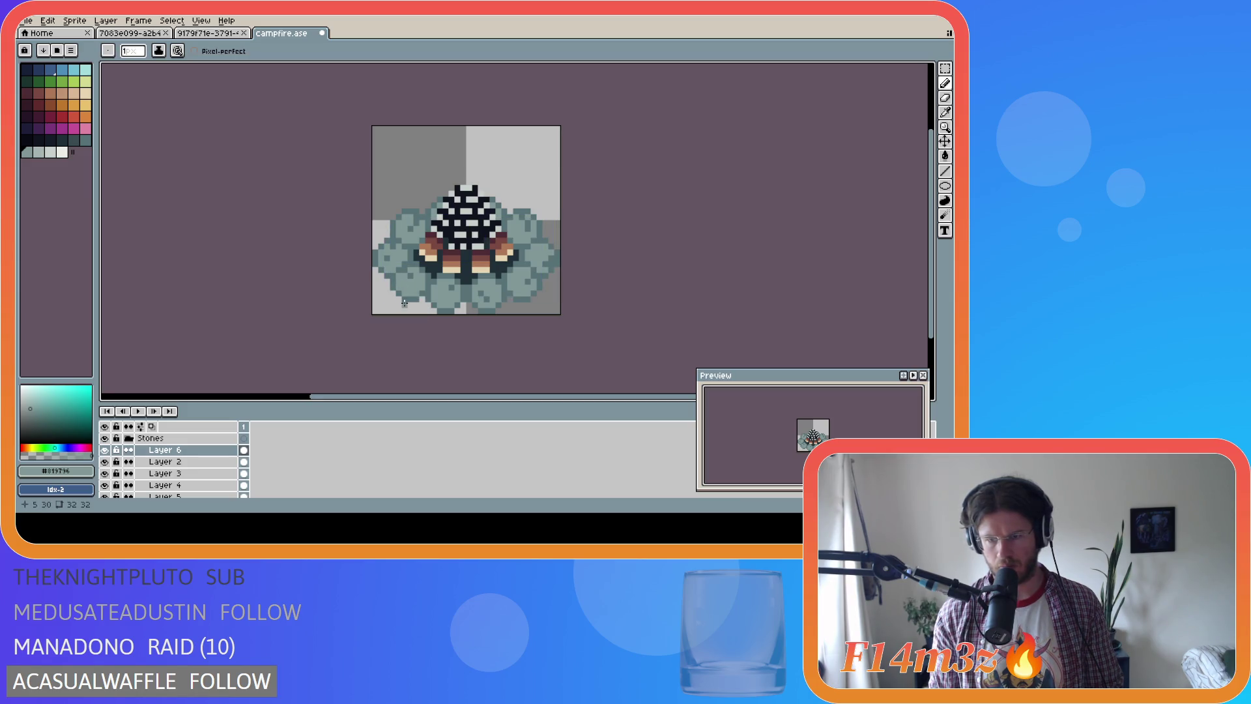
key("v")
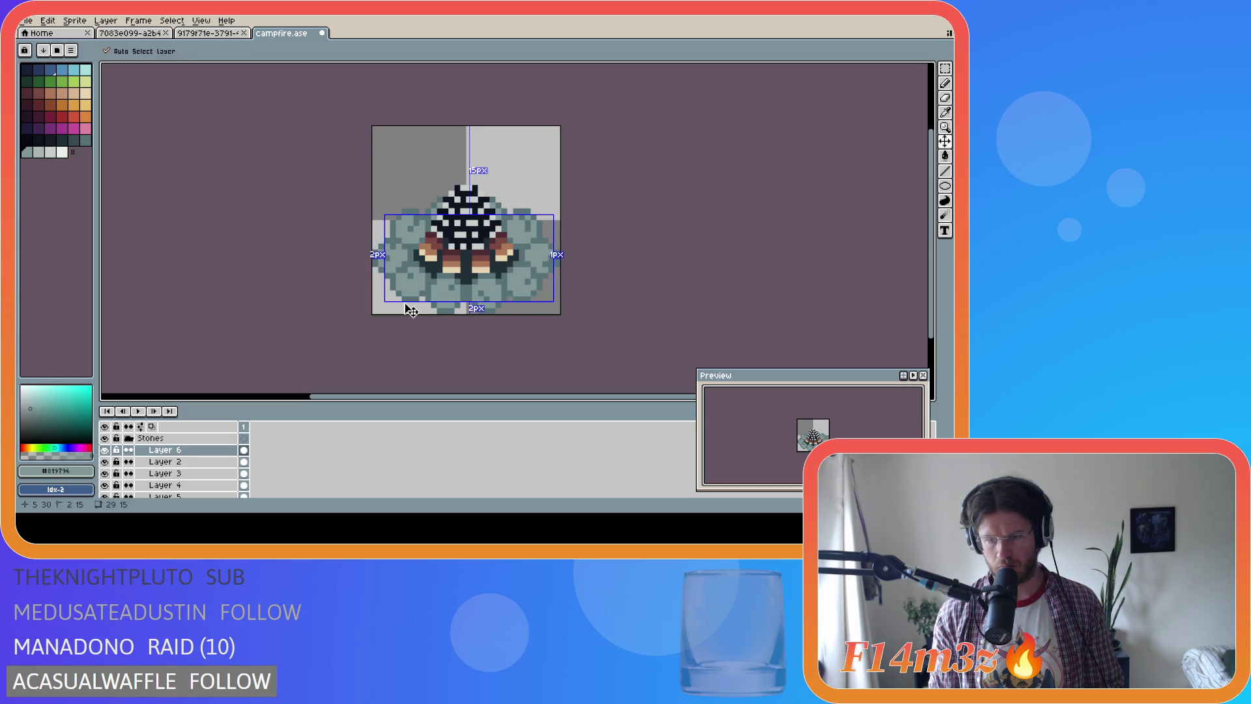
key("b")
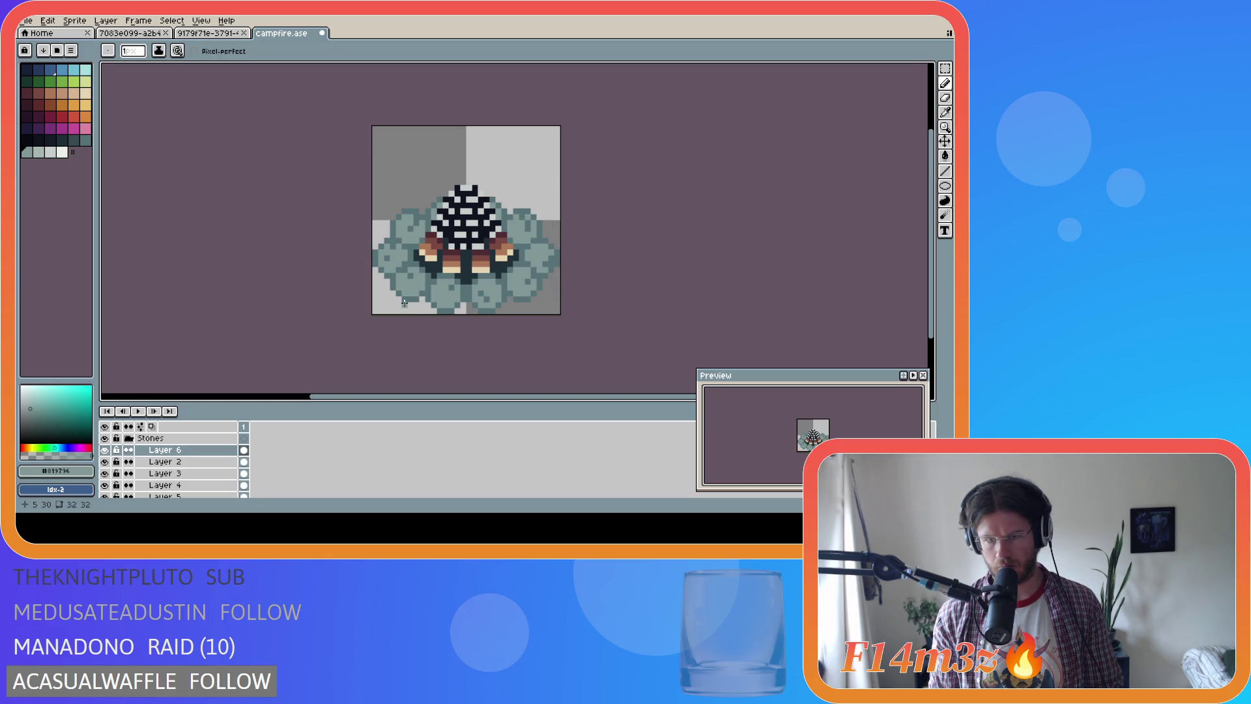
key("ctrl+z")
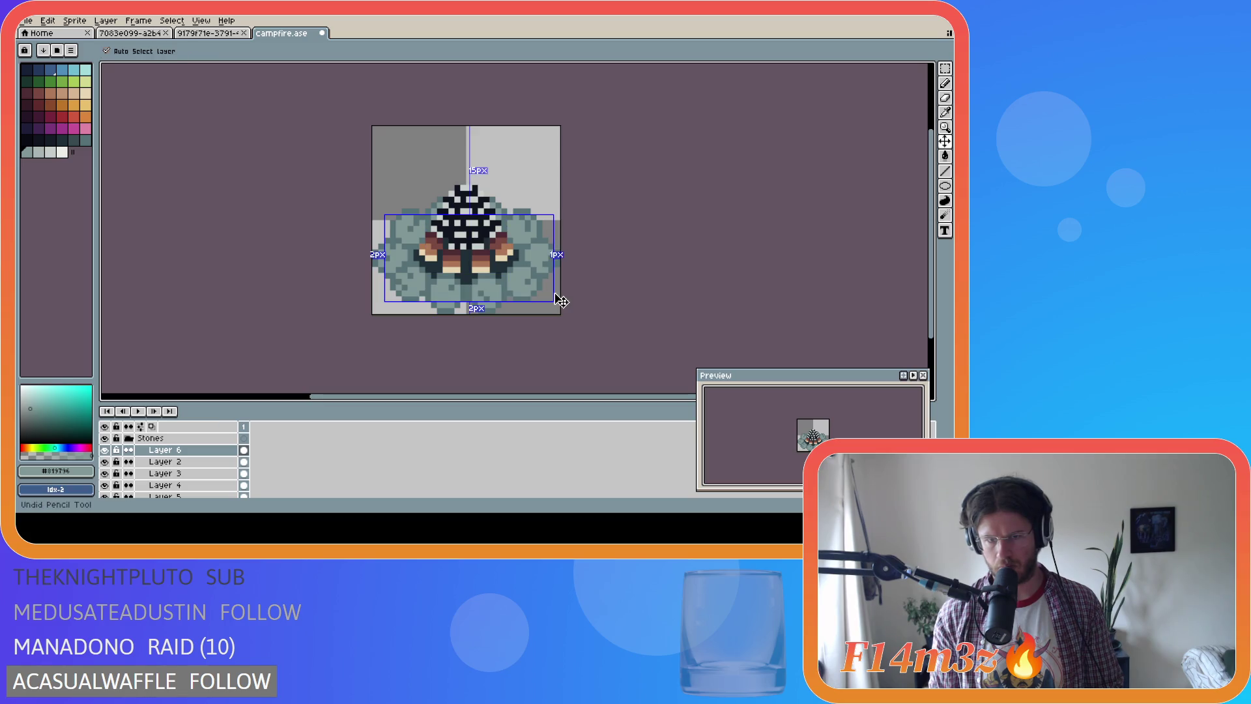
key("ctrl+y")
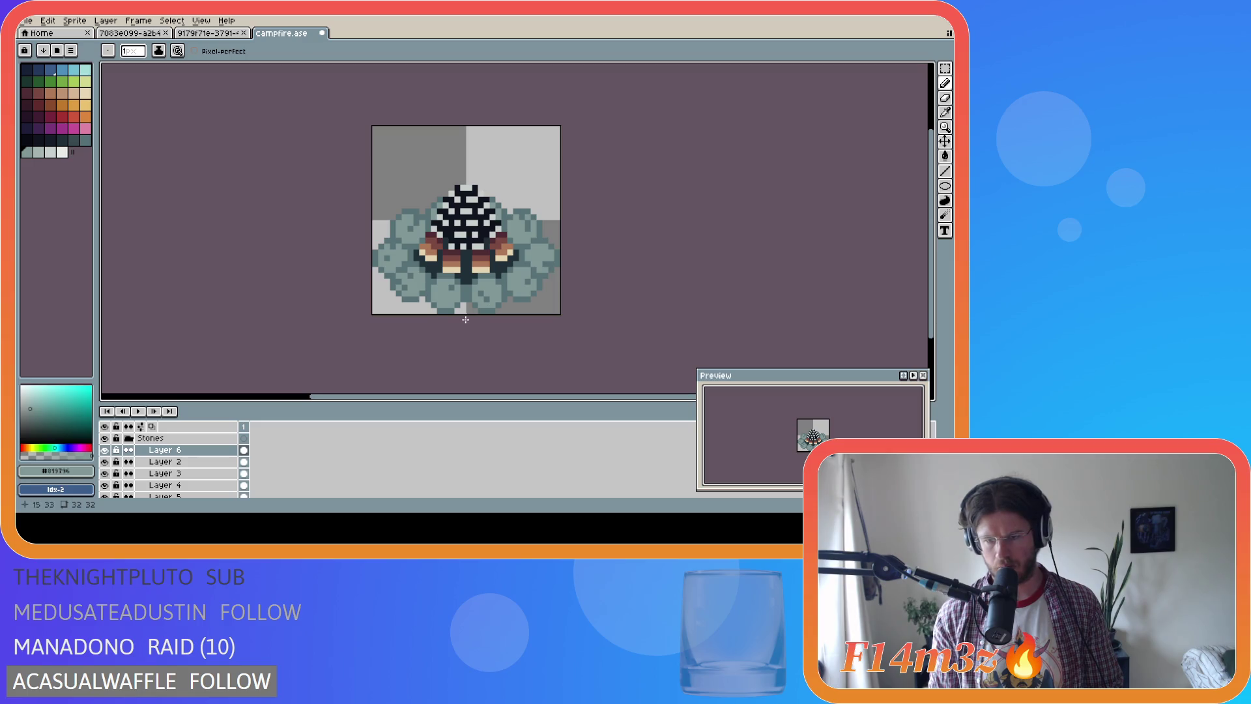
key("ctrl")
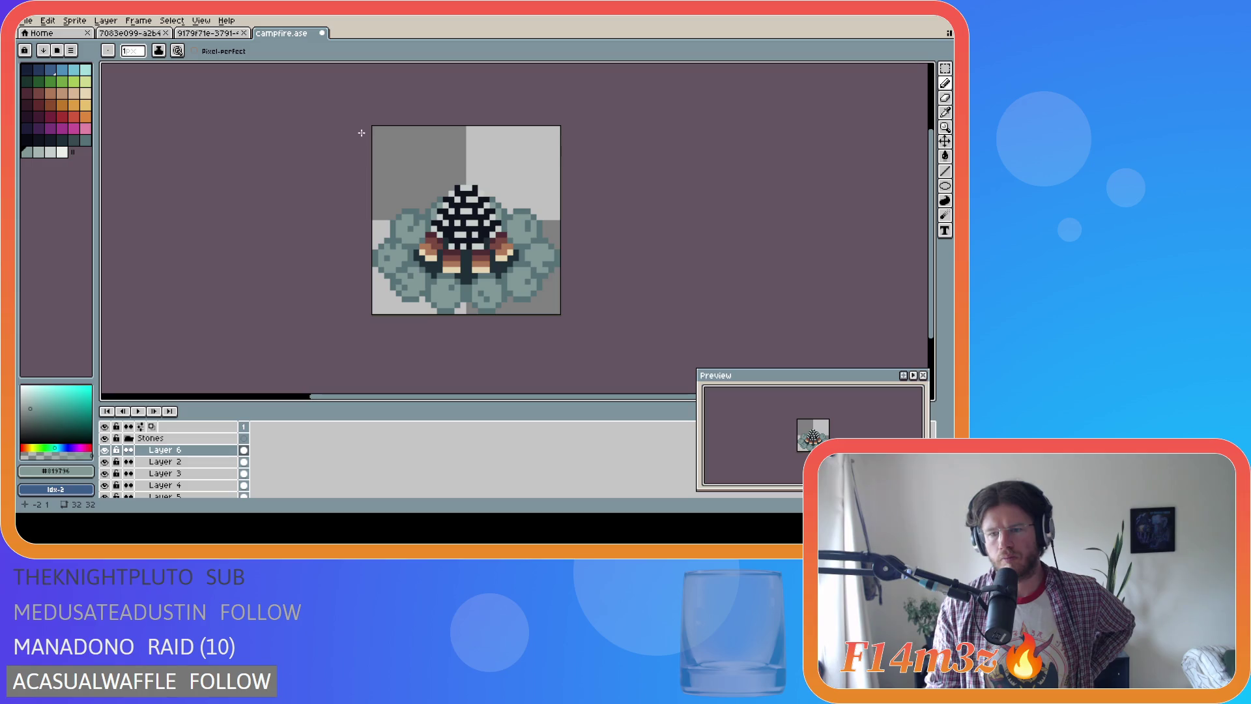
left_click(526, 223, "alt")
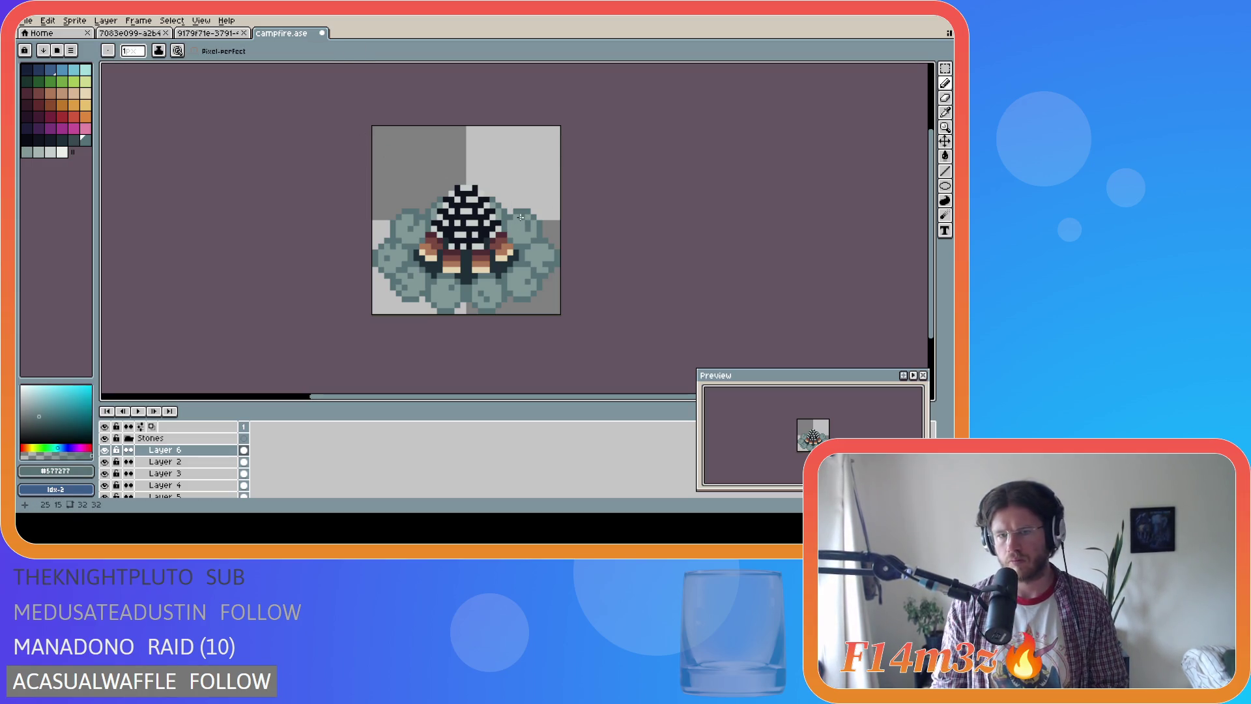
key("ctrl")
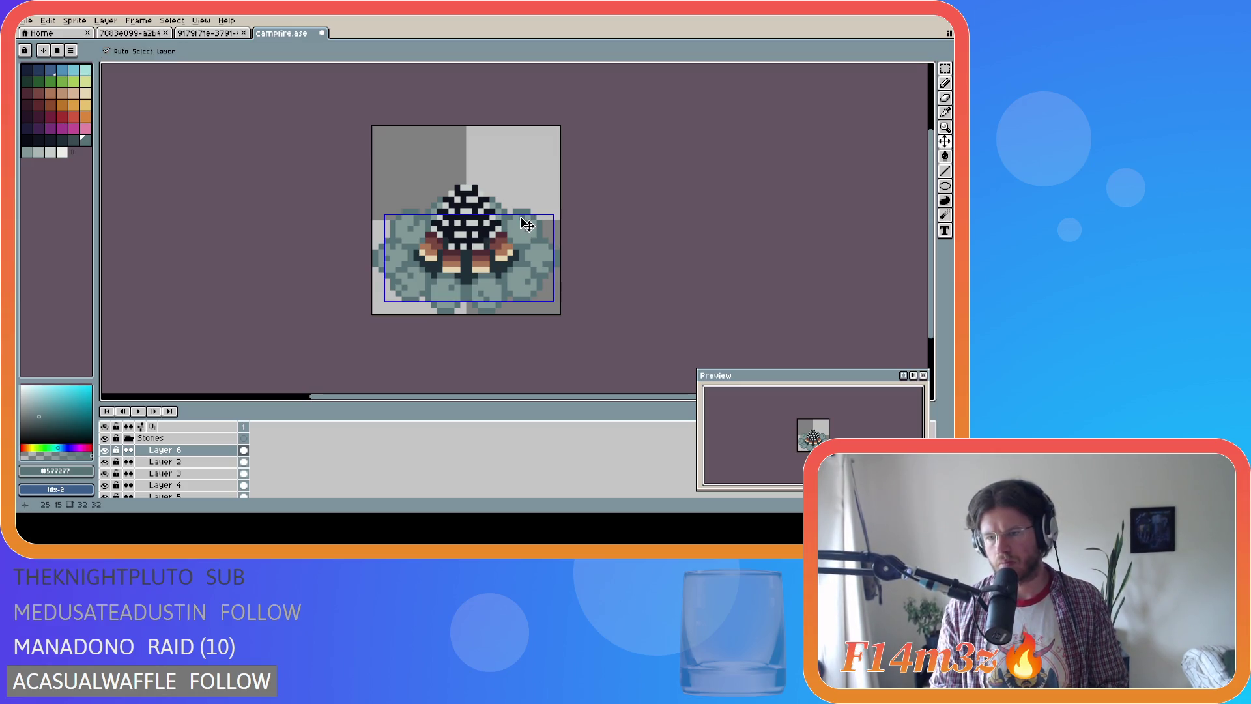
key("ctrl+s")
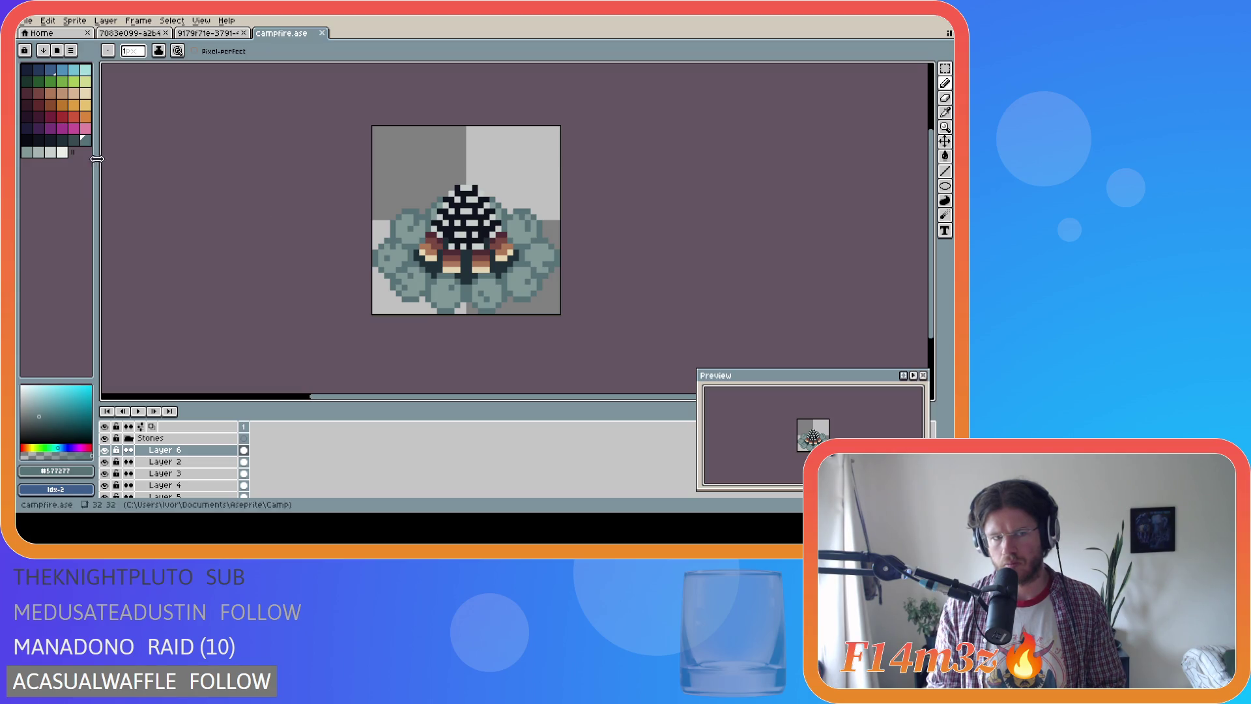
Collapse the Stones group, toggle Ground's visibility, and pick dark #202e37, undoing a trial fill
scroll(130, 436, "up", 1)
left_click(129, 449)
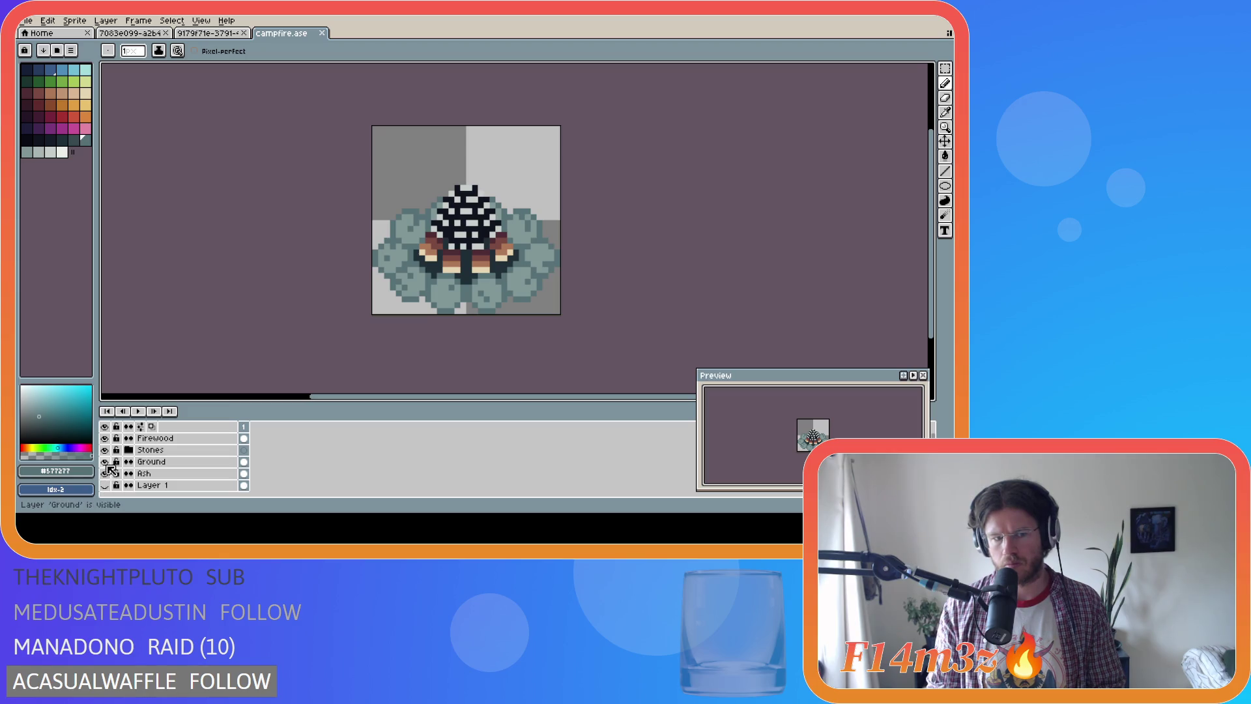
left_click(105, 462)
left_click(105, 463)
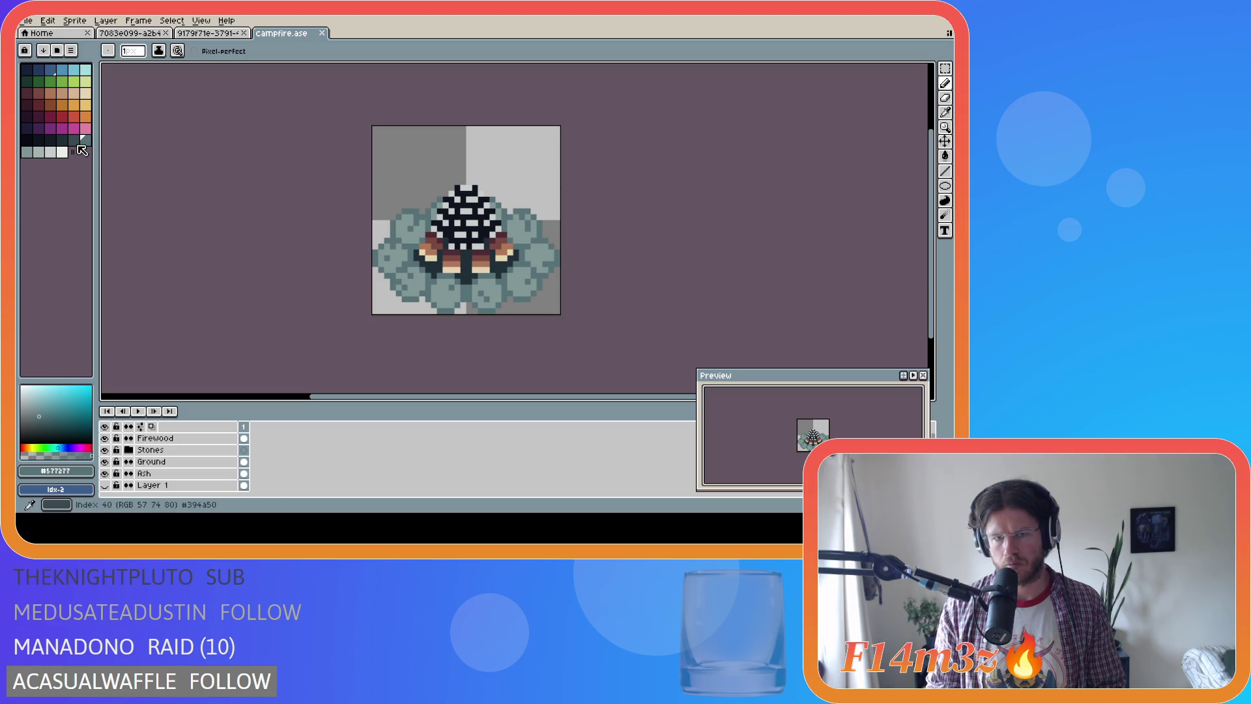
left_click(436, 264, "alt")
left_click(50, 140)
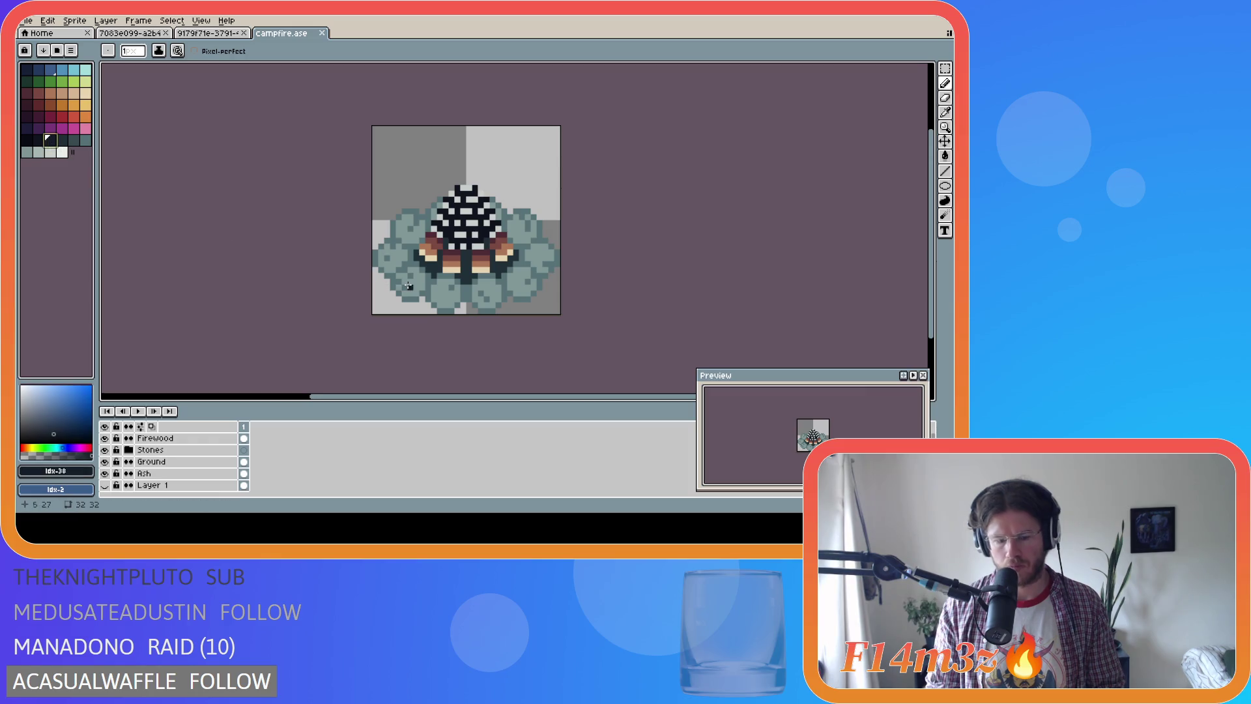
key("g")
left_click(429, 282)
key("ctrl+z")
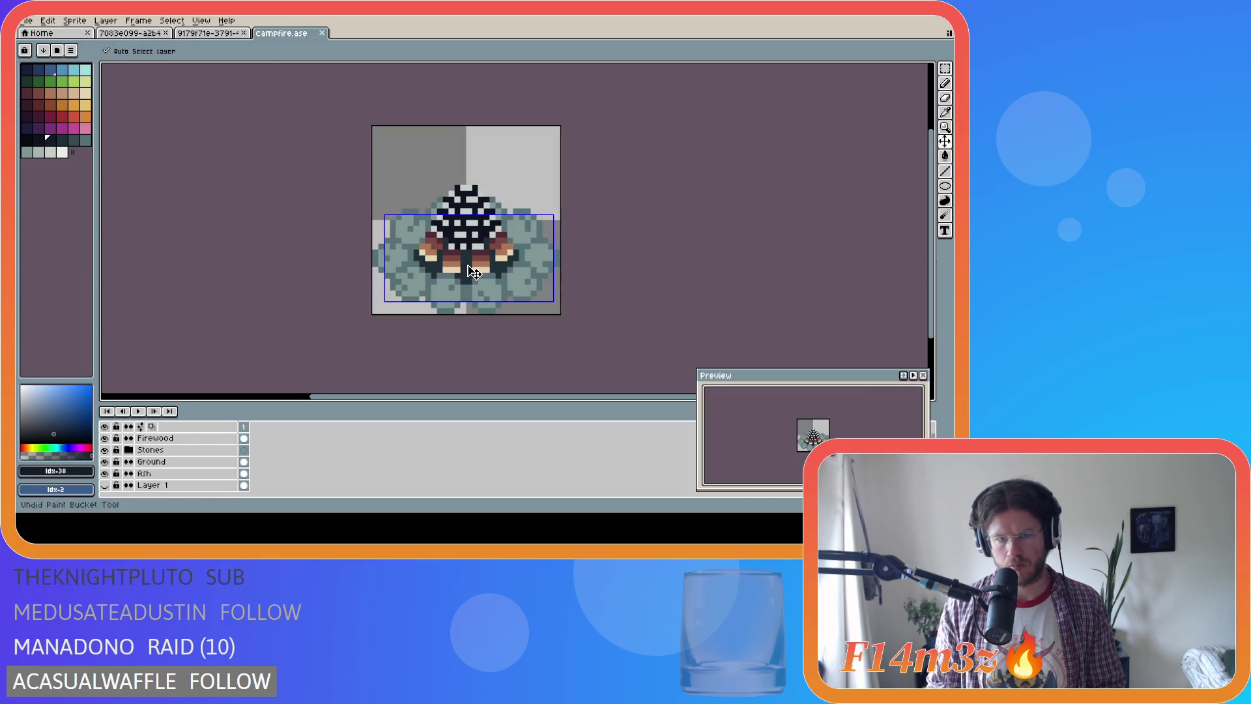
Switch between the Ground and Firewood layers, save campfire.ase, and select the Stones layer
left_click(221, 462)
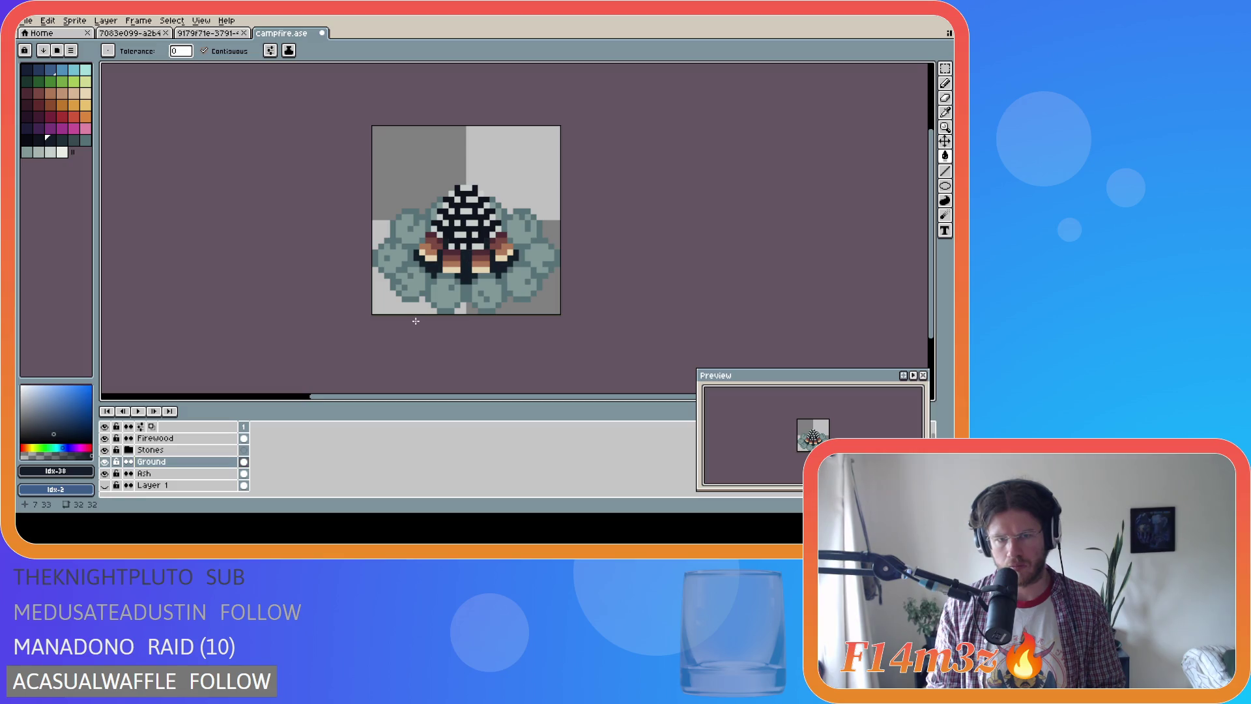
left_click(153, 438)
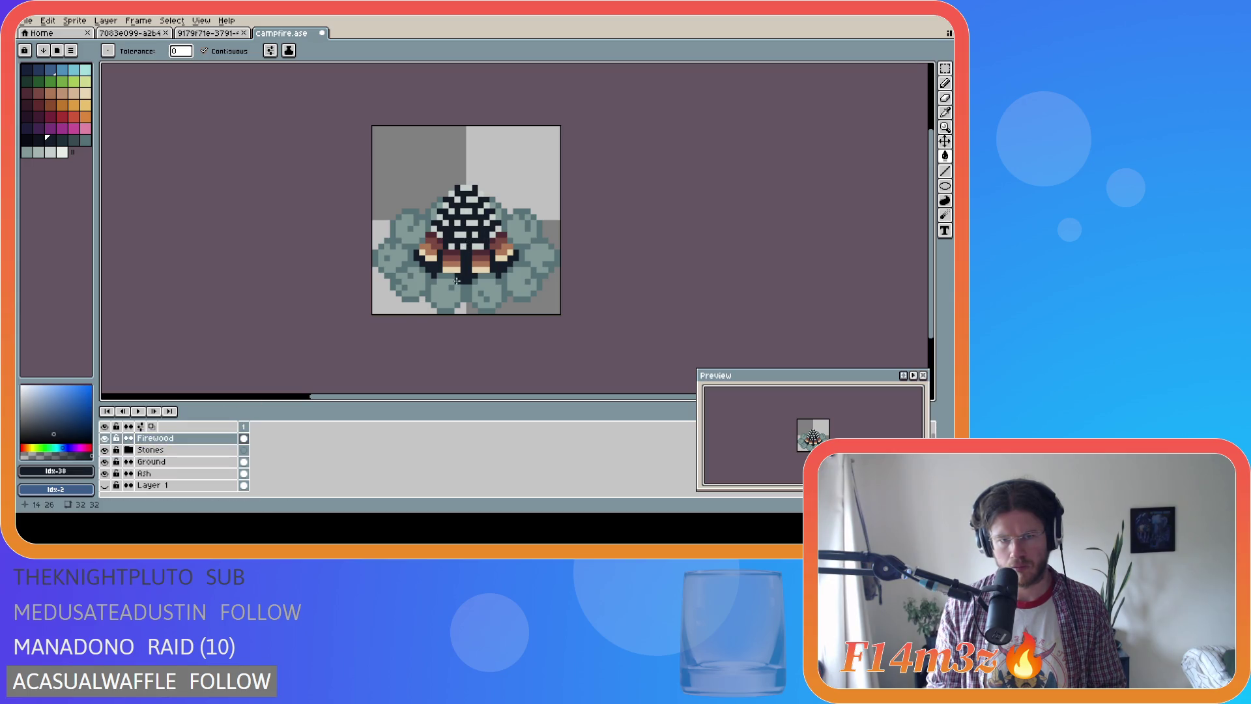
left_click(464, 322, "ctrl")
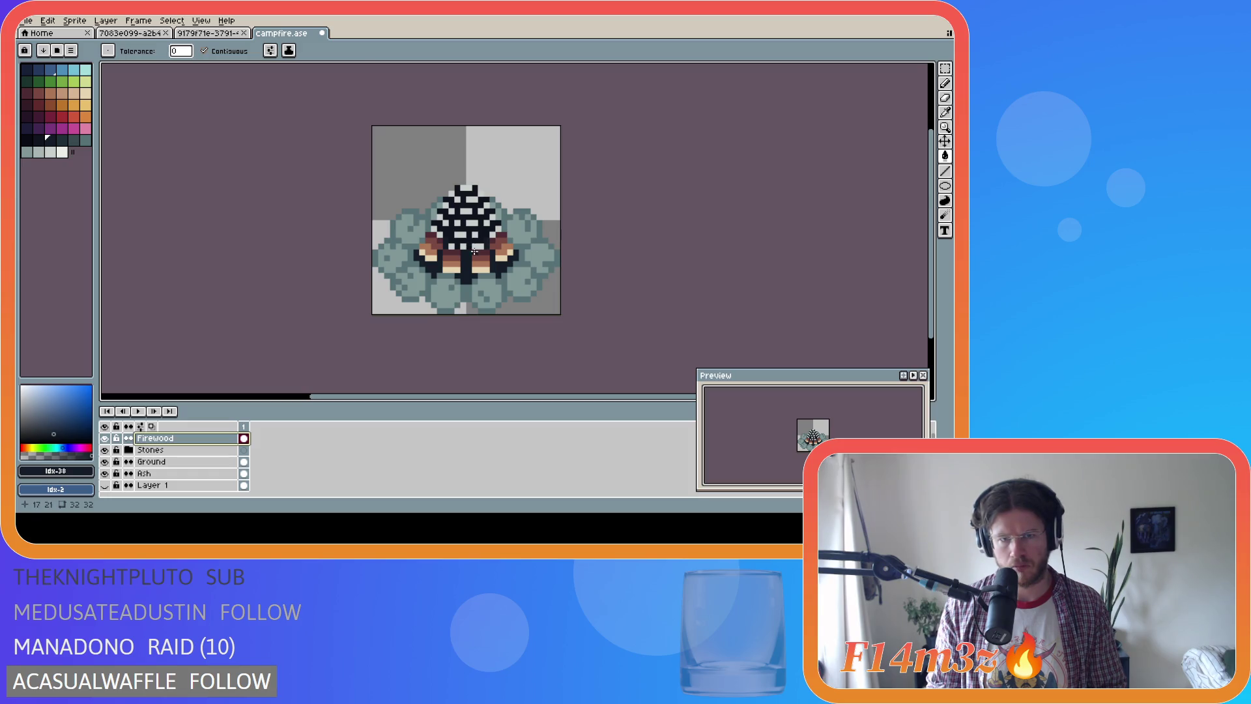
key("ctrl")
left_click(438, 307, "ctrl")
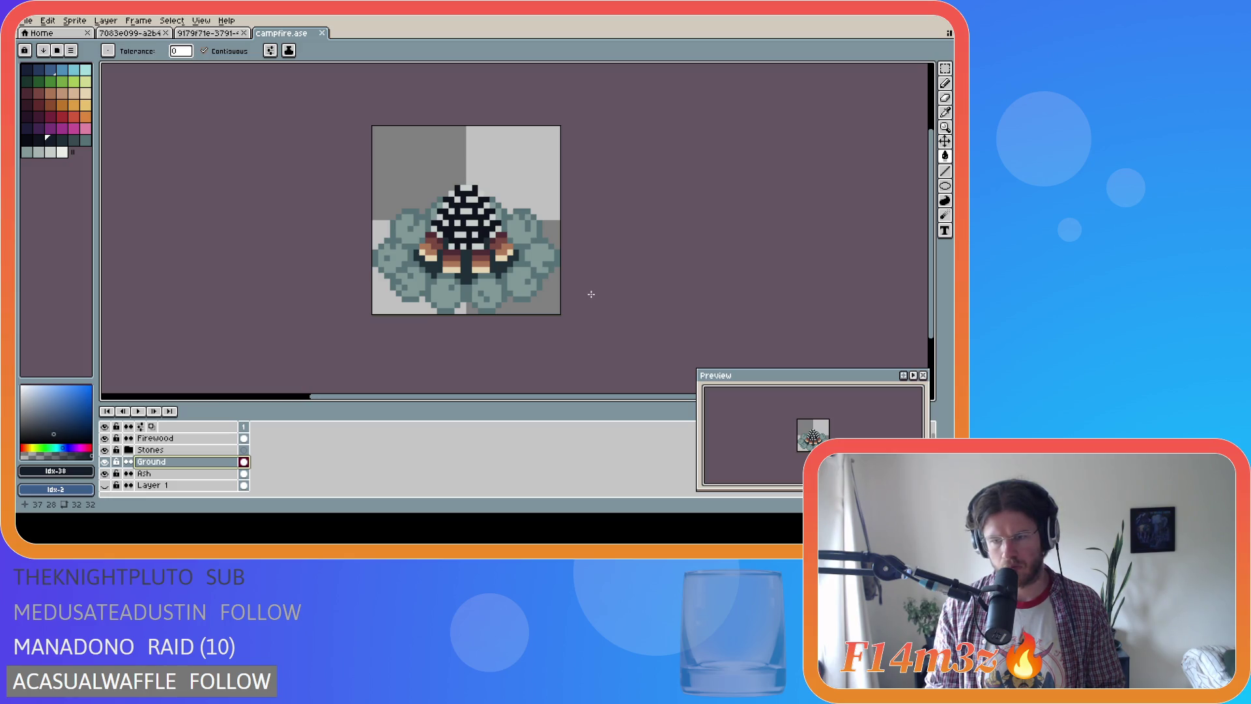
key("ctrl+s")
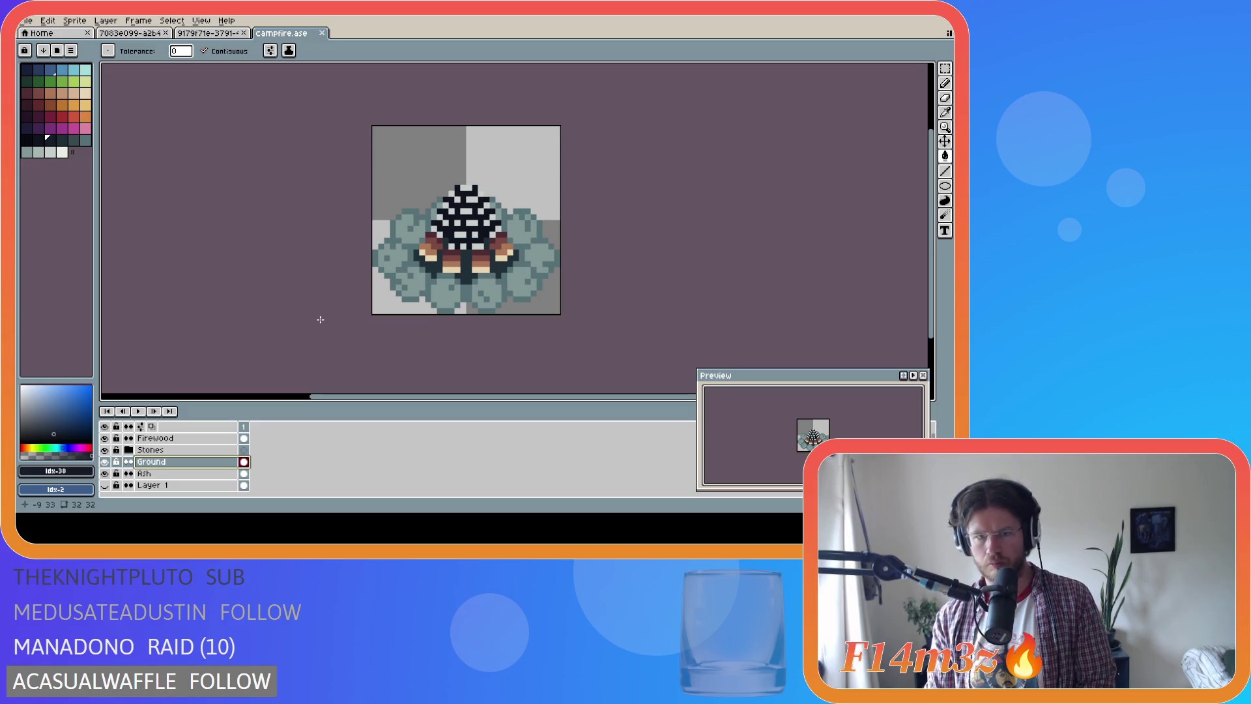
left_click(170, 450)
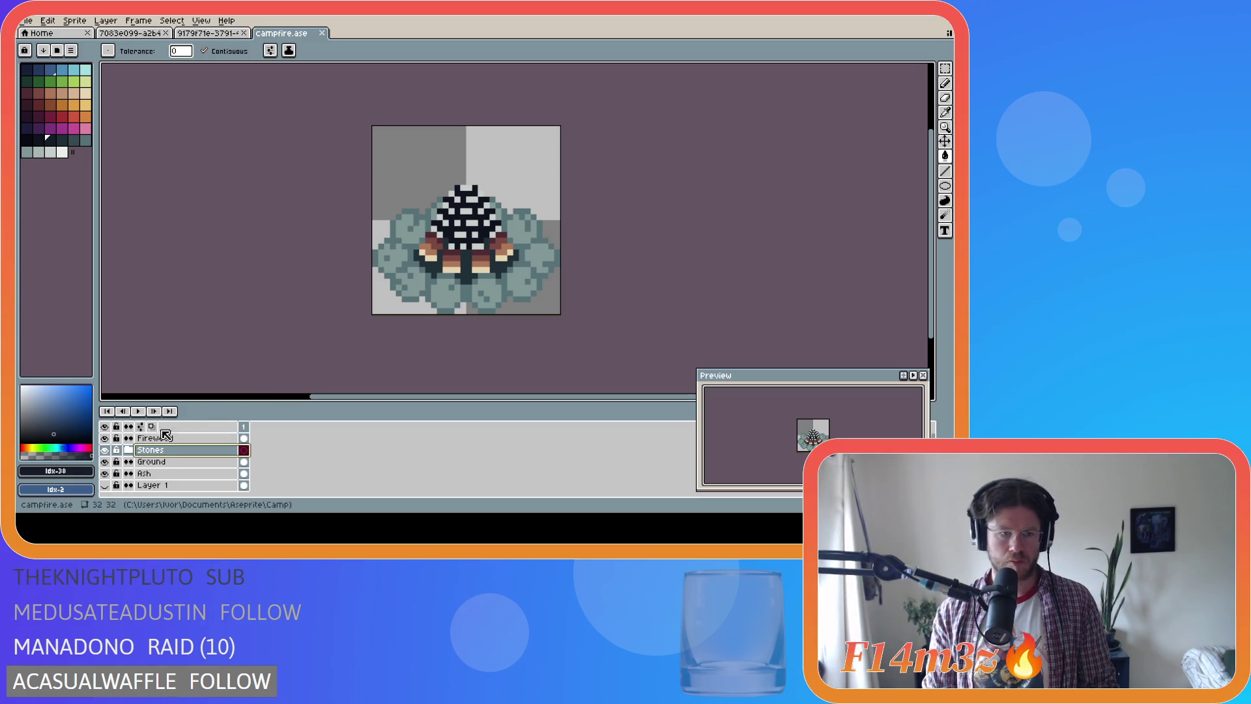
left_click(164, 438)
key("v")
left_click_drag(472, 261, 471, 254)
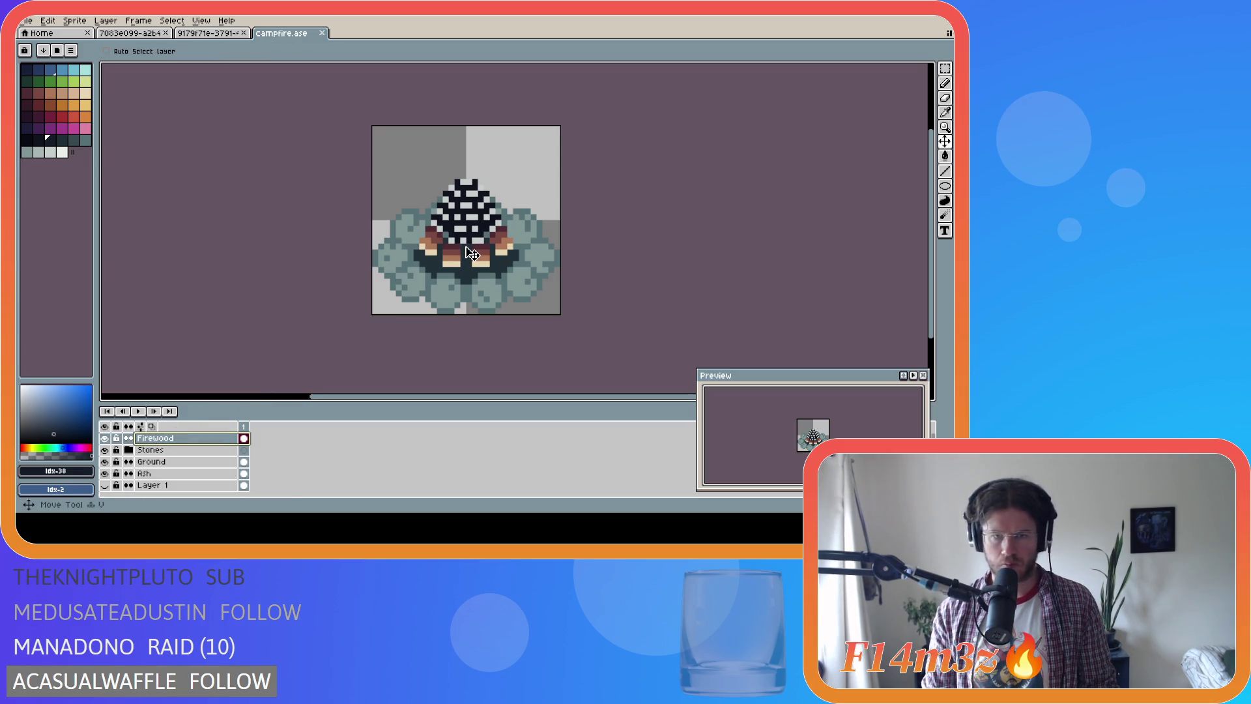
key("ctrl+z")
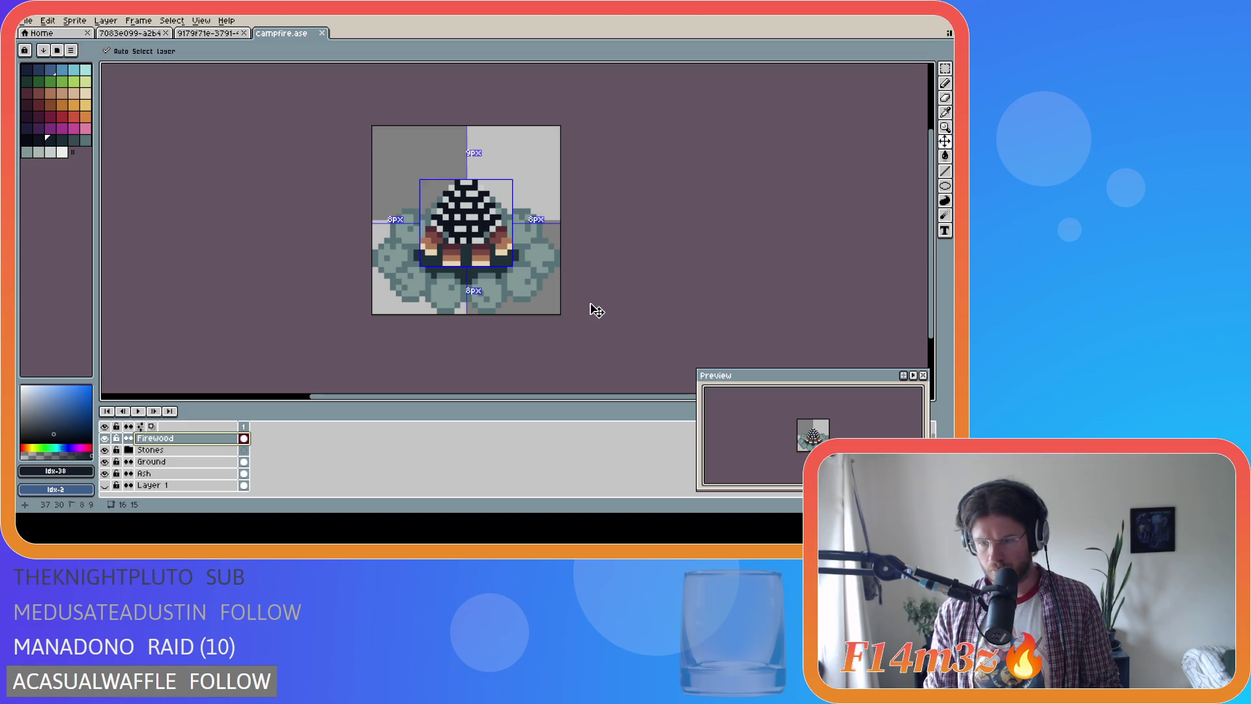
key("ctrl+z")
left_click_drag(492, 242, 492, 249)
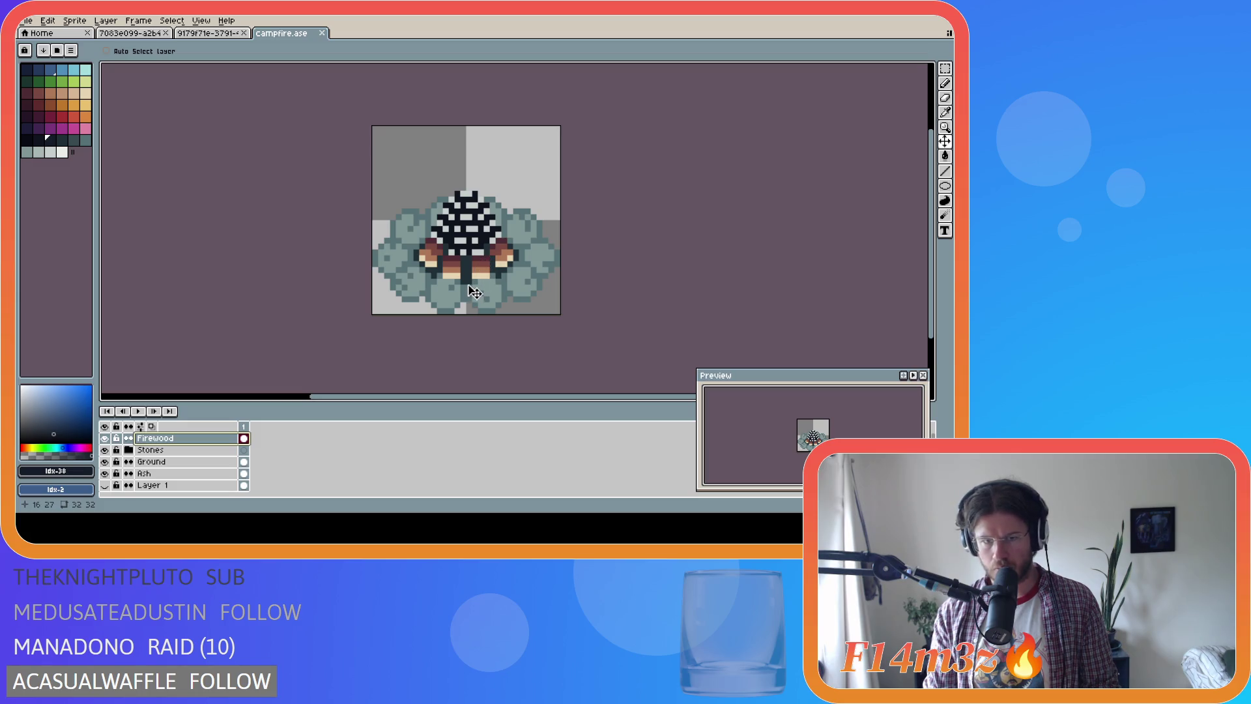
key("ctrl+z")
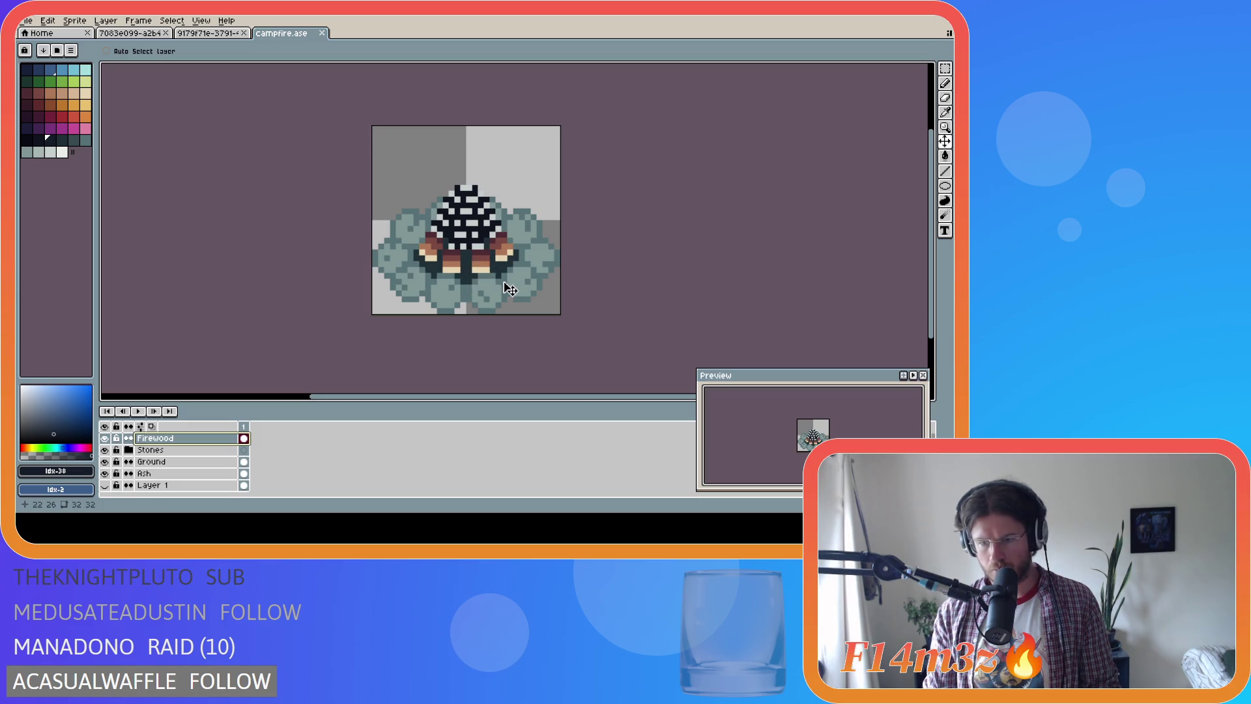
left_click_drag(469, 237, 470, 244)
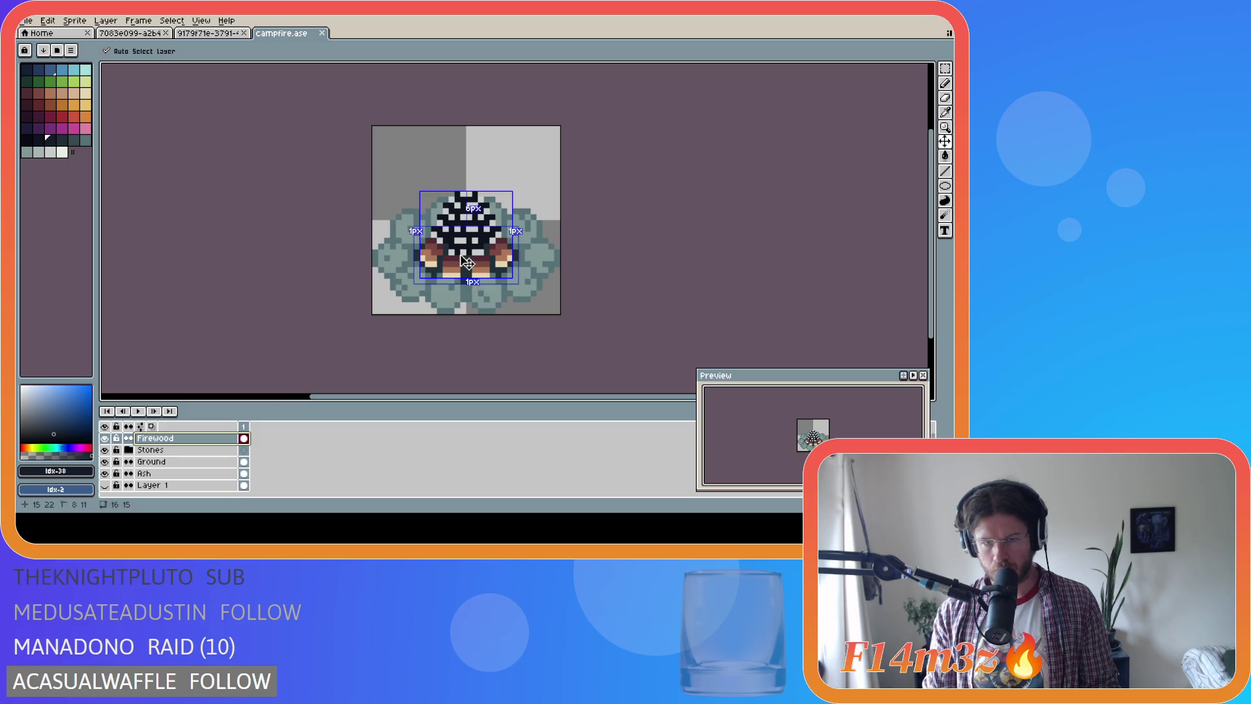
key("ctrl+z")
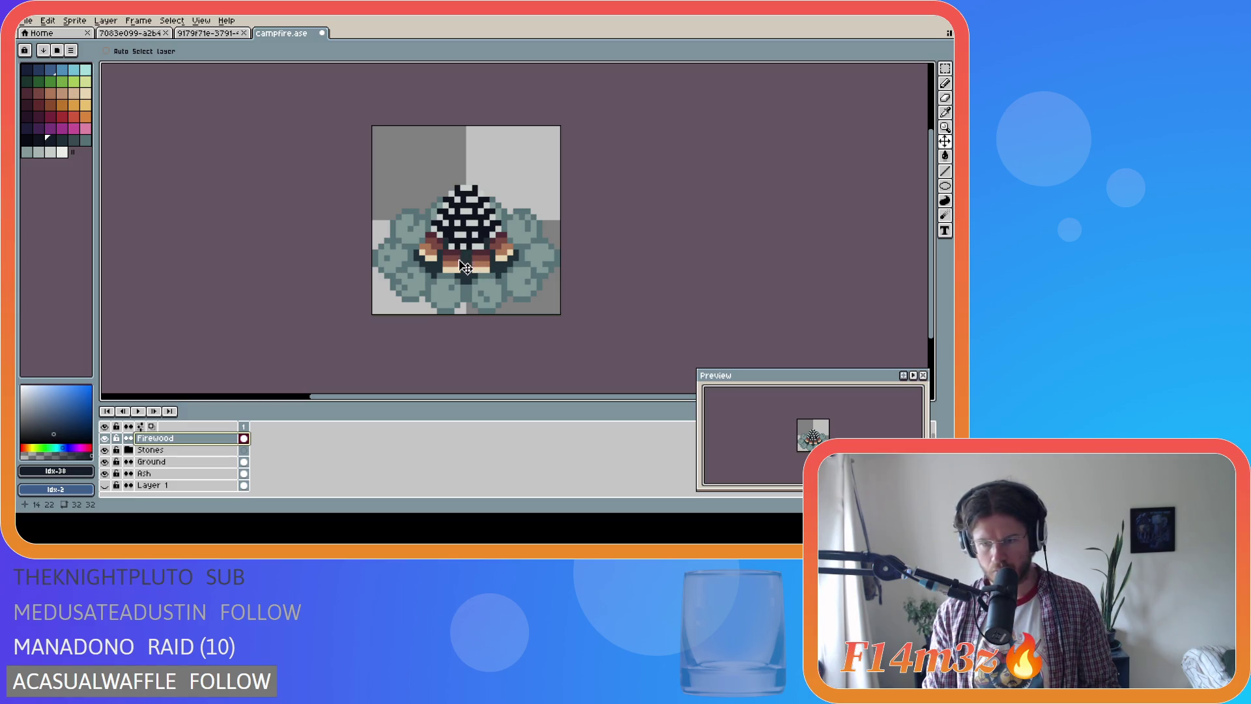
left_click_drag(469, 231, 469, 228)
left_click_drag(194, 439, 196, 458)
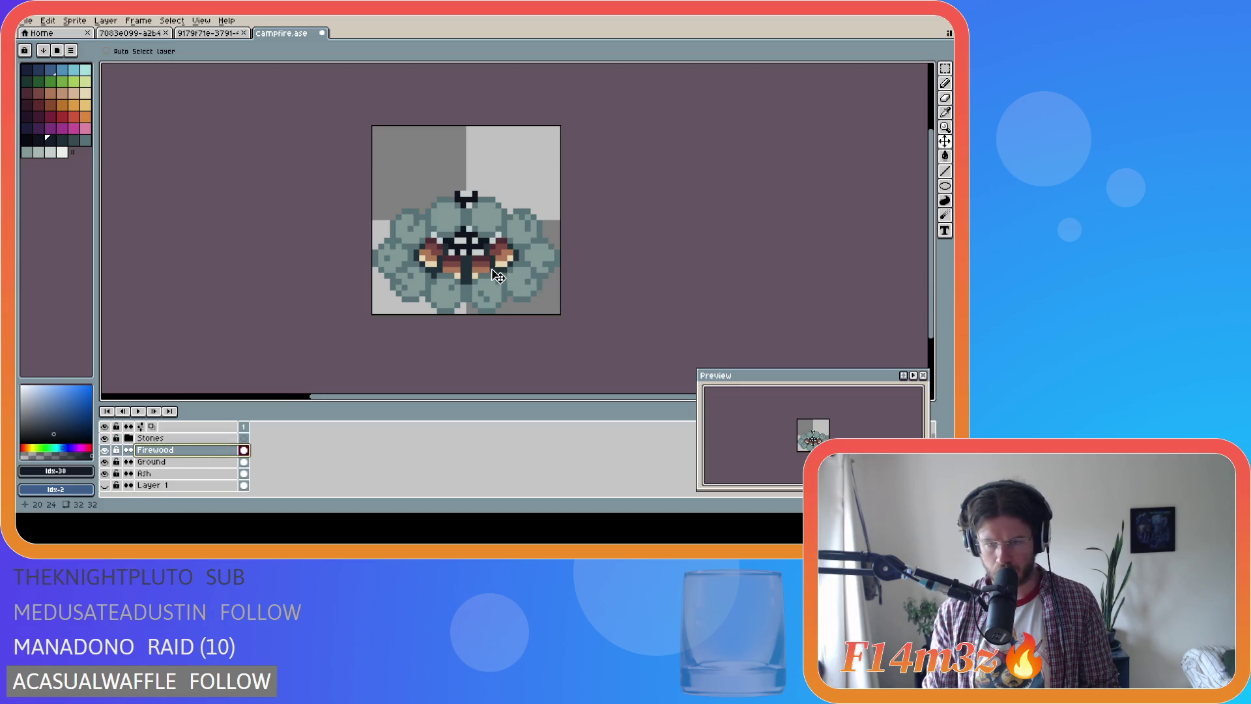
left_click_drag(483, 255, 483, 249)
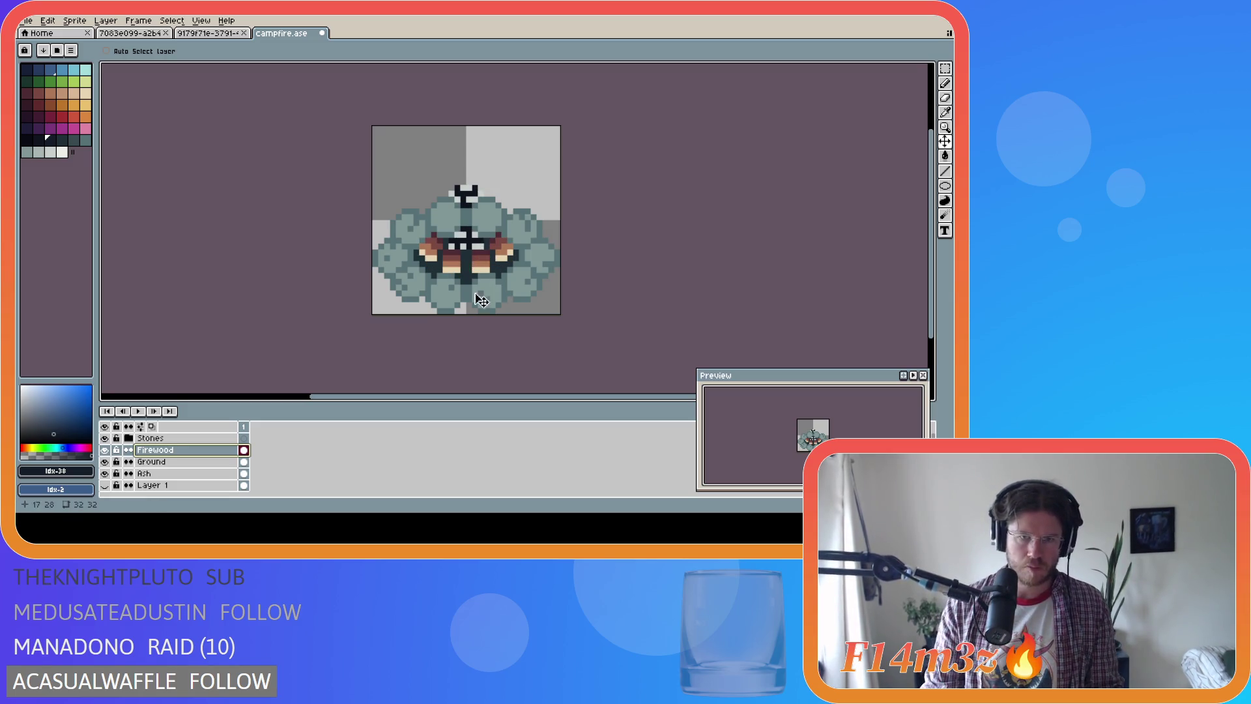
left_click_drag(162, 450, 156, 435)
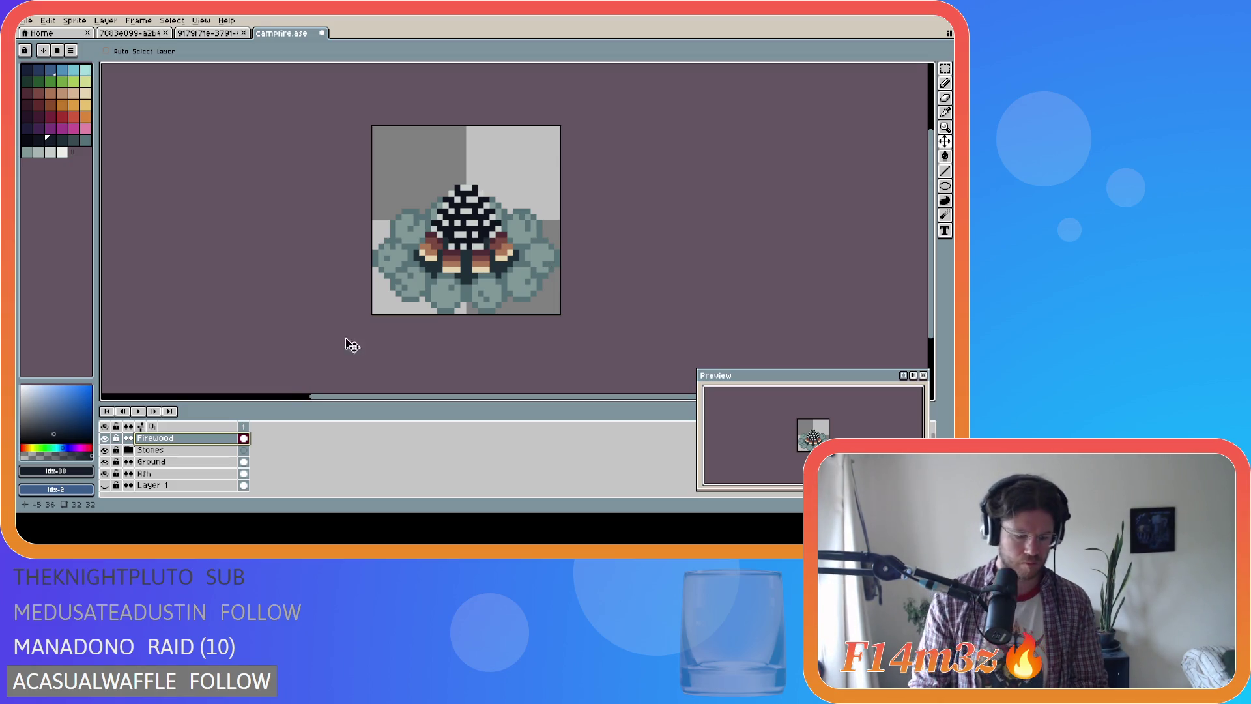
Pick the light teal colour, try an ellipse ring around the logs, then undo it
left_click(88, 69)
left_click(945, 185)
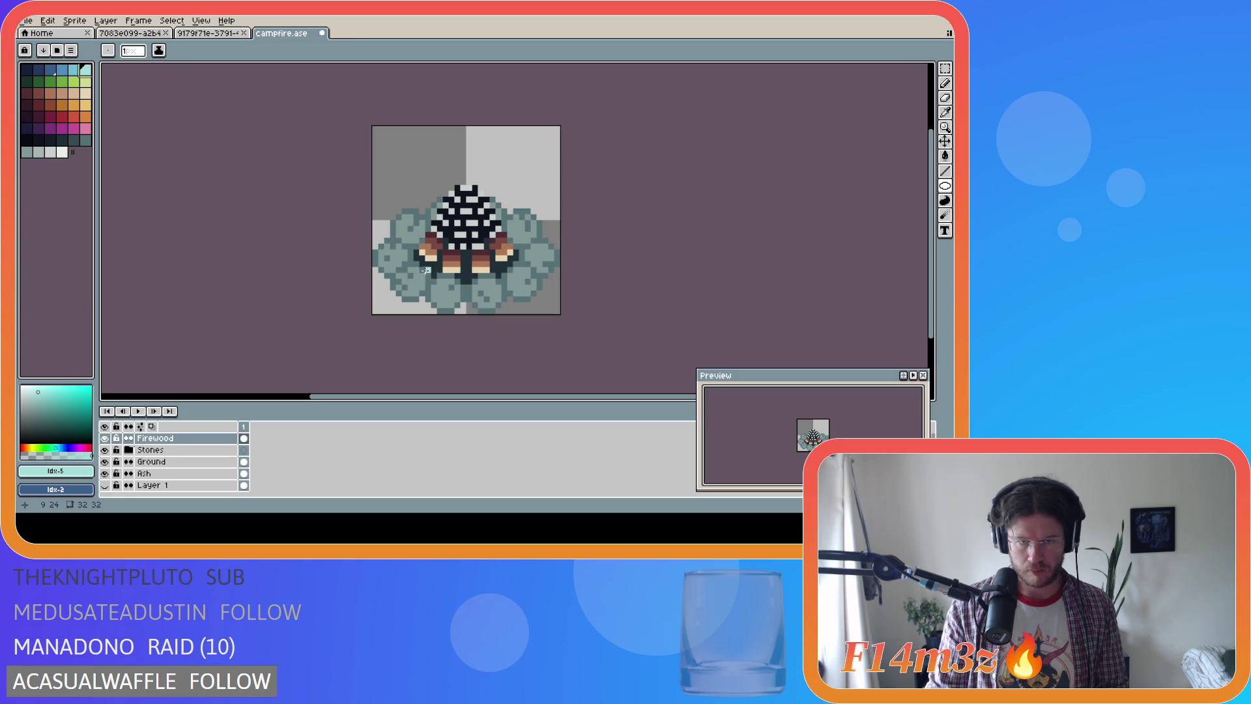
mouse_move(422, 270)
left_mouse_down()
mouse_move(510, 242)
mouse_move(509, 227)
left_mouse_up()
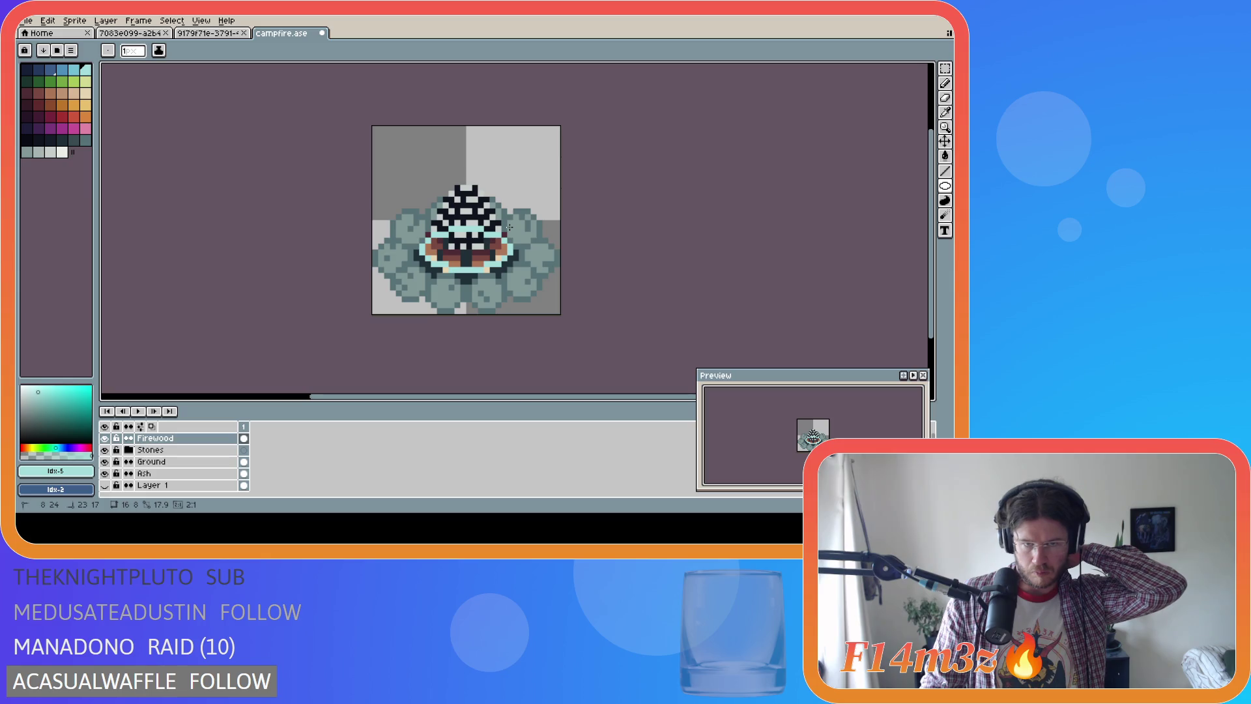
left_click_drag(510, 232, 510, 232)
key("ctrl+z")
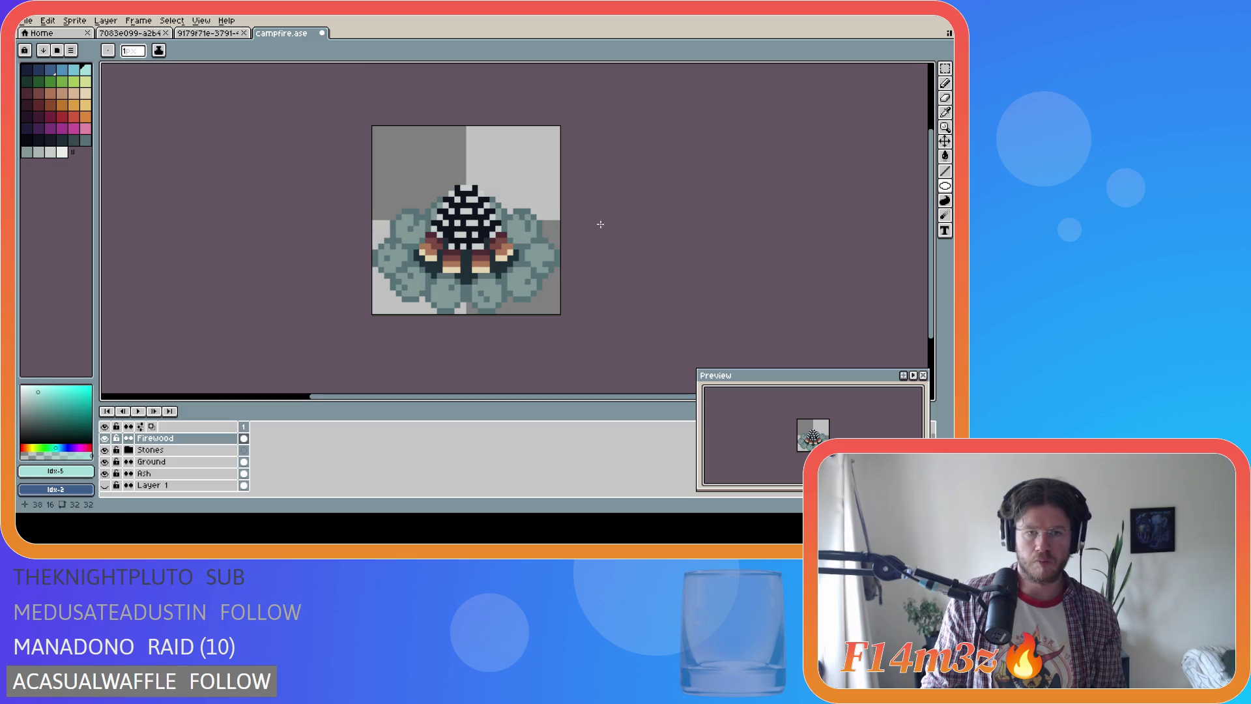
Move the Firewood layer into the Stones group between Layer 3 and Layer 4
left_click(128, 450)
scroll(132, 456, "down", 1)
scroll(132, 462, "up", 1)
left_click(189, 439)
mouse_move(191, 442)
left_mouse_down()
mouse_move(201, 496)
mouse_move(204, 467)
left_mouse_up()
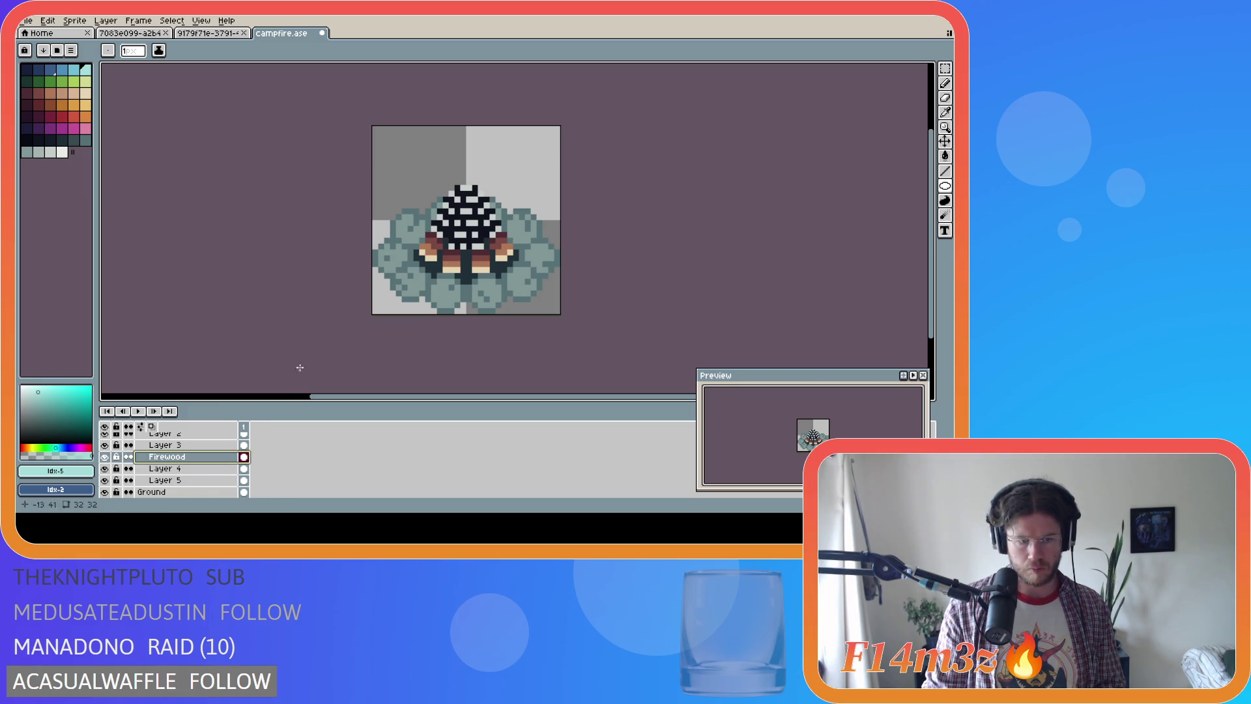
Nudge the firewood pixels down one pixel and toggle the layer's visibility to compare
key("v")
left_click_drag(496, 219, 495, 225)
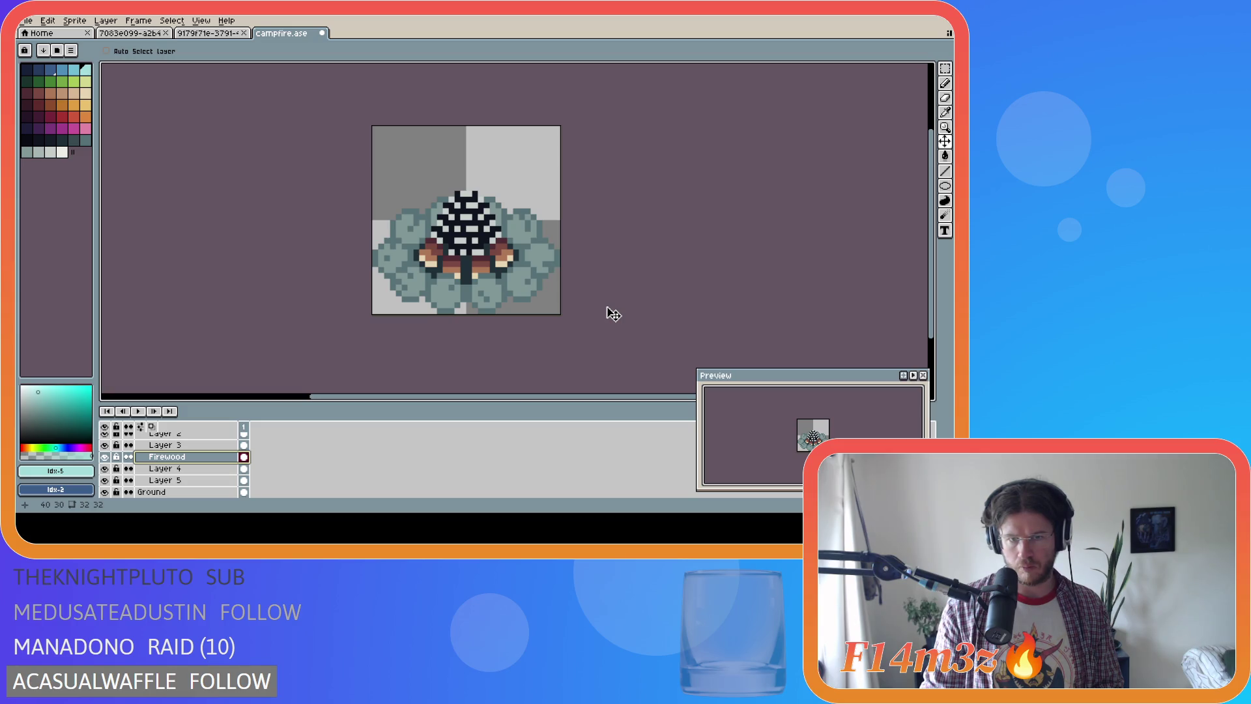
left_click(106, 459)
left_click(106, 458)
left_click(107, 459)
left_click(106, 459)
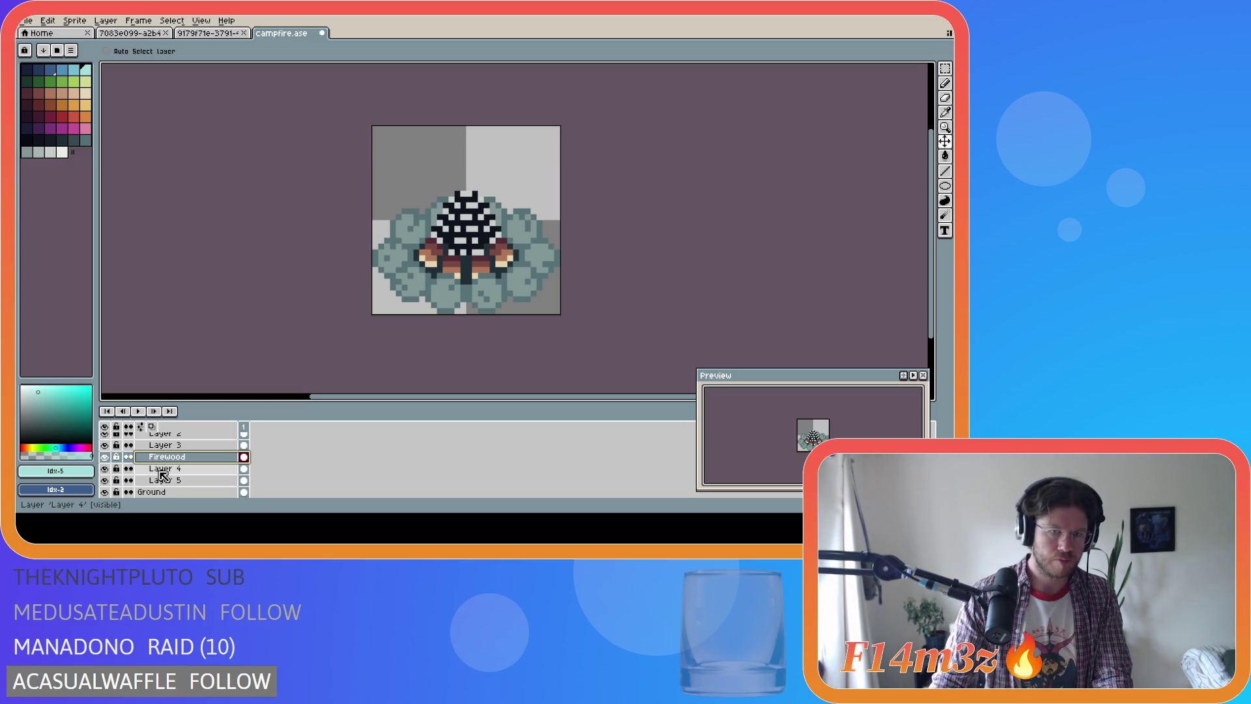
scroll(163, 474, "up", 2)
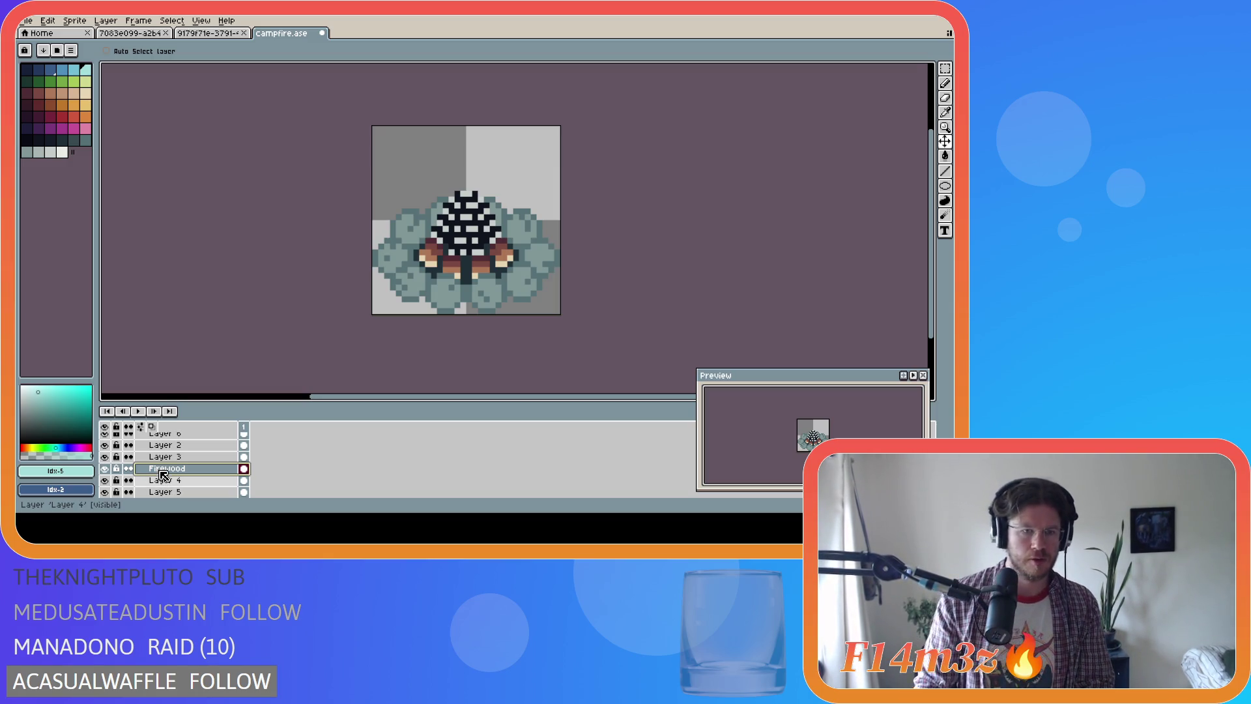
left_click(105, 469)
left_click(105, 469)
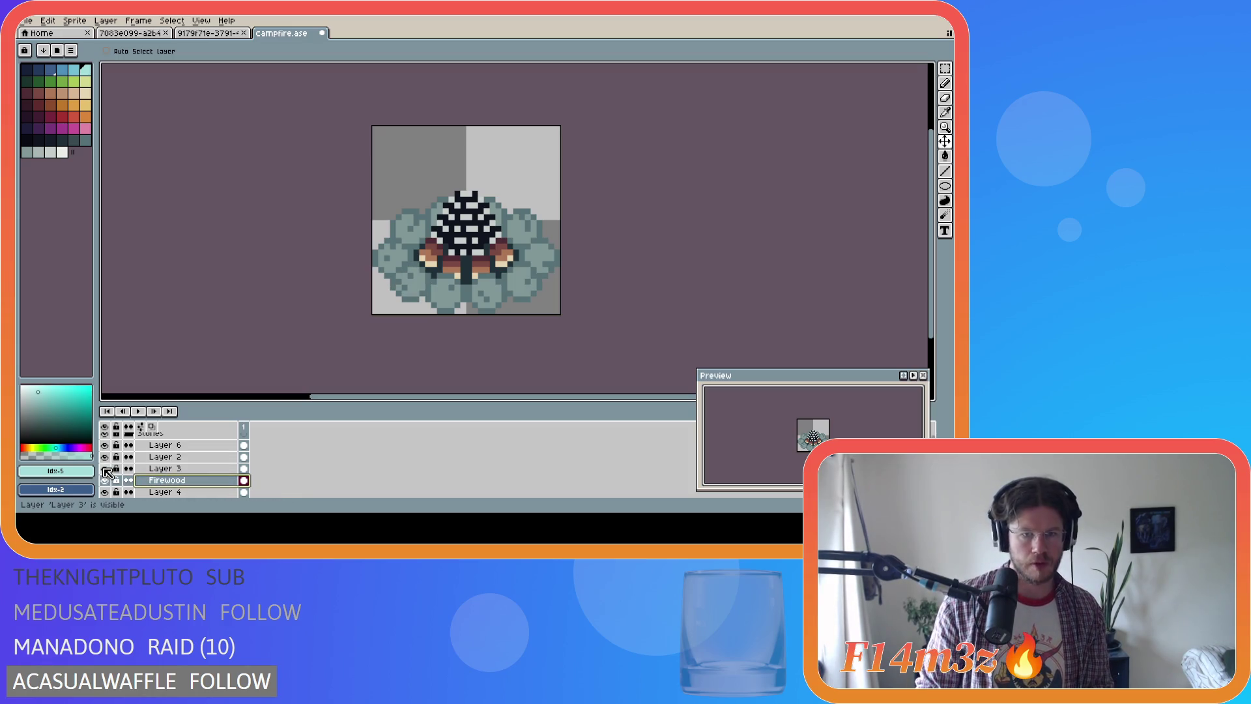
left_click(105, 457)
left_click(105, 457)
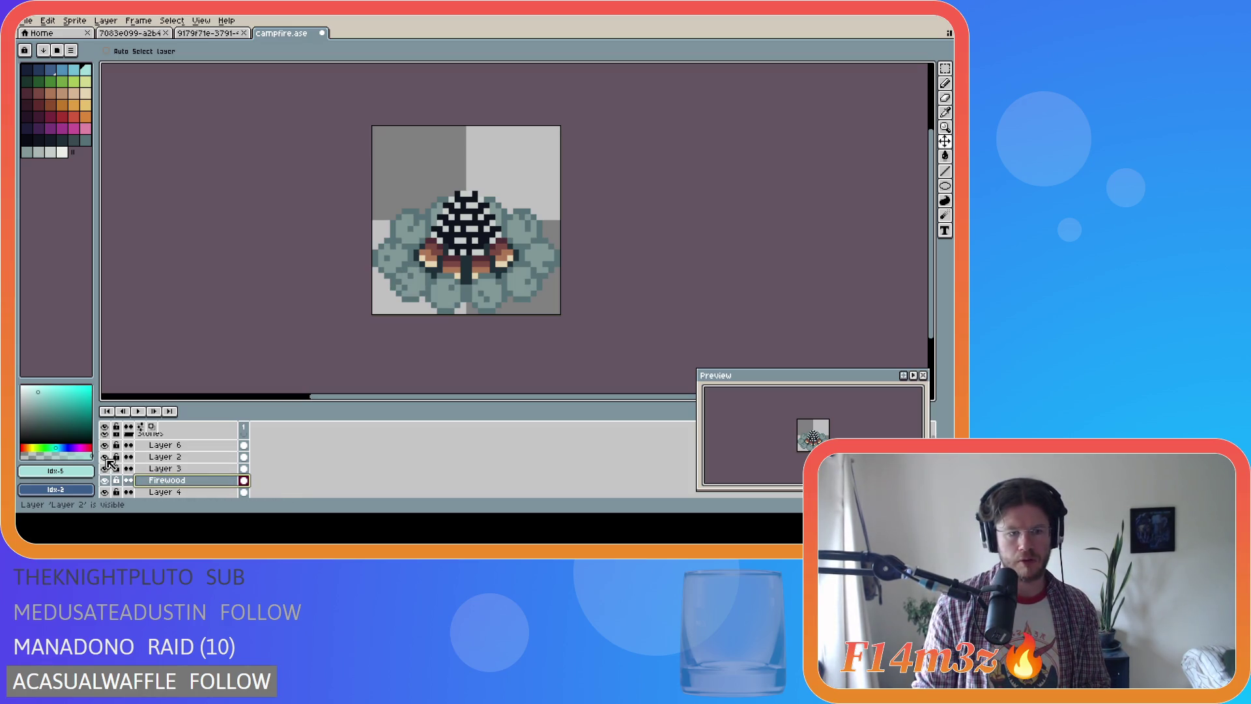
scroll(106, 459, "down", 4)
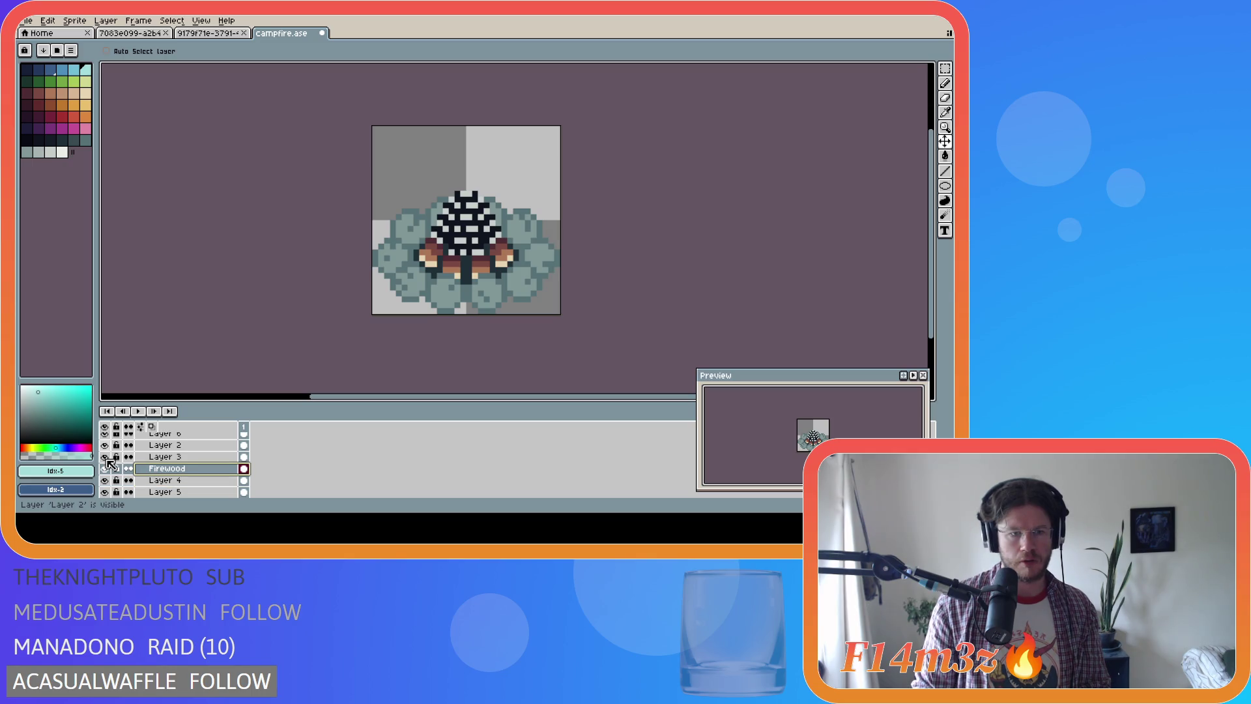
left_click(105, 446)
left_click(105, 446)
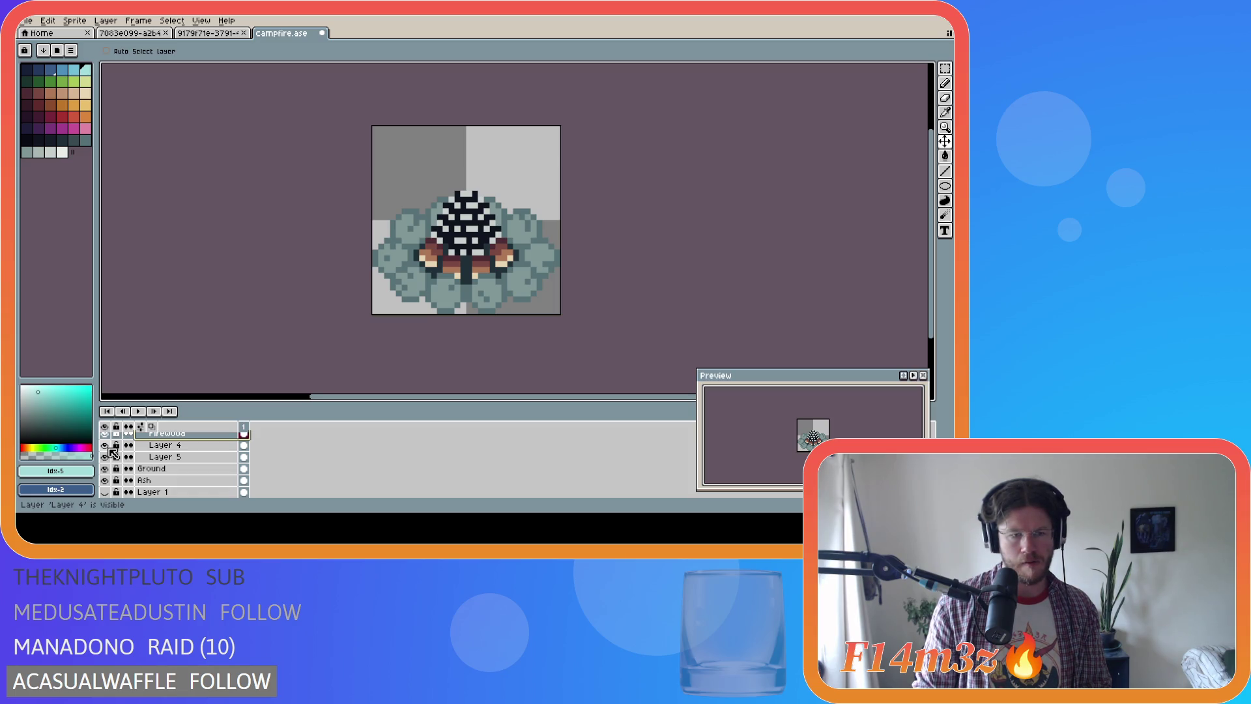
left_click(160, 445)
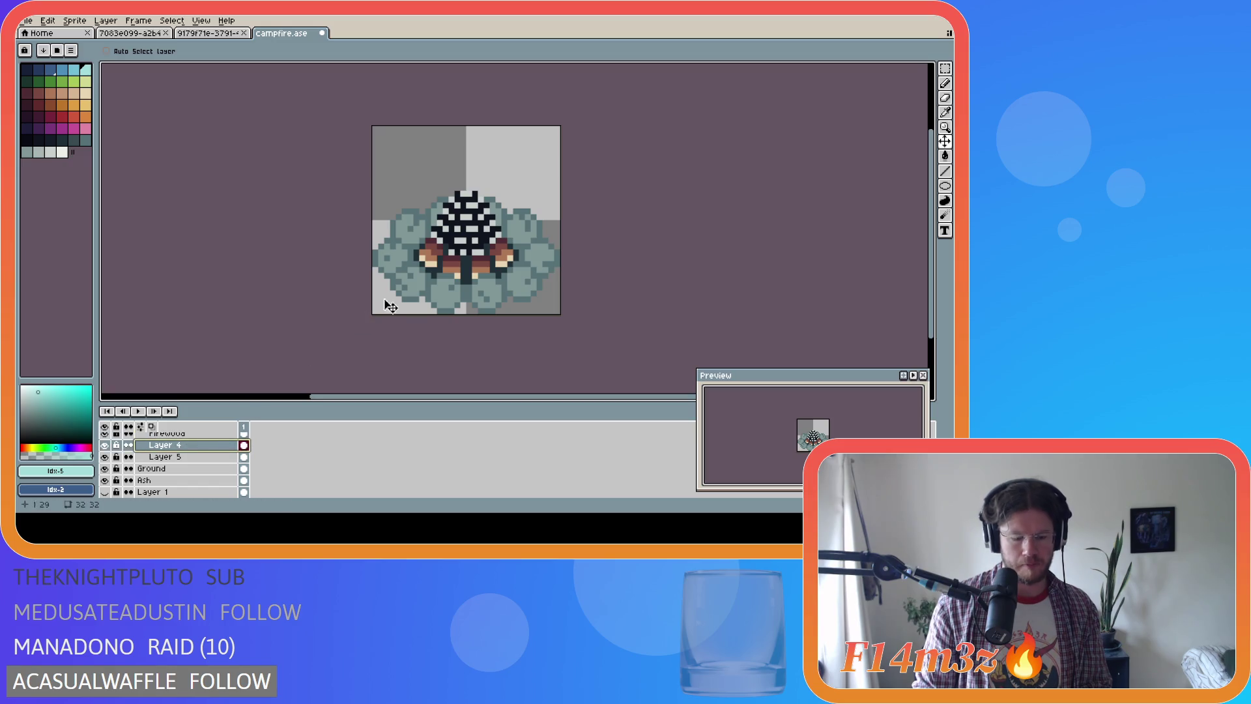
Shift Layer 4's and Layer 5's stones down a pixel, checking the layer bounds guides
left_click_drag(462, 267, 458, 269)
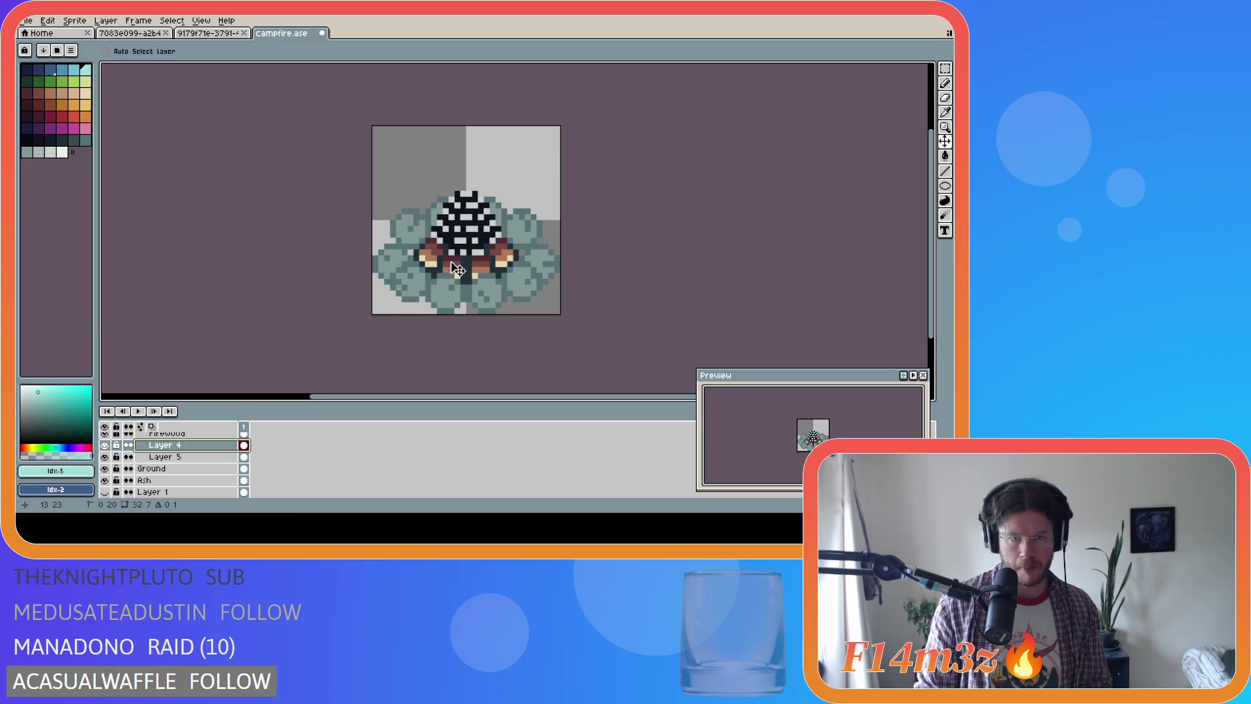
left_click(189, 456)
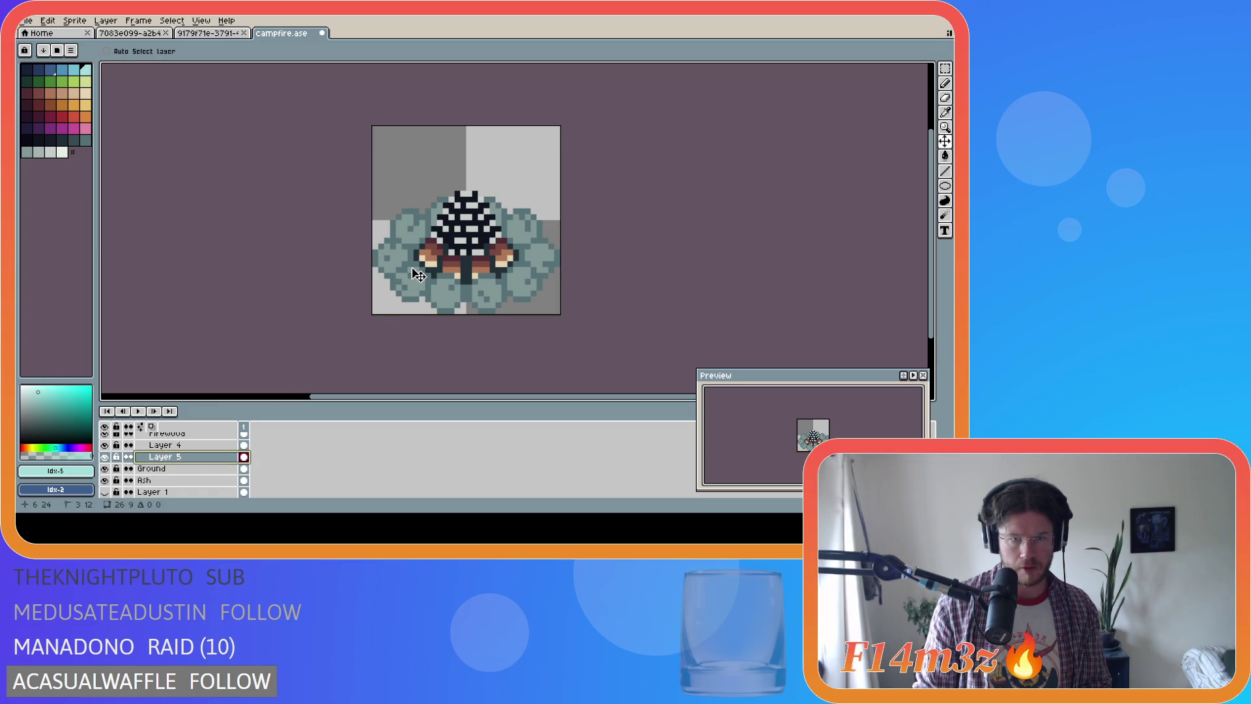
left_click_drag(418, 275, 419, 278)
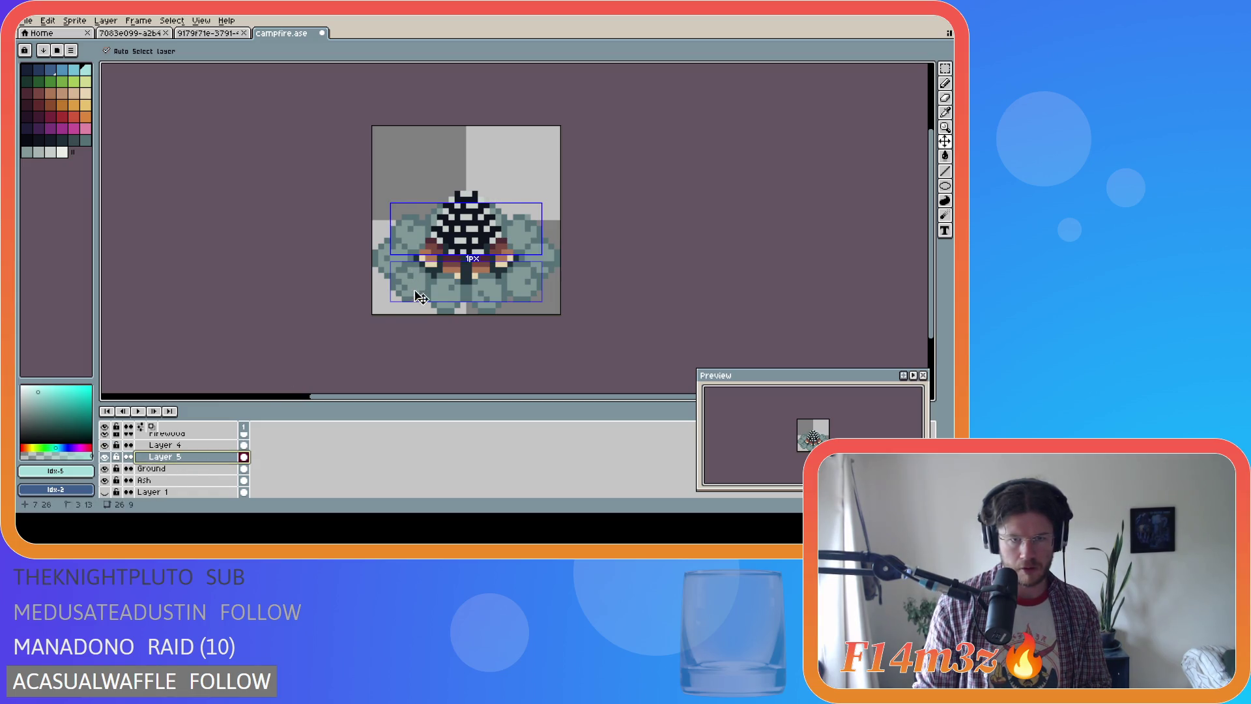
key("ctrl")
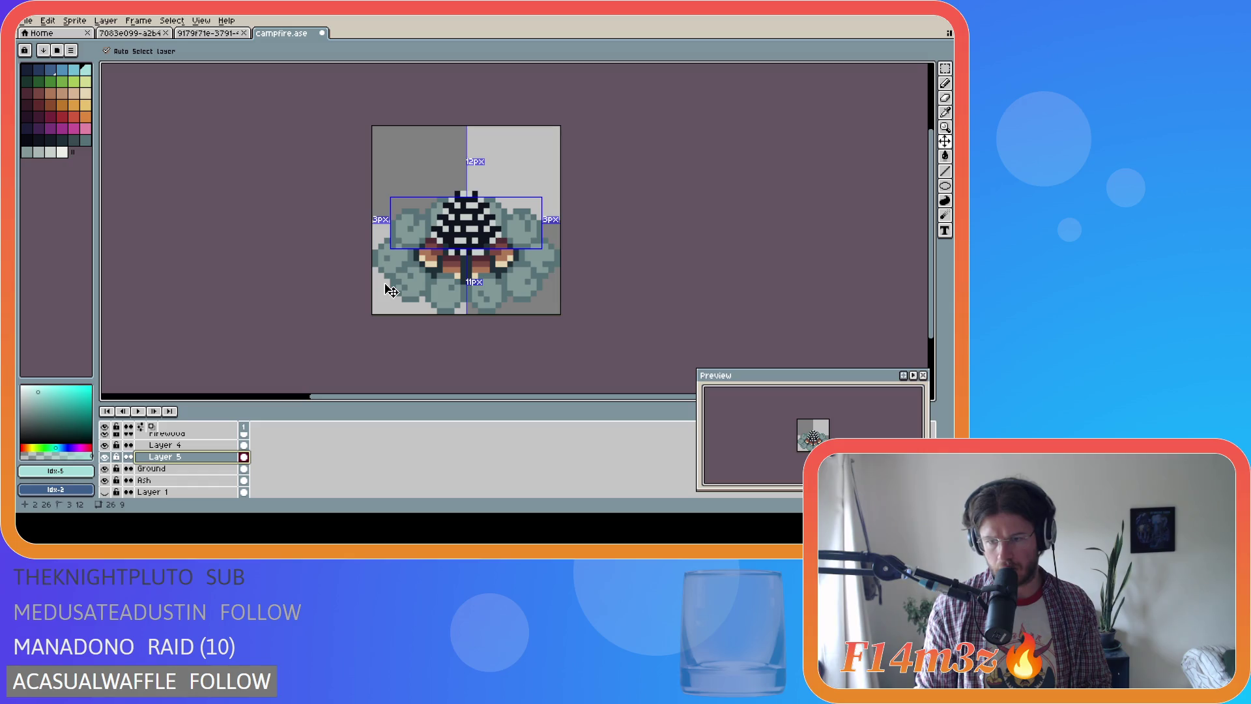
left_click_drag(451, 235, 452, 241)
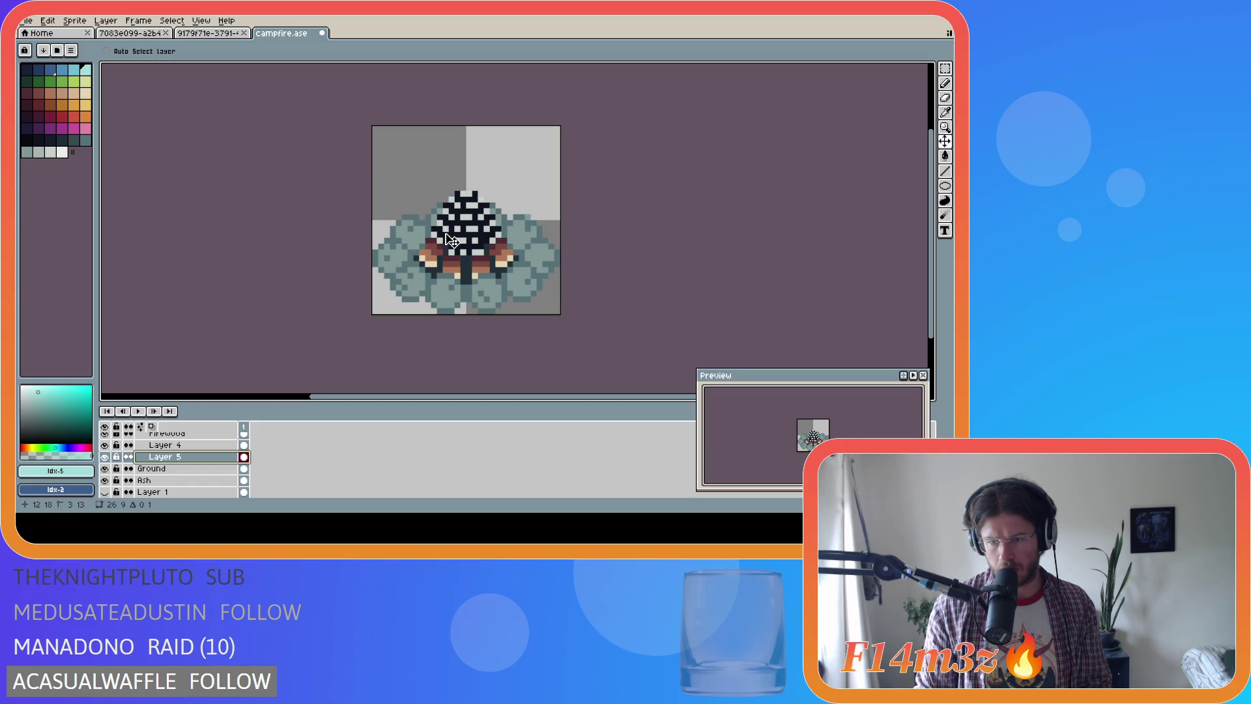
key("ctrl")
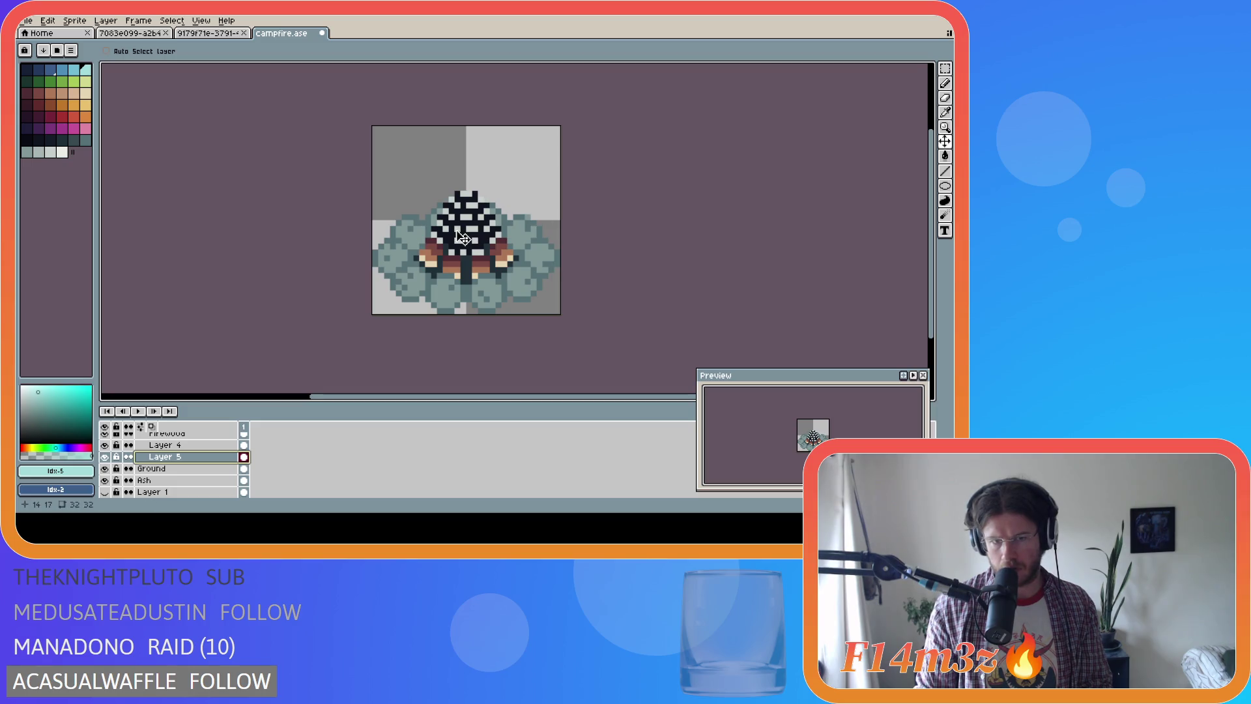
key("ctrl")
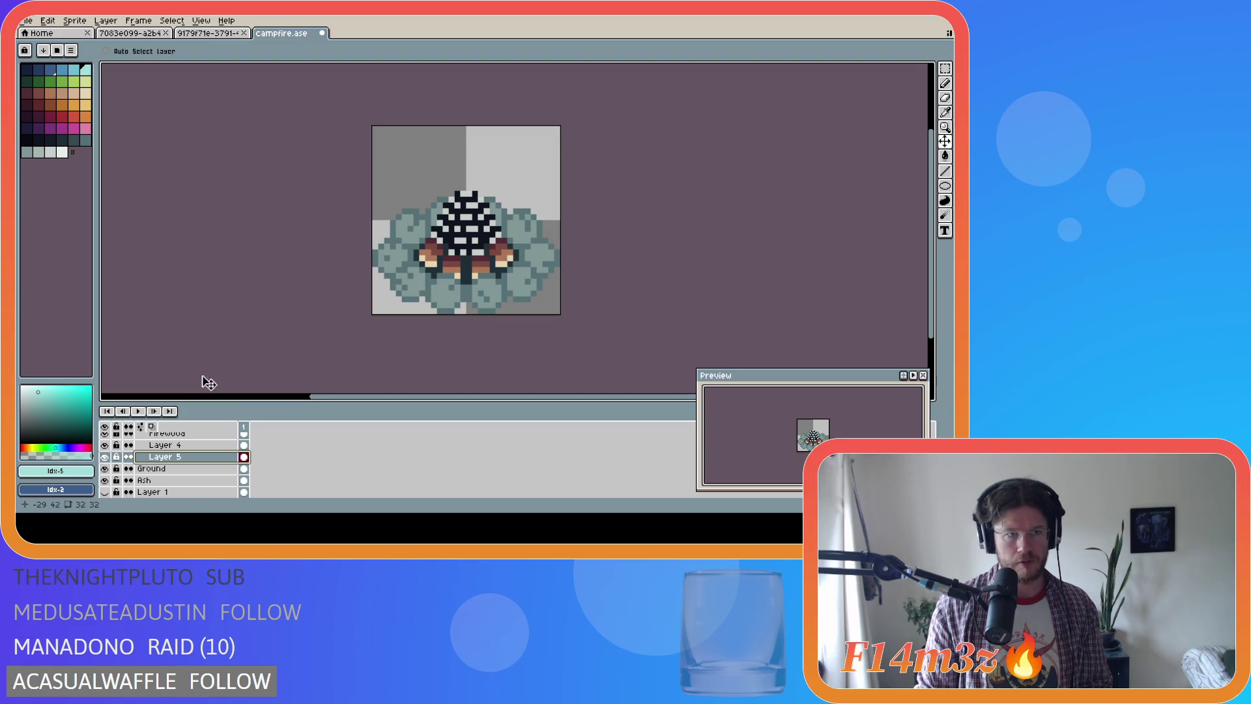
Try an ellipse around the whole stone ring twice, undoing both attempts
left_click(945, 199)
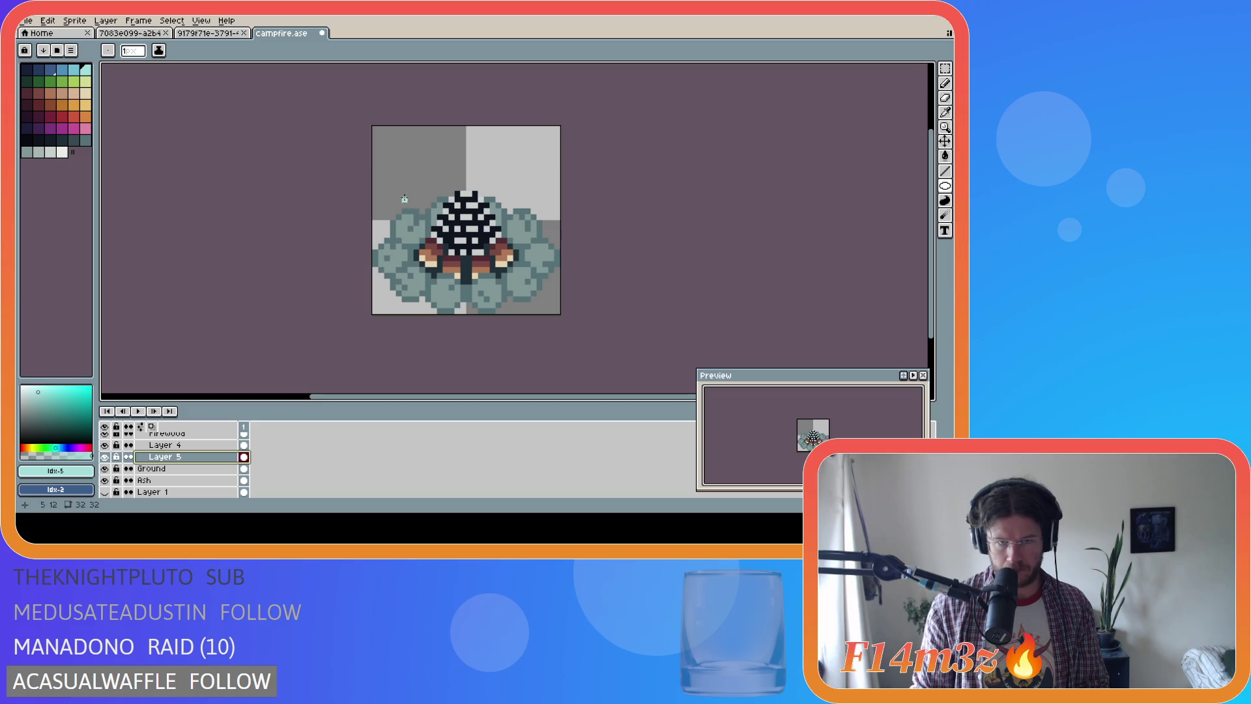
left_click_drag(381, 199, 557, 313)
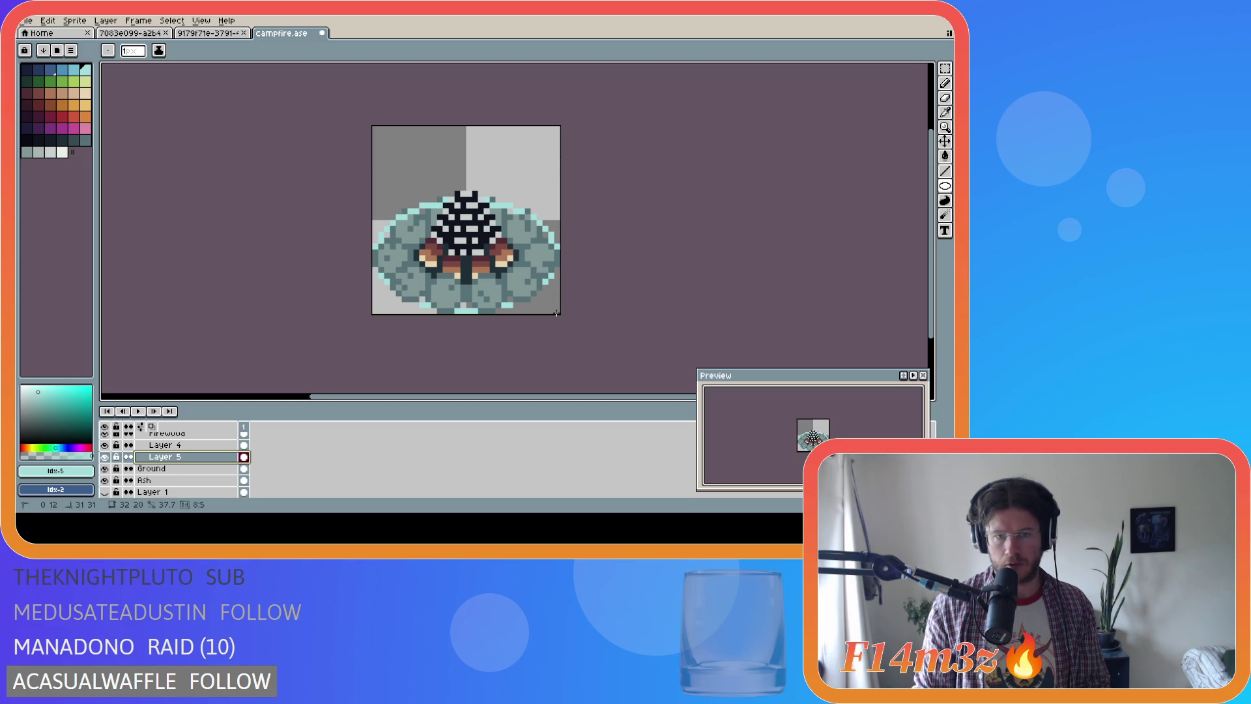
left_click_drag(556, 312, 555, 313)
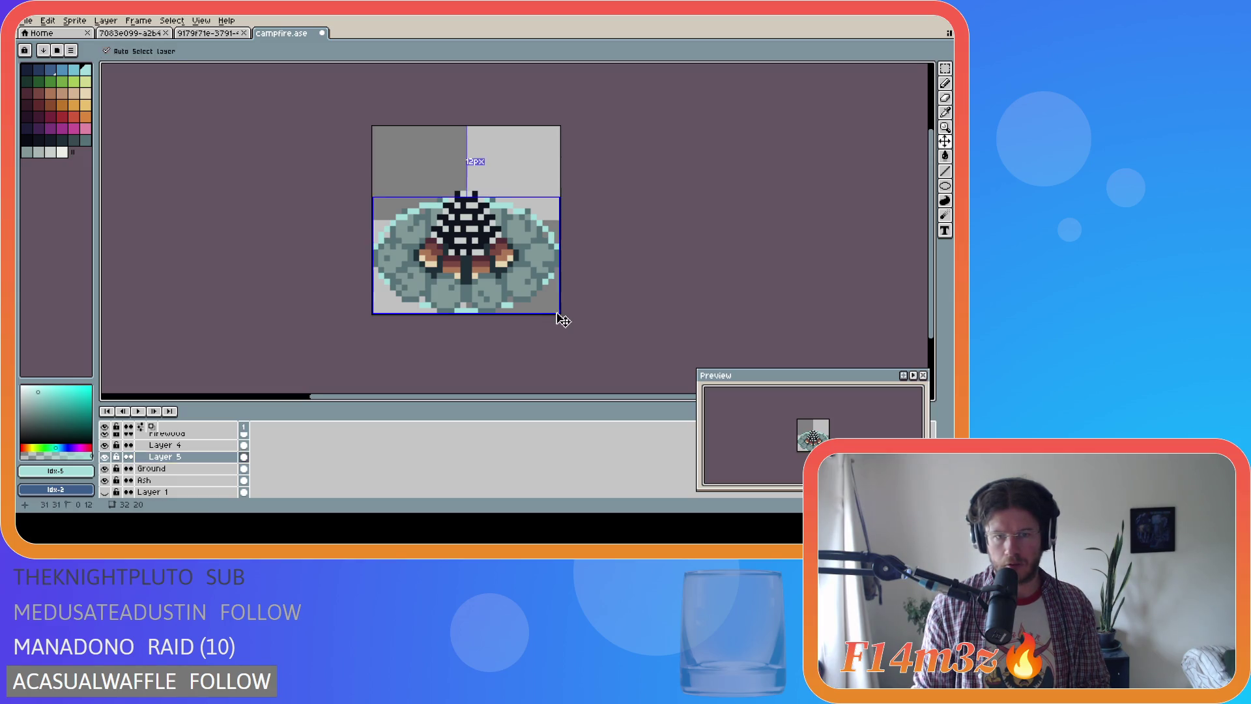
key("ctrl+z")
left_click_drag(375, 224, 554, 311)
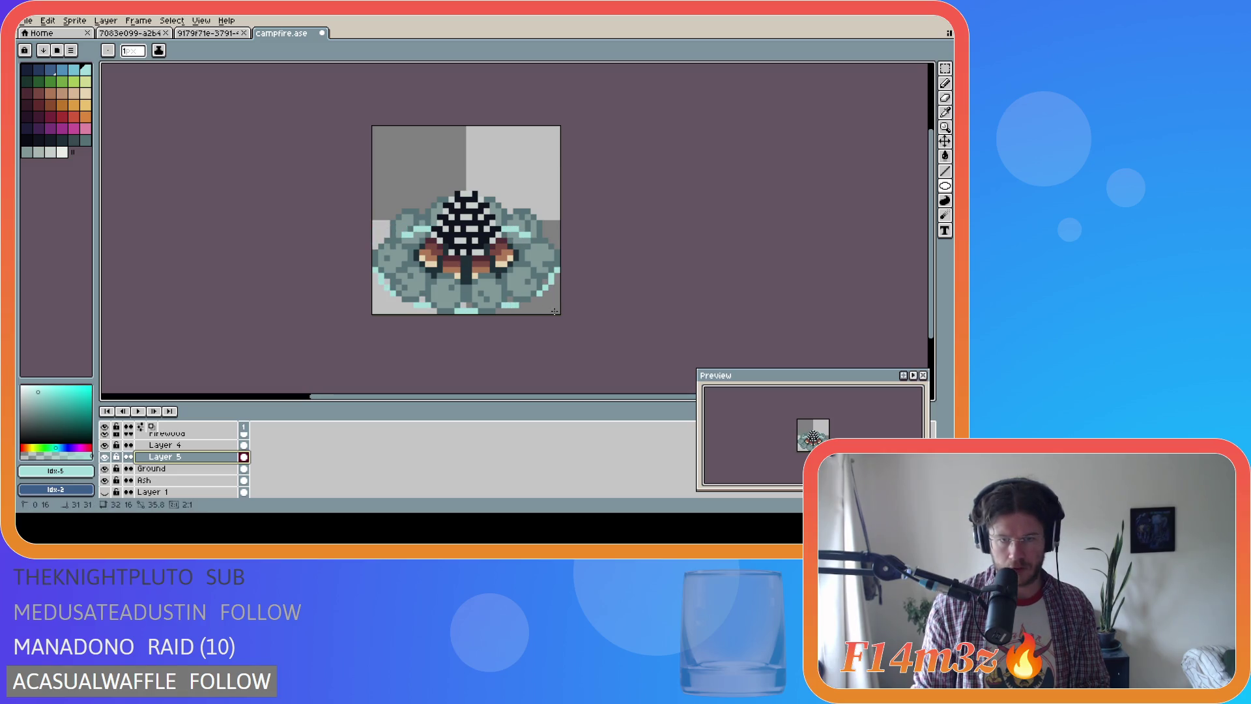
key("ctrl+z")
scroll(170, 462, "up", 3)
Collapse the Stones group and add a new Layer 7 above it
left_click(157, 441)
left_click(128, 438)
key("shift+n")
key("b")
left_click_drag(374, 226, 559, 314)
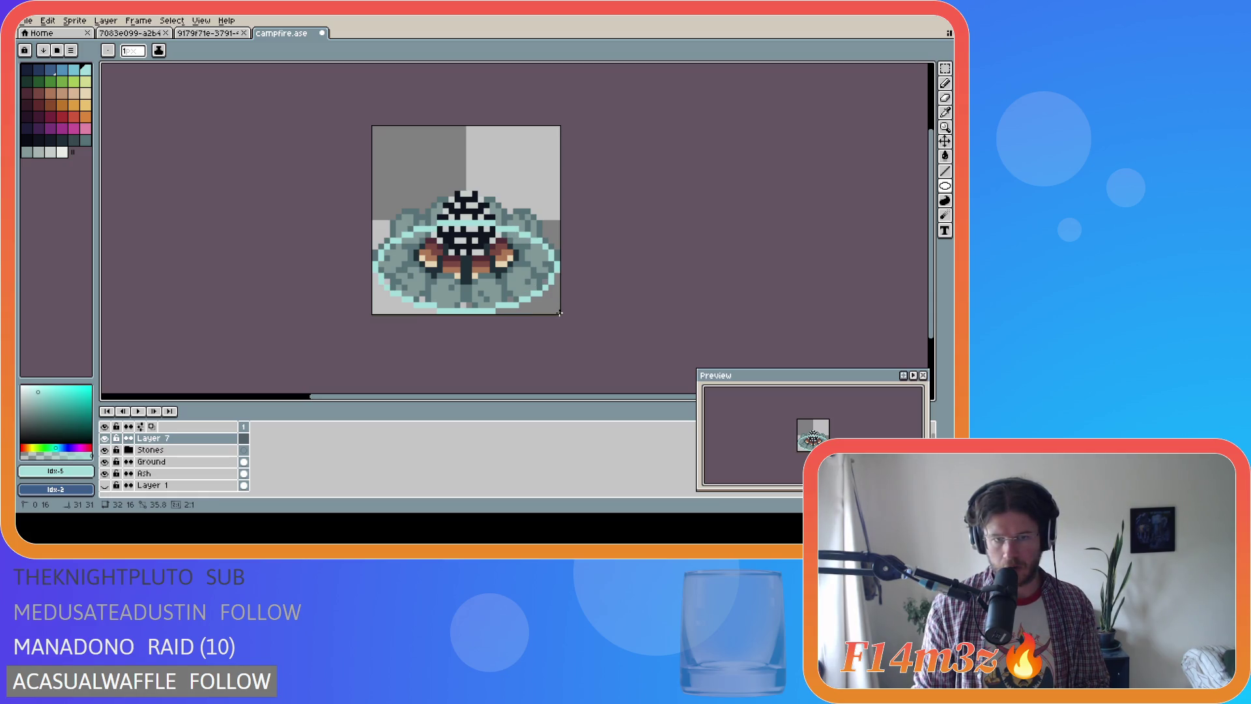
Draw a light cyan ellipse ring around the campfire base on Layer 7, adjusting its height
key("Escape")
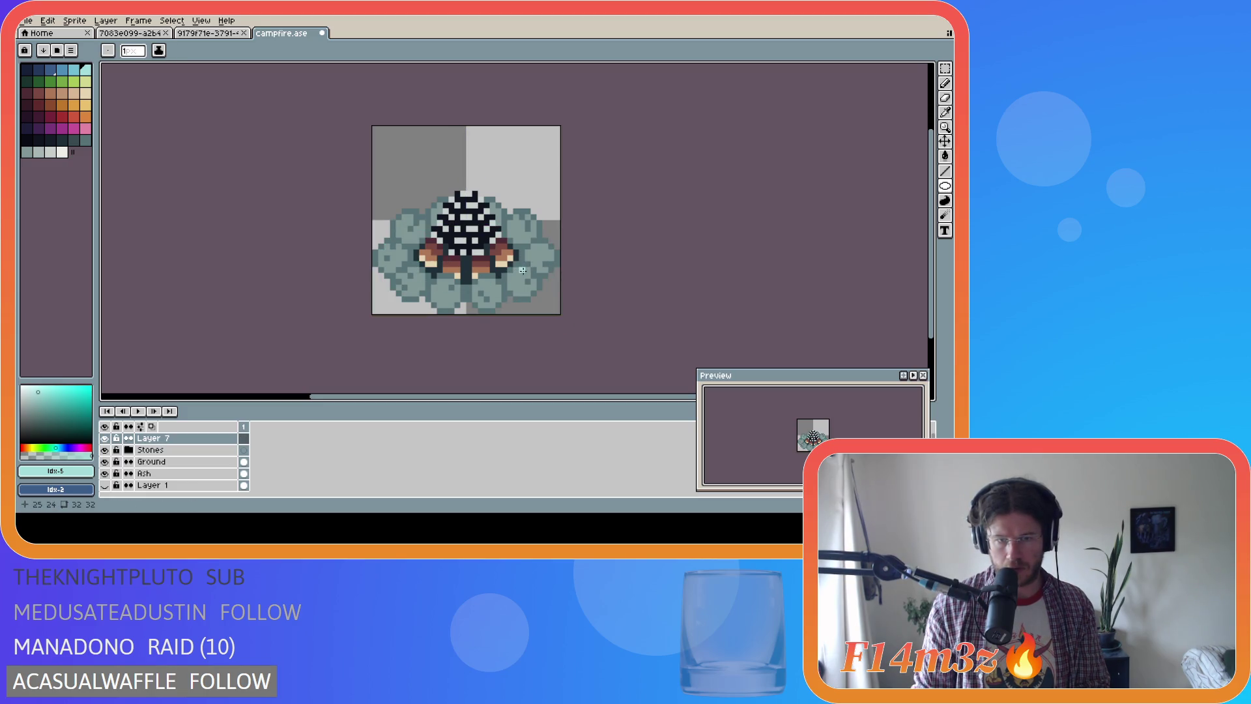
left_click_drag(522, 276, 411, 227)
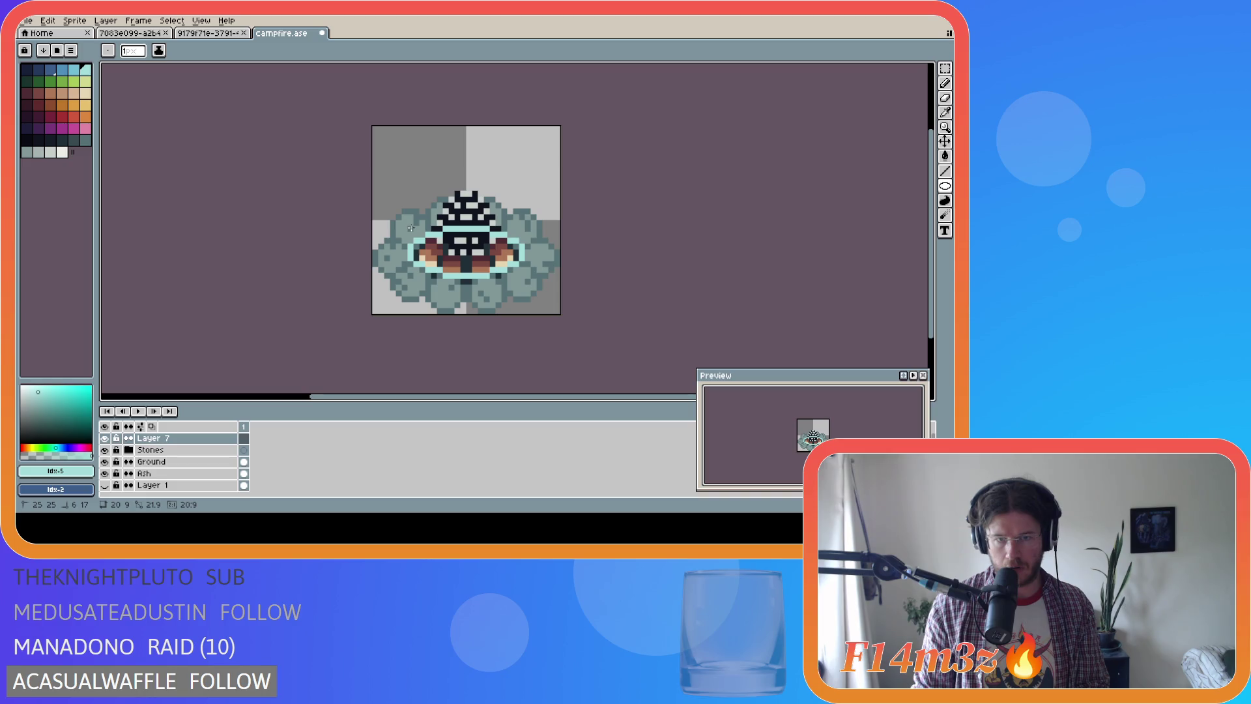
left_click_drag(411, 227, 411, 228)
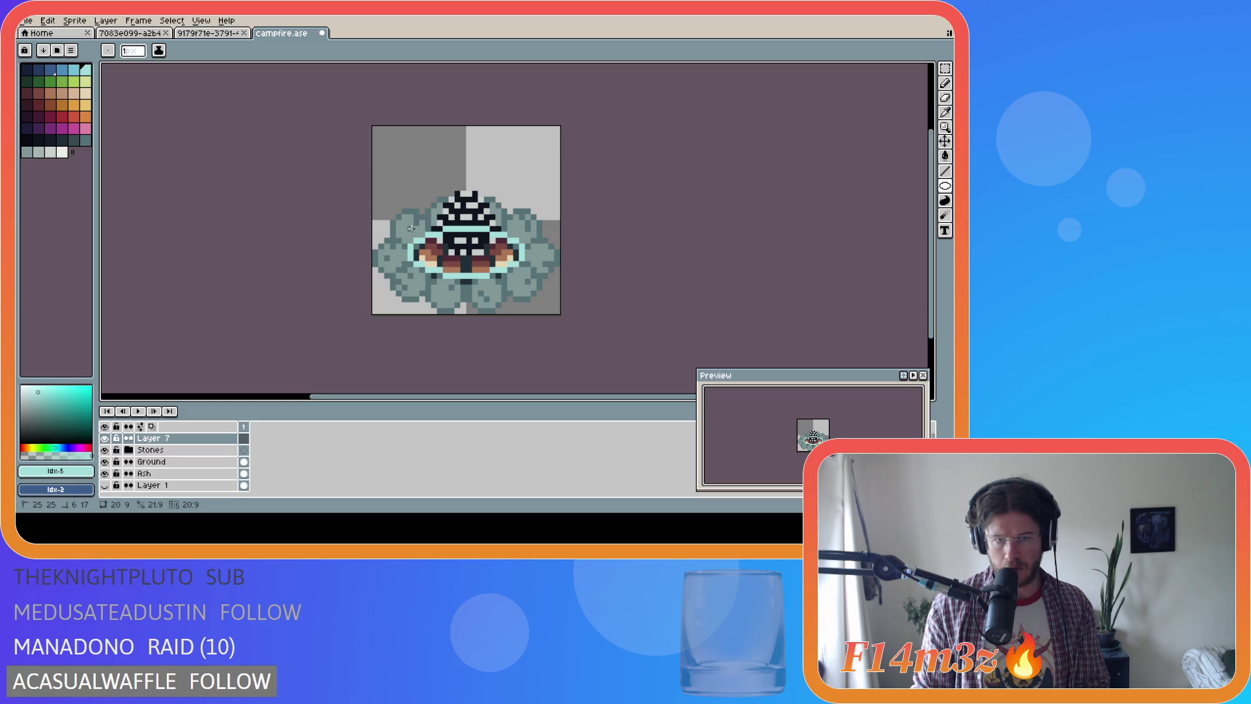
left_click_drag(411, 228, 412, 217)
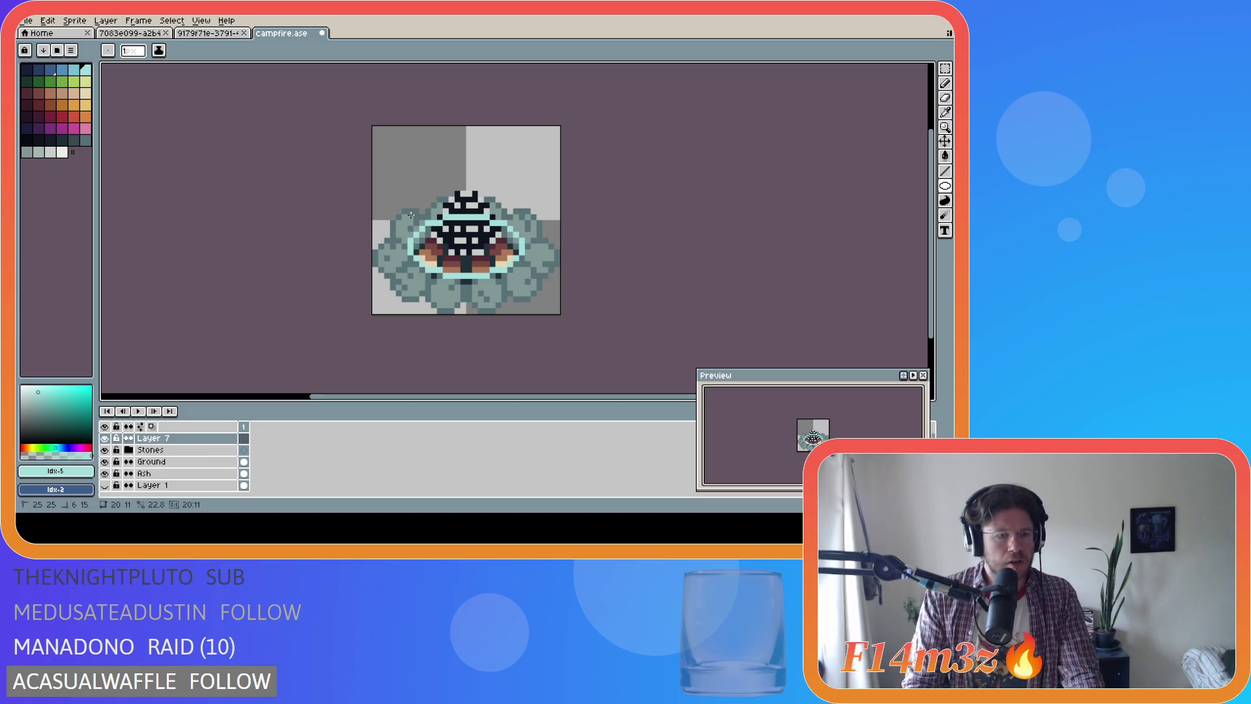
left_click_drag(411, 215, 412, 216)
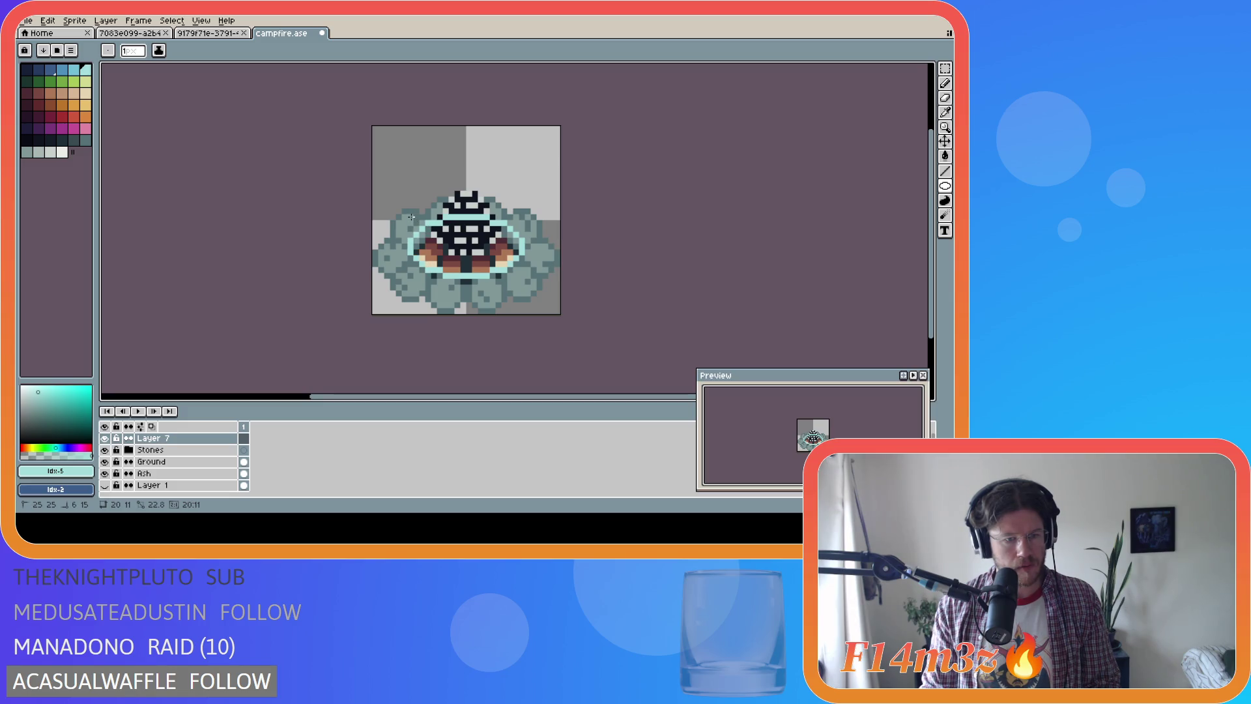
mouse_move(411, 216)
left_mouse_down()
mouse_move(410, 192)
mouse_move(411, 220)
left_mouse_up()
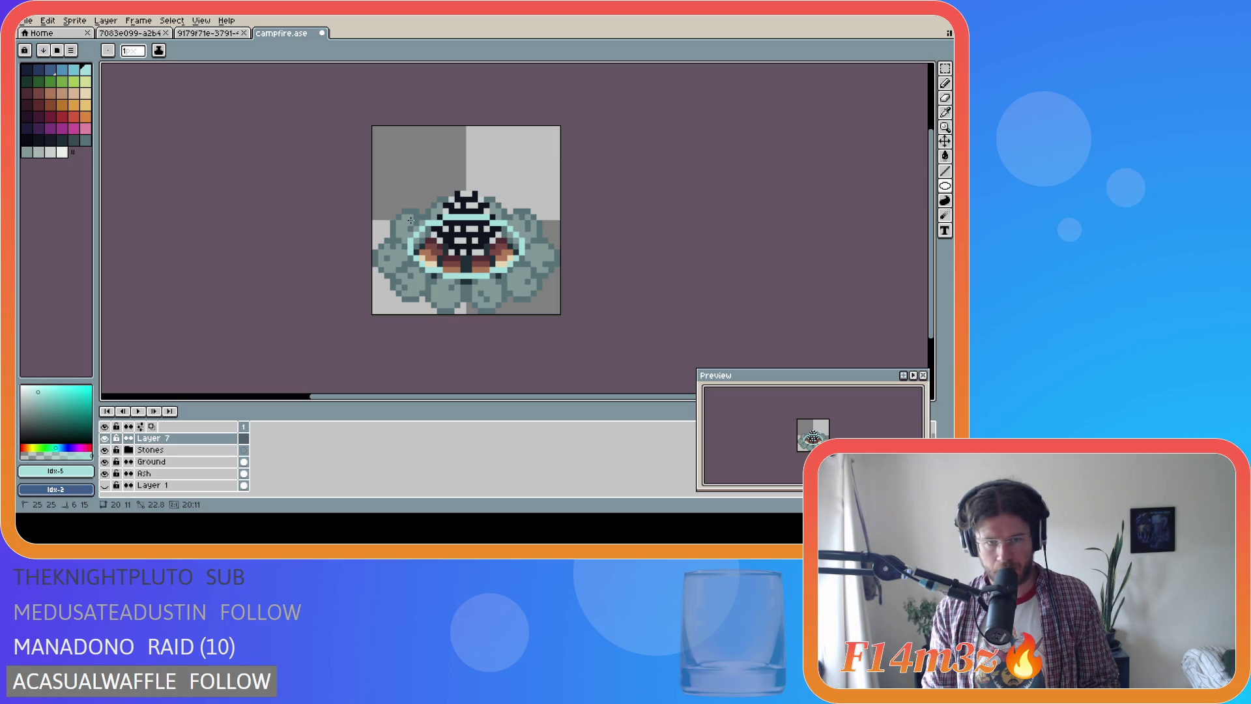
left_click_drag(410, 221, 412, 224)
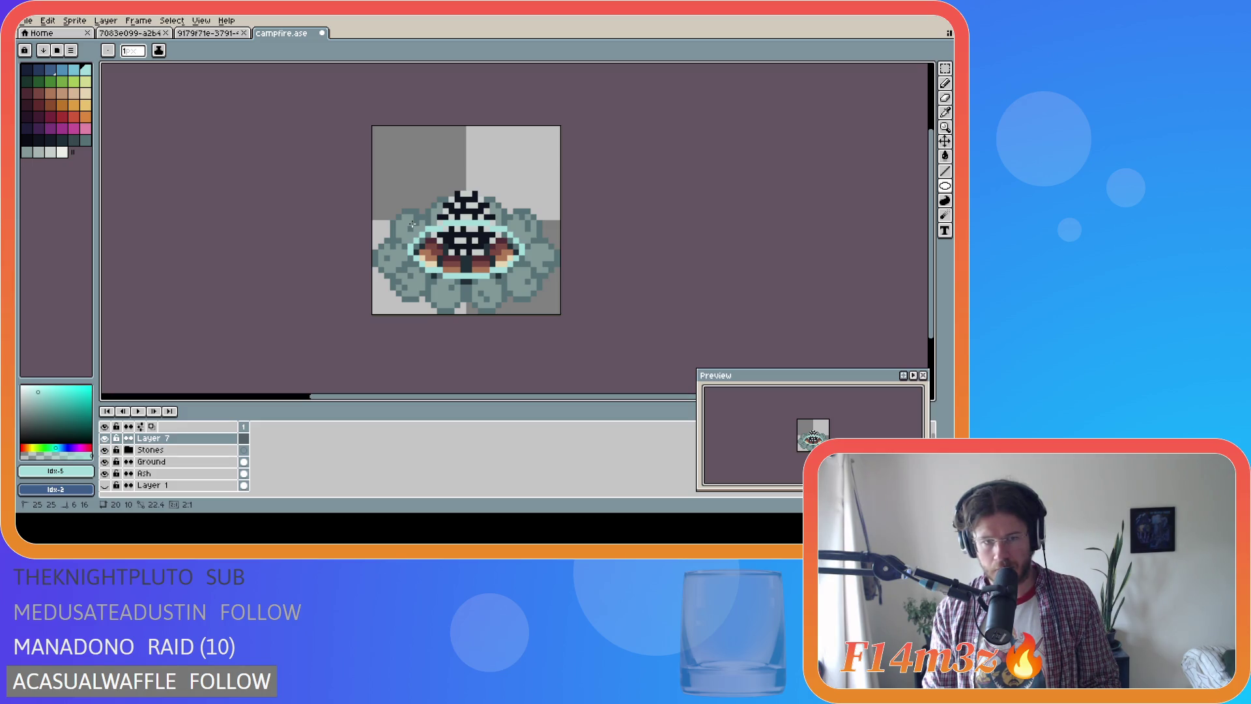
Redraw a larger ellipse ring, shift it up about 6 pixels, then undo it entirely
key("ctrl+z")
key("ctrl+z")
left_click_drag(505, 246, 558, 221)
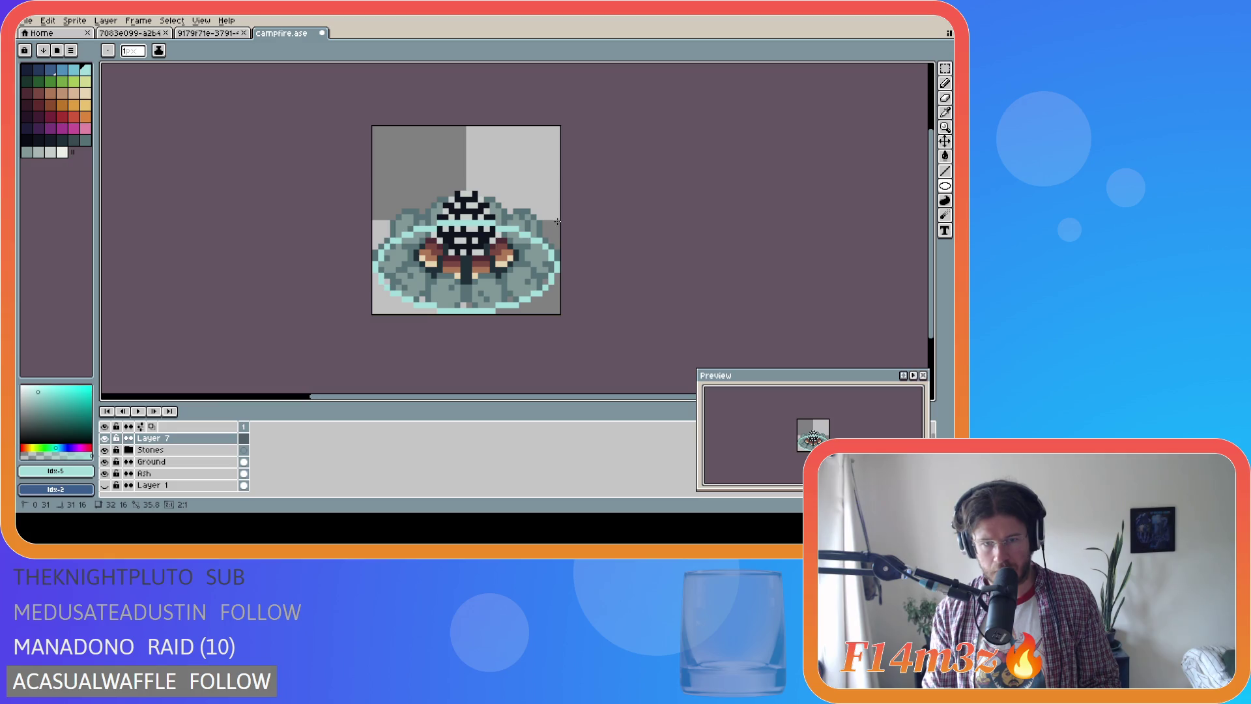
left_click_drag(558, 221, 557, 222)
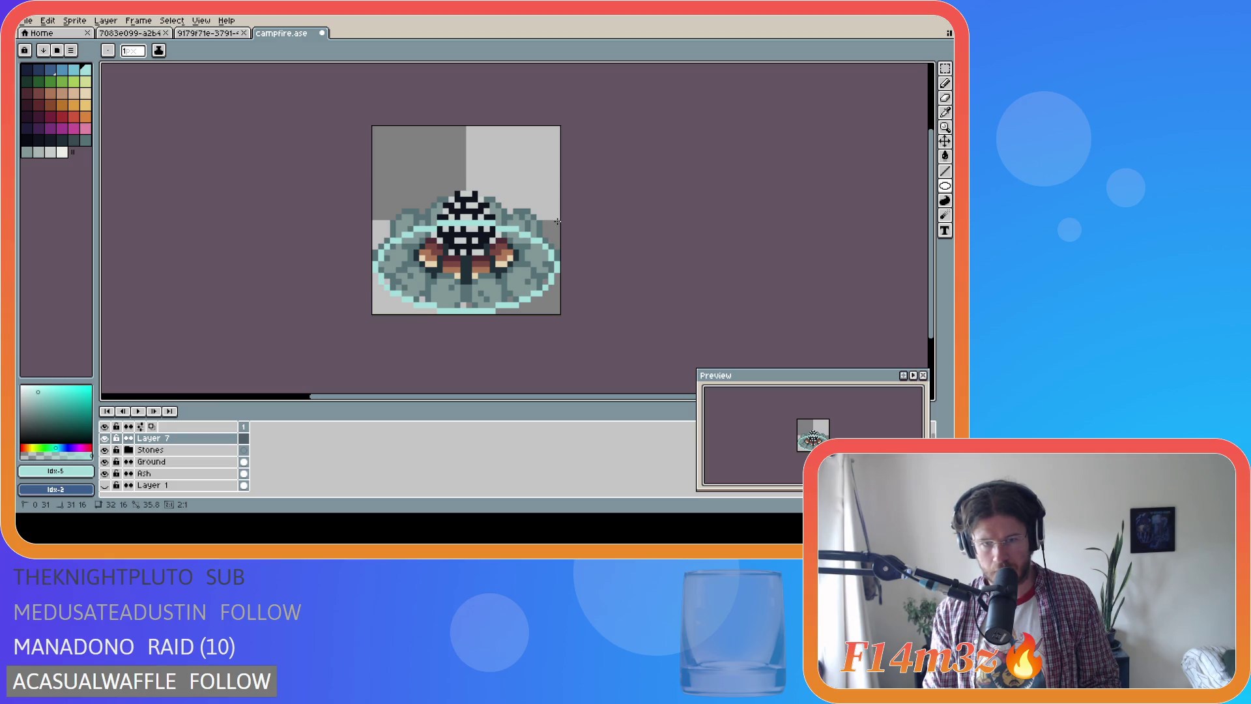
left_click_drag(557, 222, 558, 222)
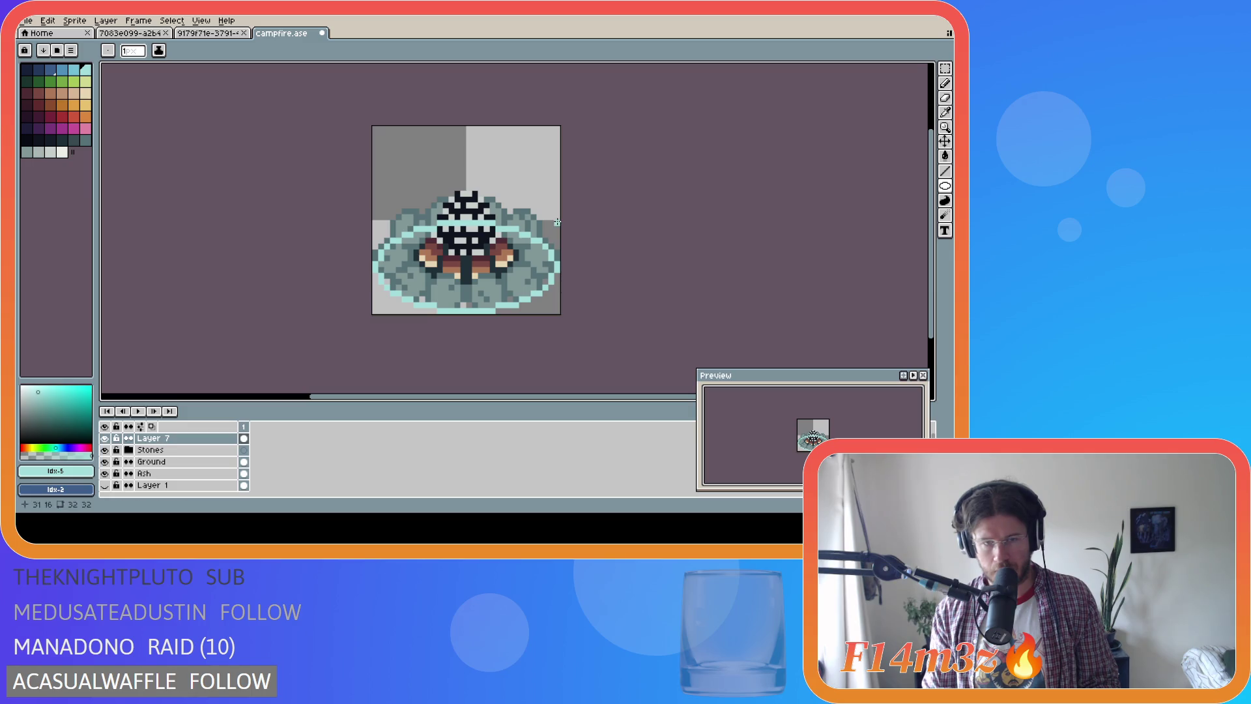
key("v")
left_click_drag(460, 313, 461, 275)
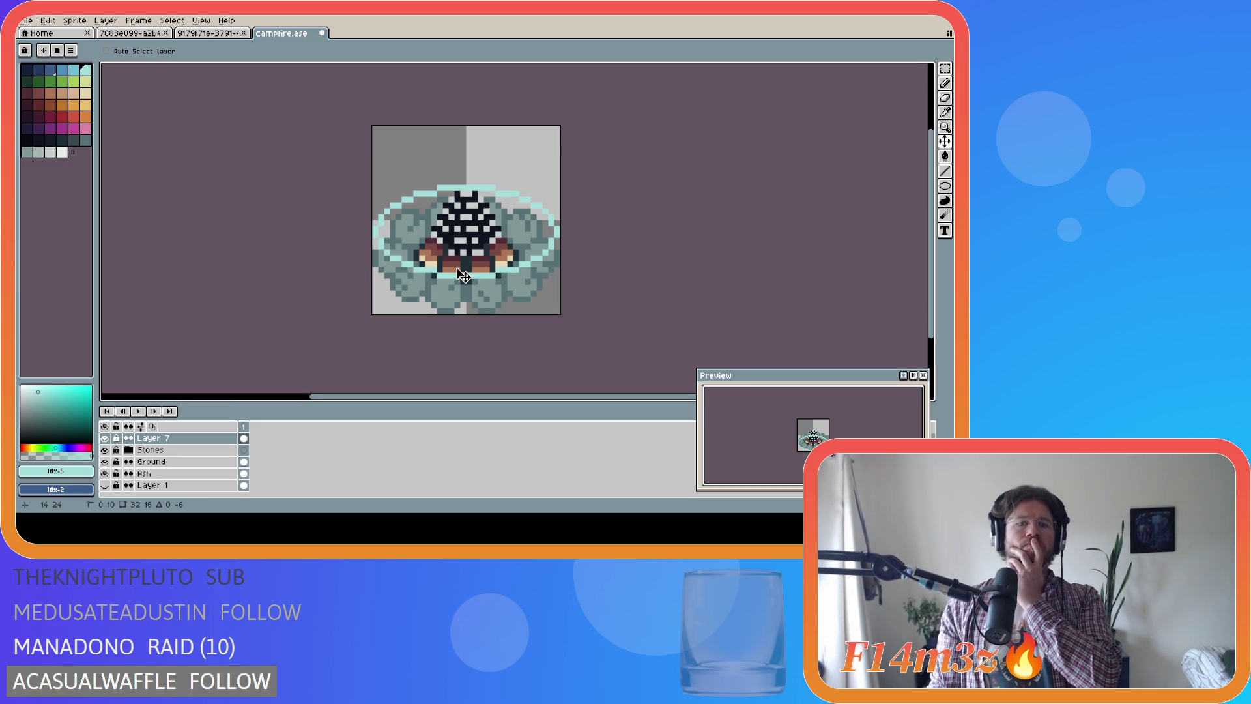
left_click_drag(458, 268, 459, 268)
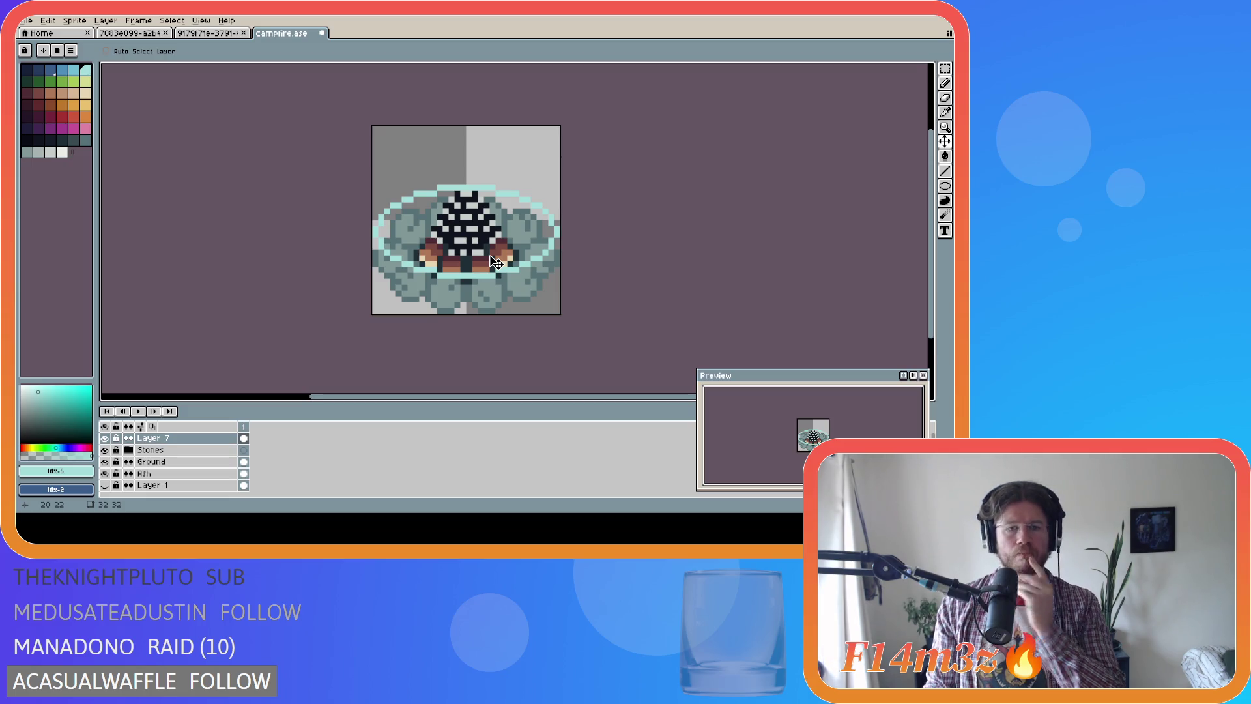
key("ctrl+z")
key("ctrl+z")
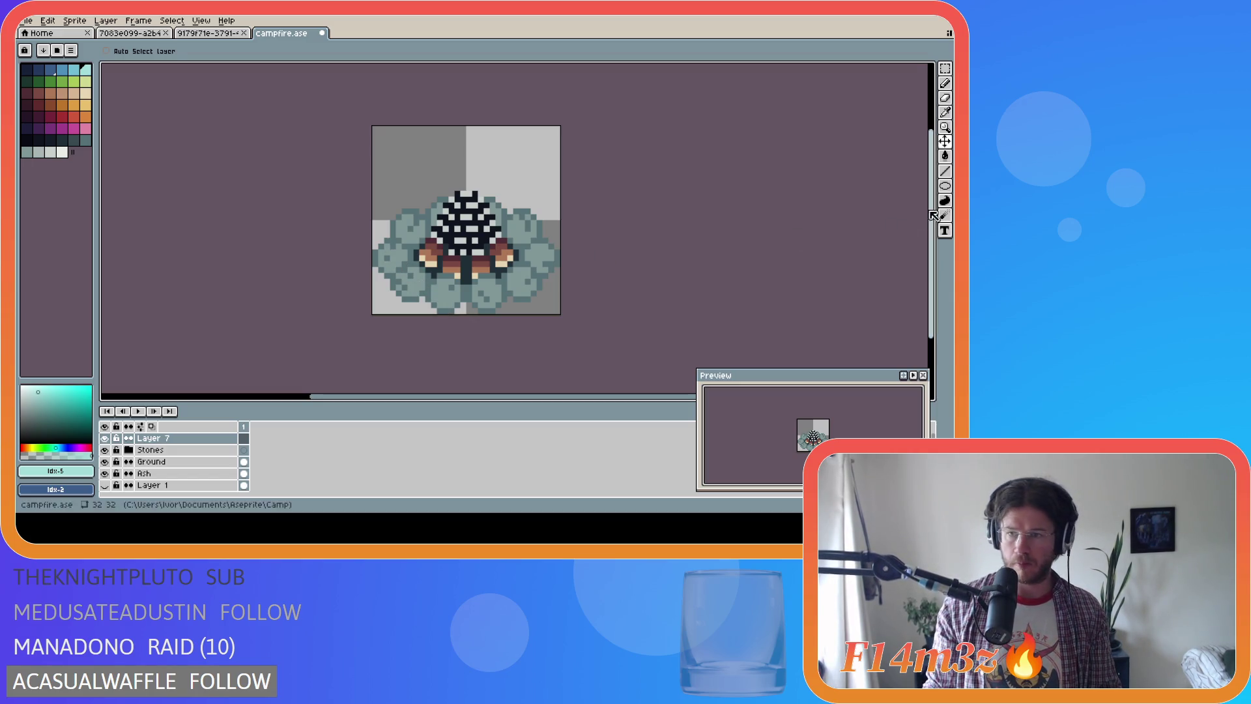
Draw a plain cyan ellipse over the fire's base, then expand the Stones group
left_click(945, 187)
left_click(916, 186)
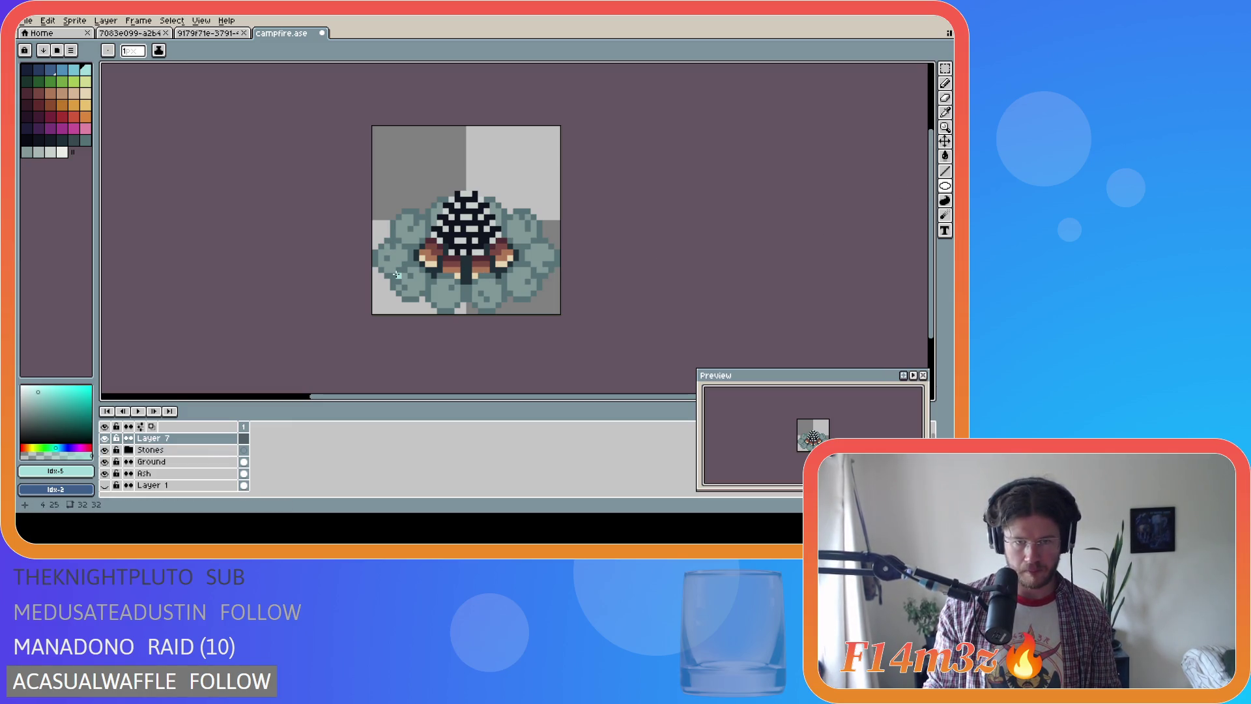
mouse_move(396, 273)
left_mouse_down()
mouse_move(533, 233)
mouse_move(538, 261)
mouse_move(463, 208)
mouse_move(544, 222)
mouse_move(538, 203)
left_mouse_up()
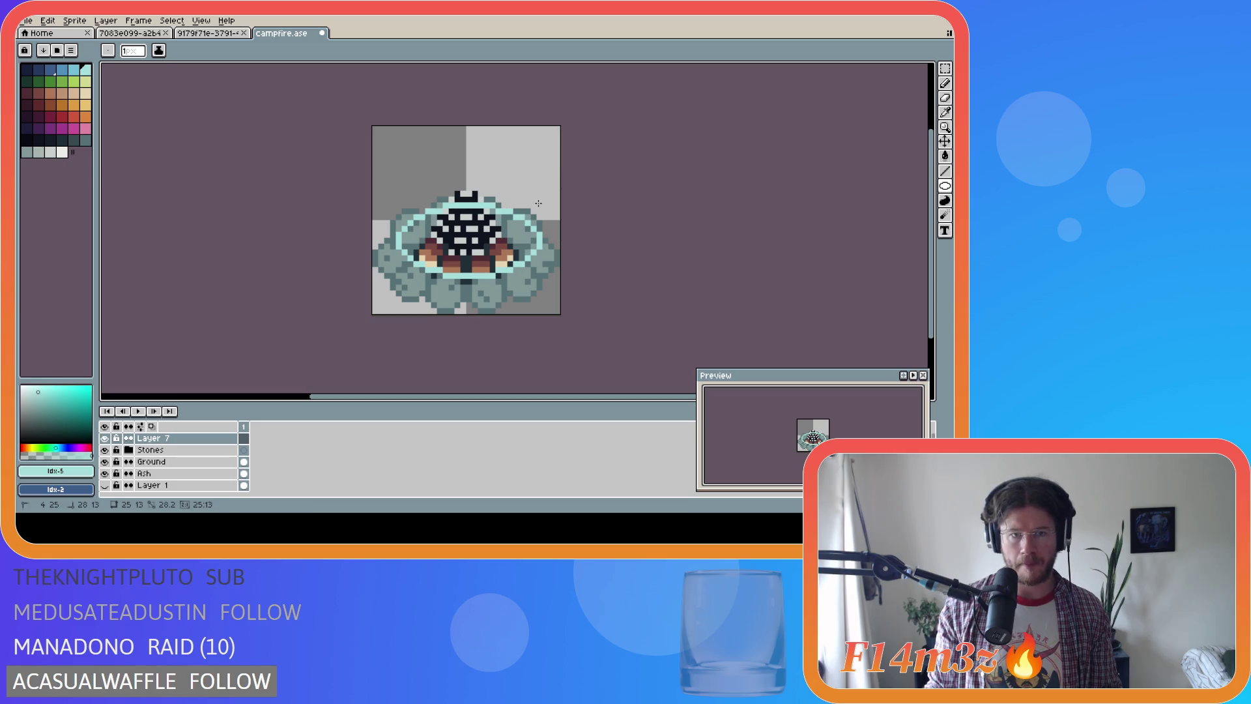
mouse_move(538, 203)
left_mouse_down()
mouse_move(542, 277)
mouse_move(417, 277)
mouse_move(402, 259)
mouse_move(416, 282)
mouse_move(393, 246)
mouse_move(393, 275)
mouse_move(541, 240)
mouse_move(538, 205)
left_mouse_up()
key("ctrl+z")
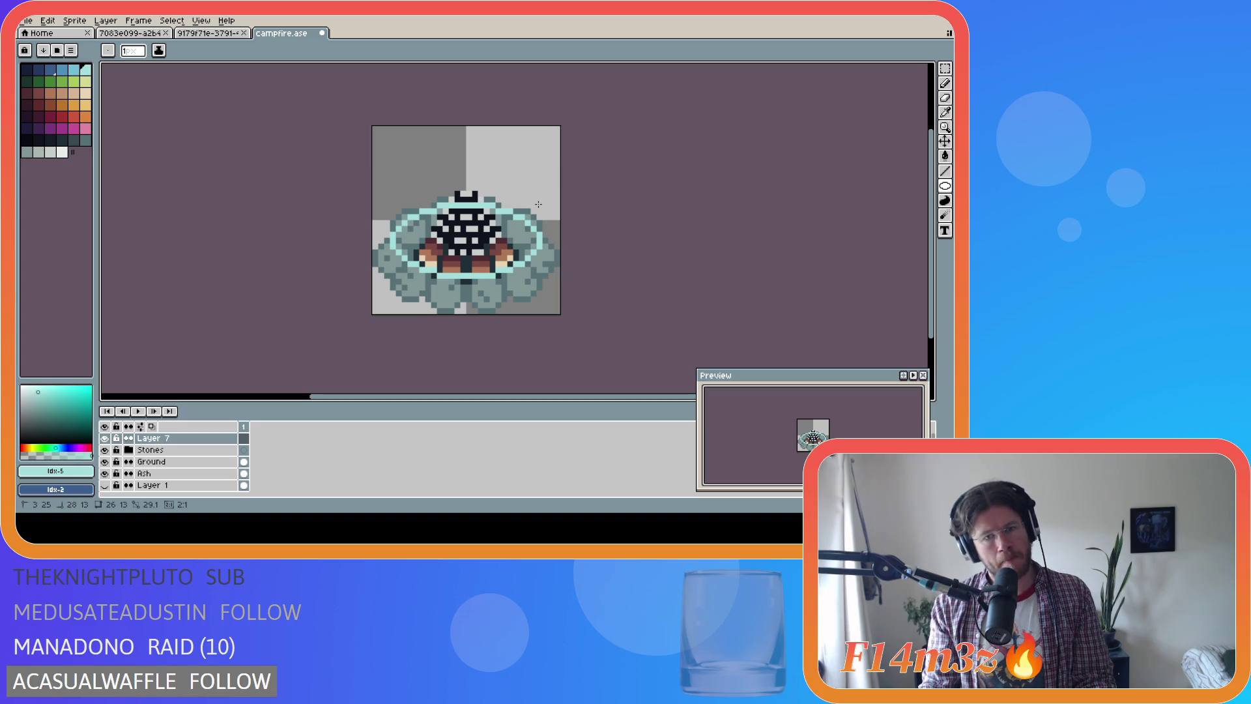
left_click(128, 449)
Make Layer 5 visible and move its stones down one pixel
key("v")
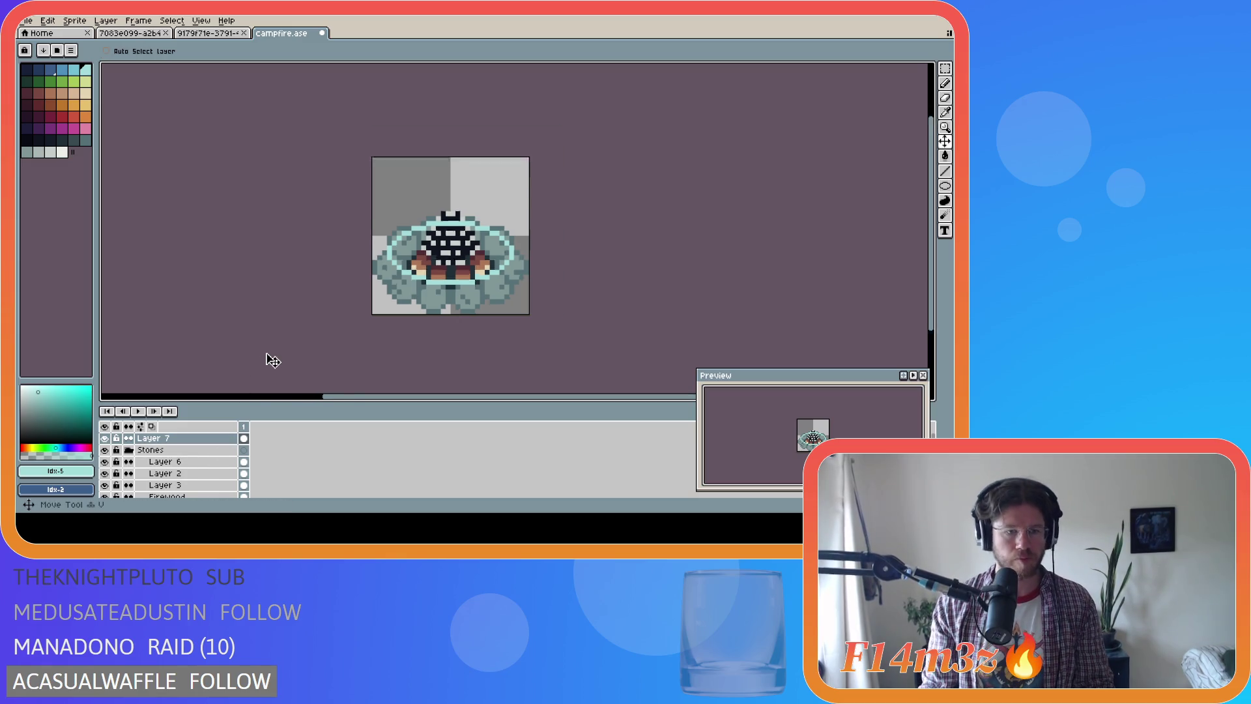
left_click(207, 485)
scroll(207, 488, "down", 3)
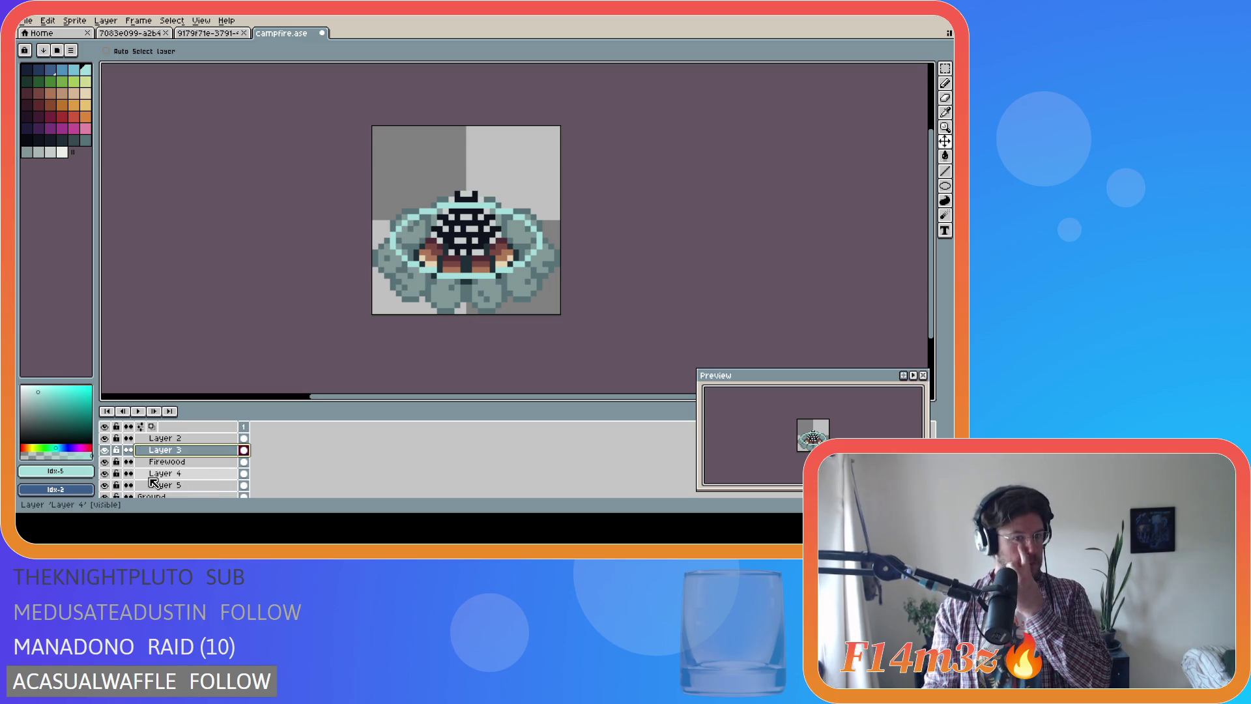
left_click(105, 485)
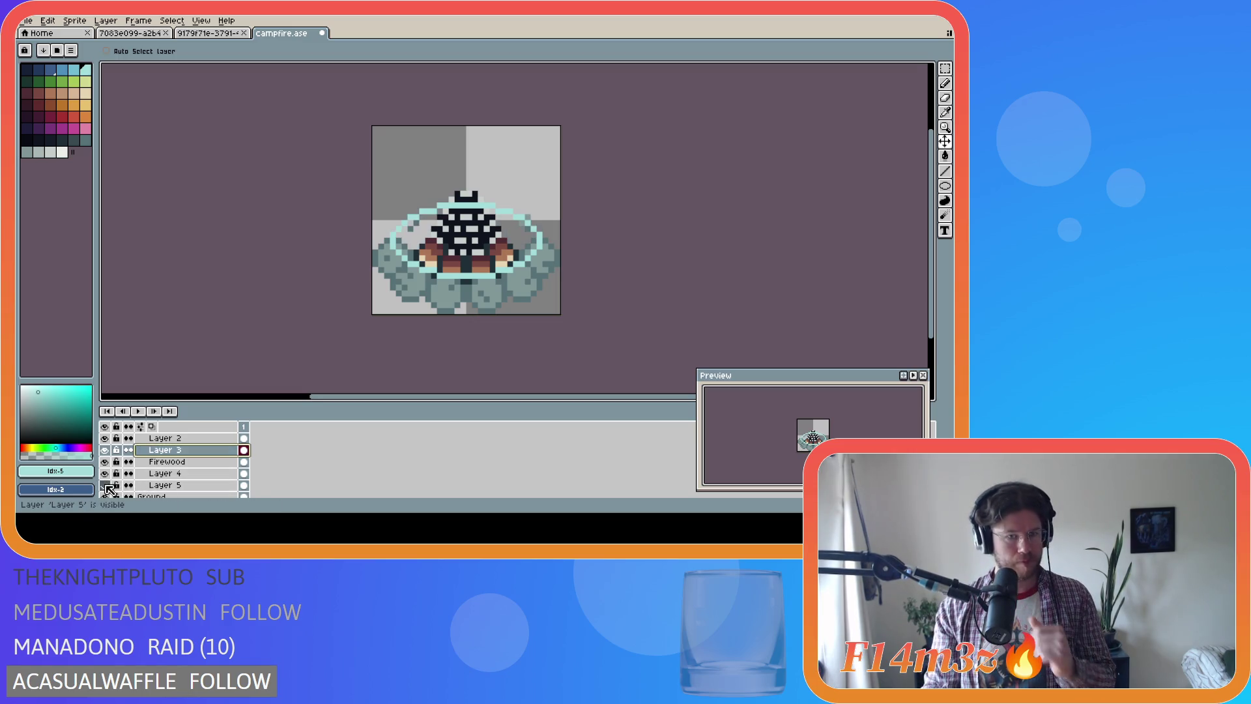
left_click(170, 485)
left_click_drag(423, 226, 430, 239)
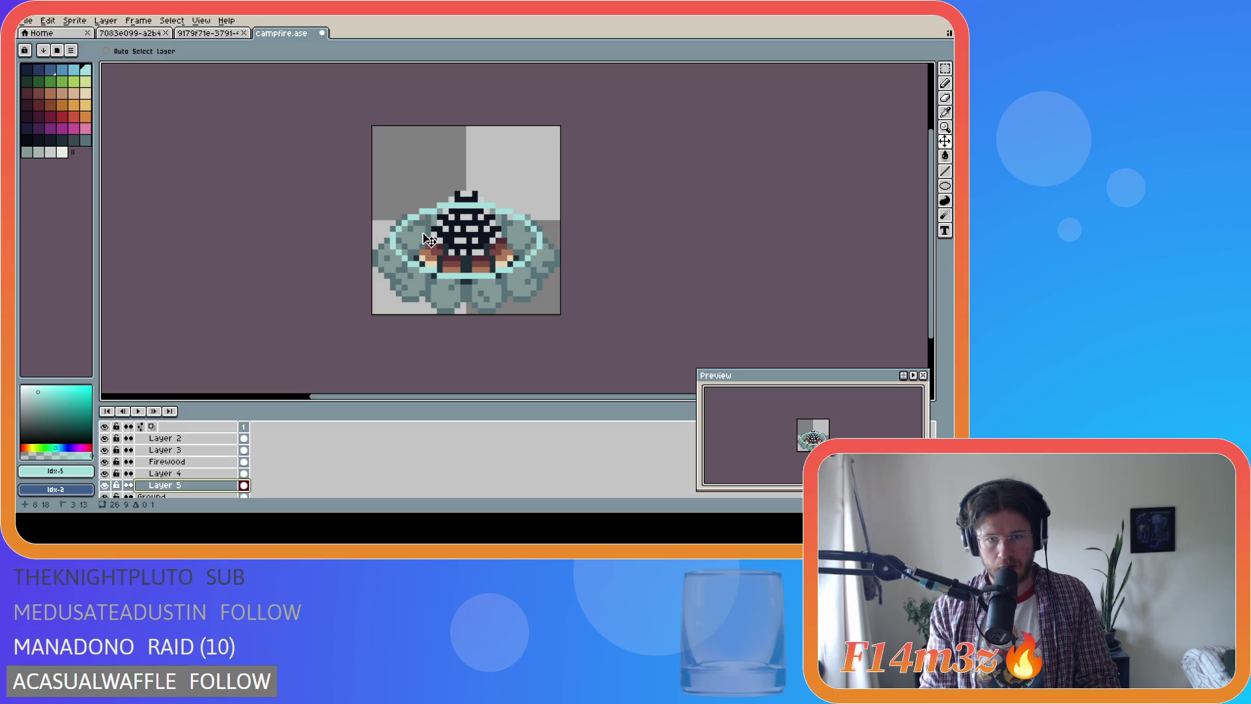
key("ctrl+d")
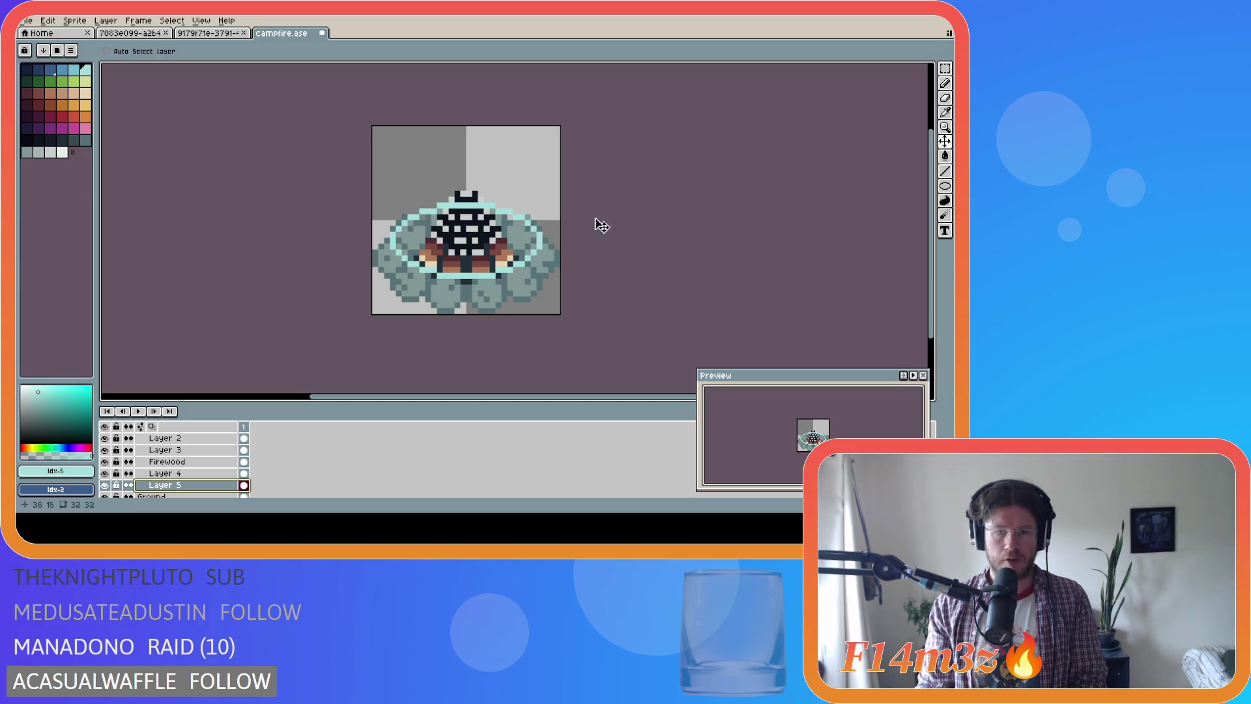
Hide the cyan ring on Layer 7 and make Layer 6 the active layer
scroll(143, 451, "up", 3)
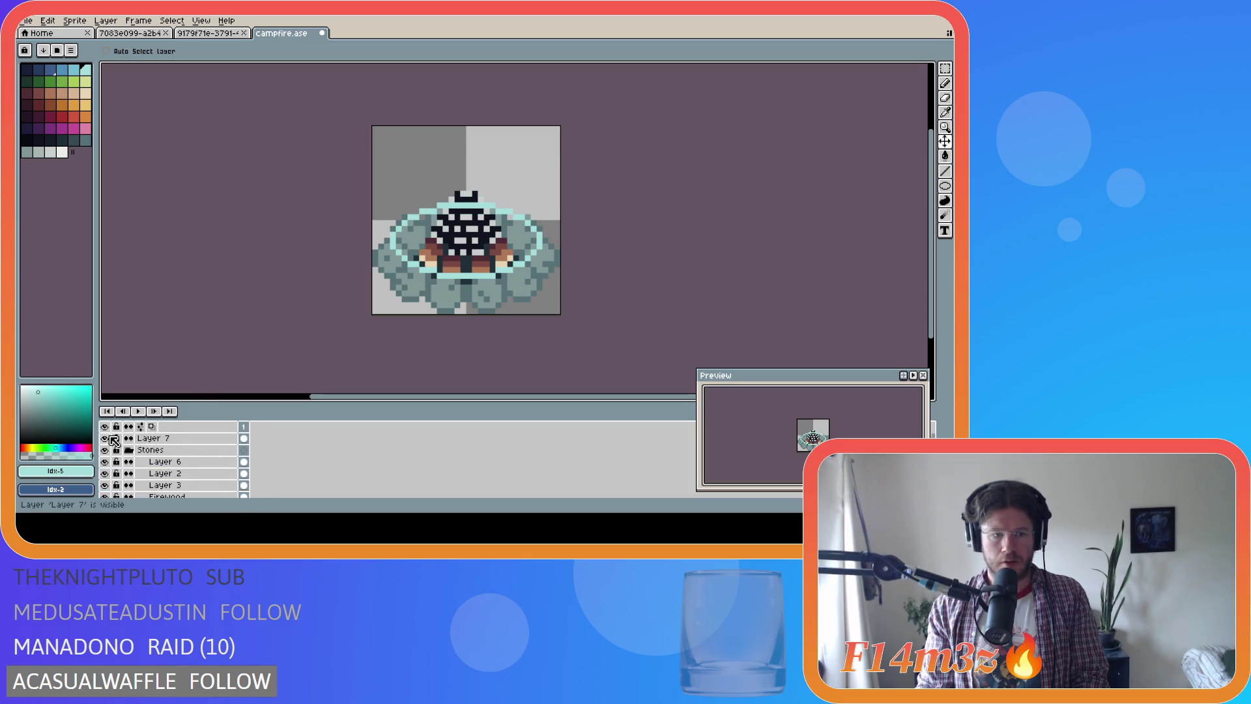
left_click(106, 438)
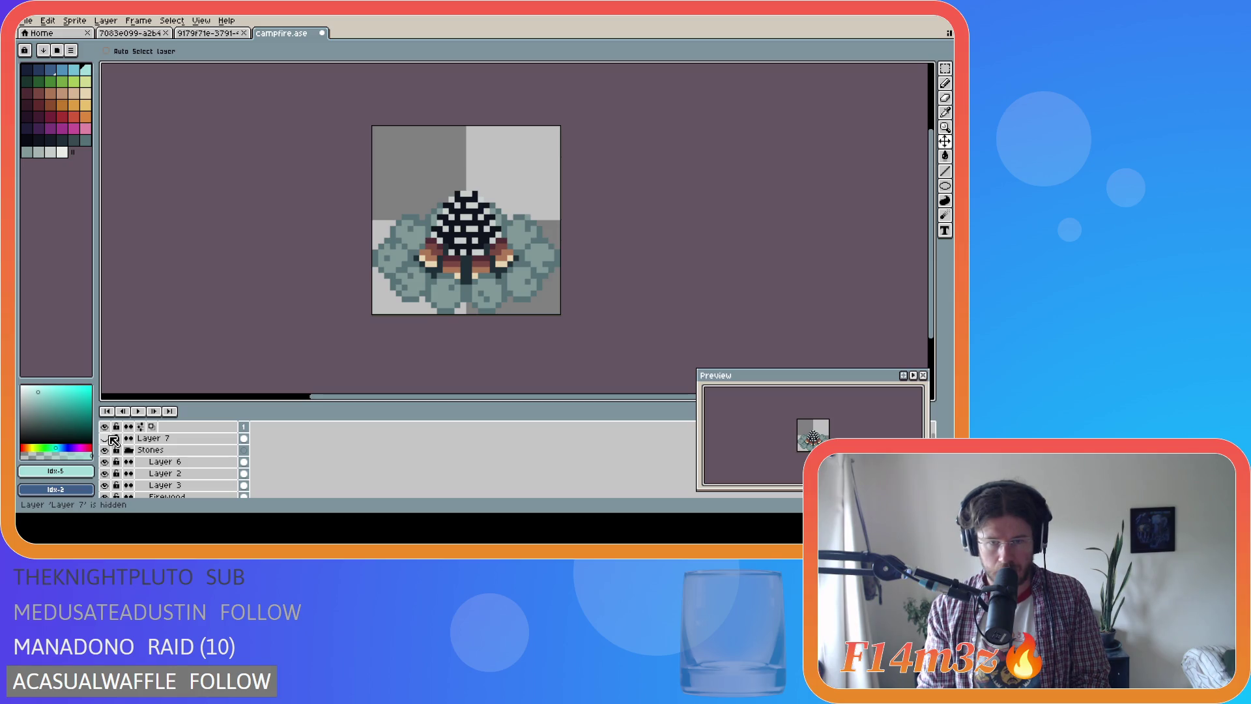
left_click(162, 461)
key("b")
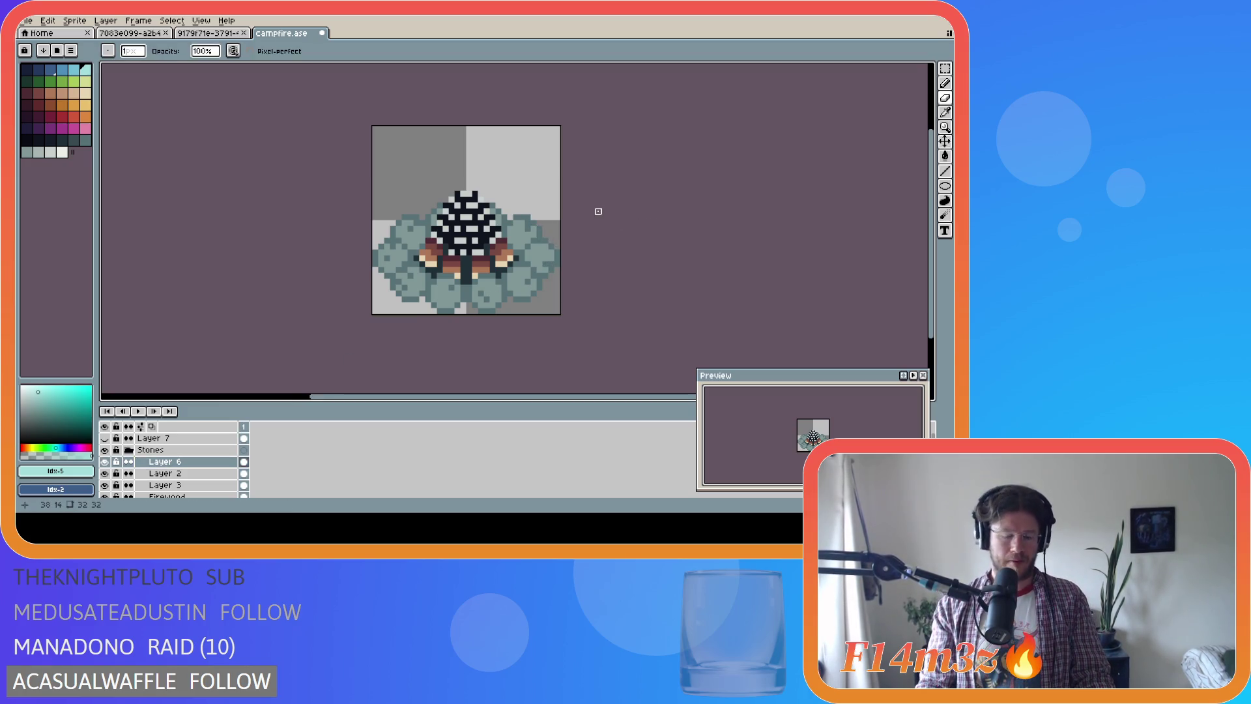
Marquee the fire cone area on Layer 6 and drop it one pixel lower
key("m")
mouse_move(399, 171)
left_mouse_down()
mouse_move(475, 241)
mouse_move(545, 239)
left_mouse_up()
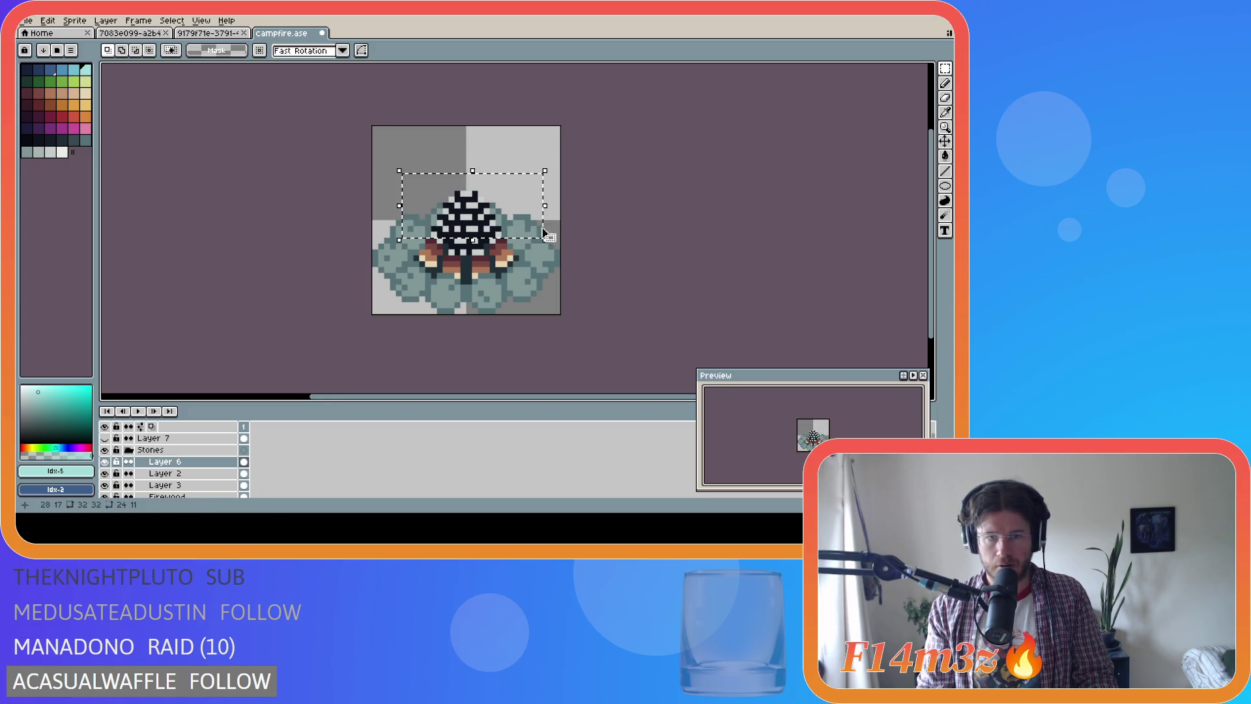
left_click_drag(517, 199, 517, 208)
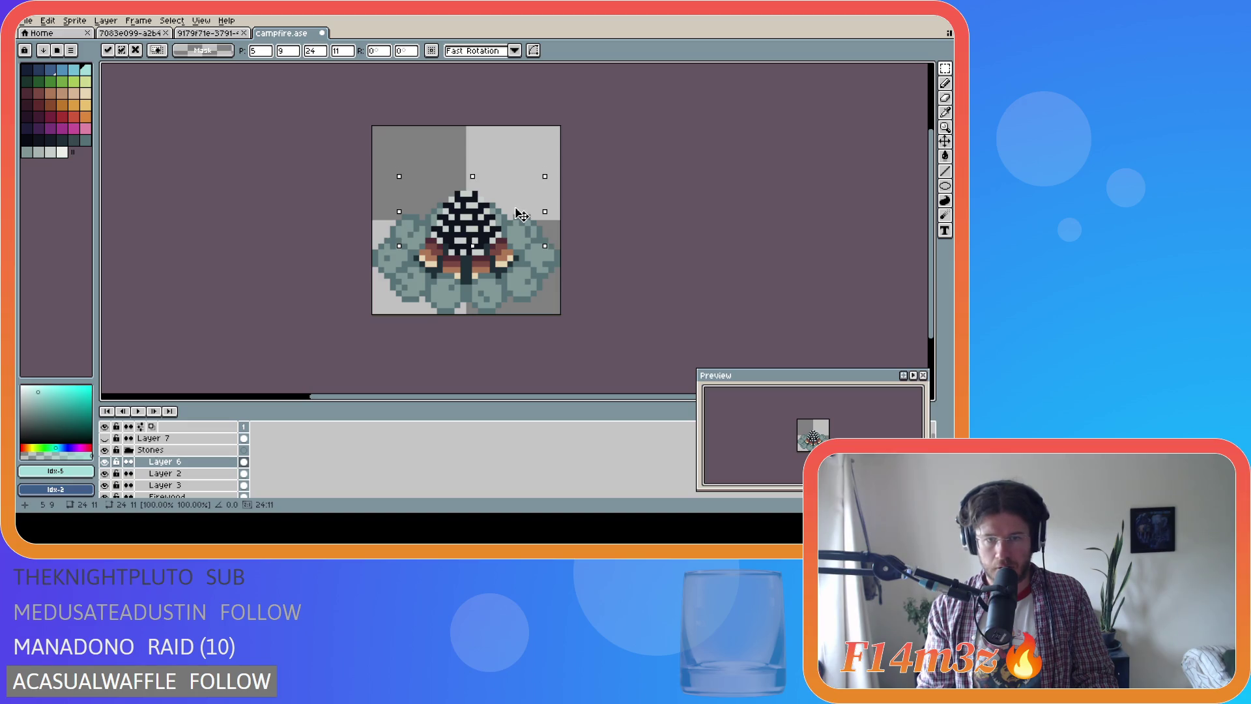
left_click(652, 193)
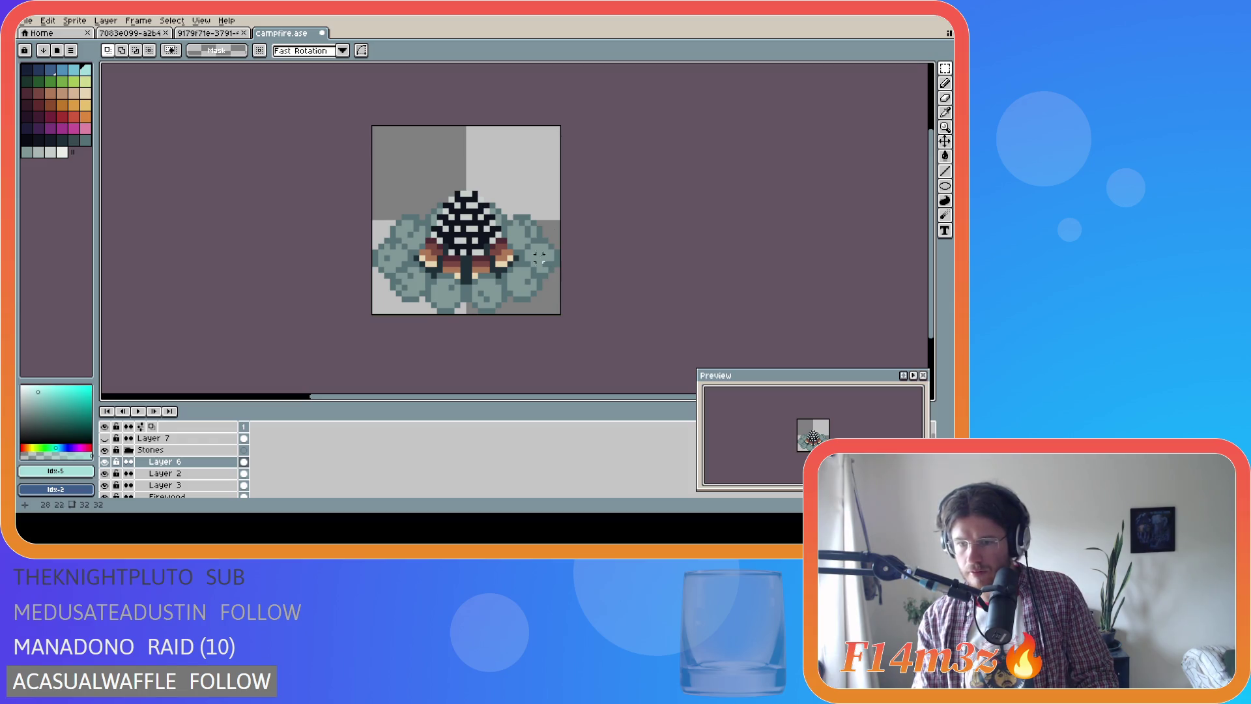
scroll(191, 471, "down", 2)
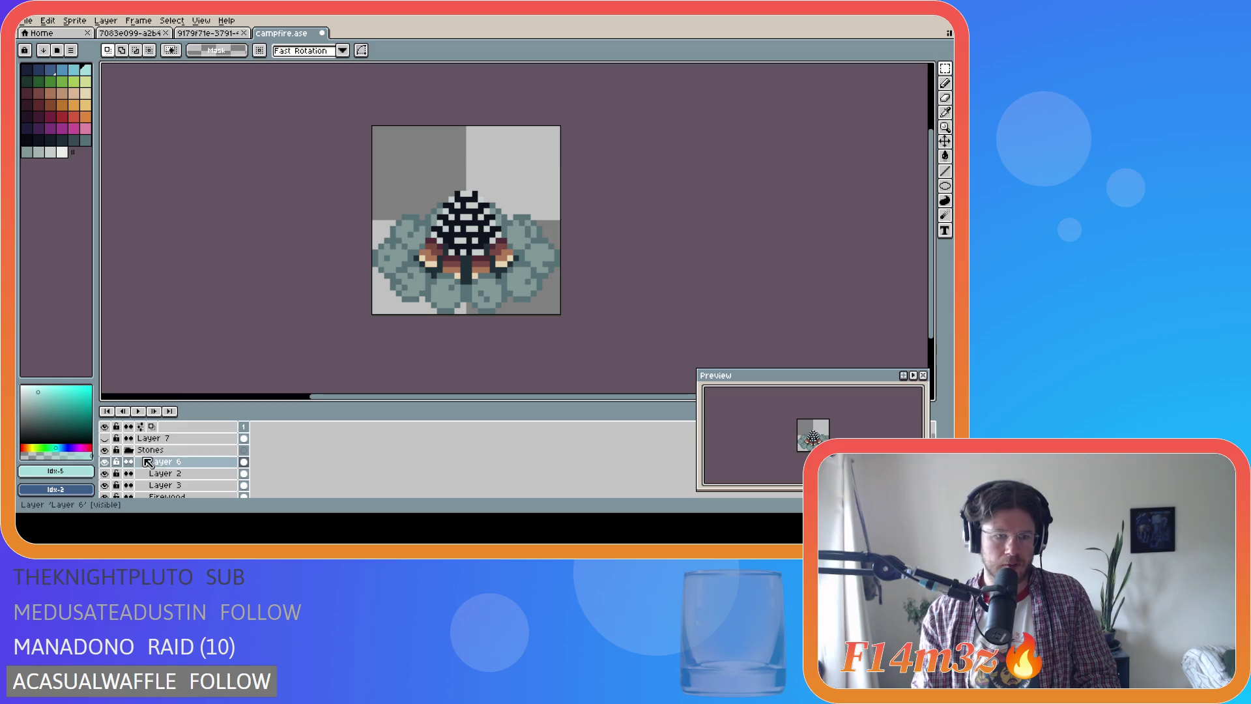
left_click(189, 472)
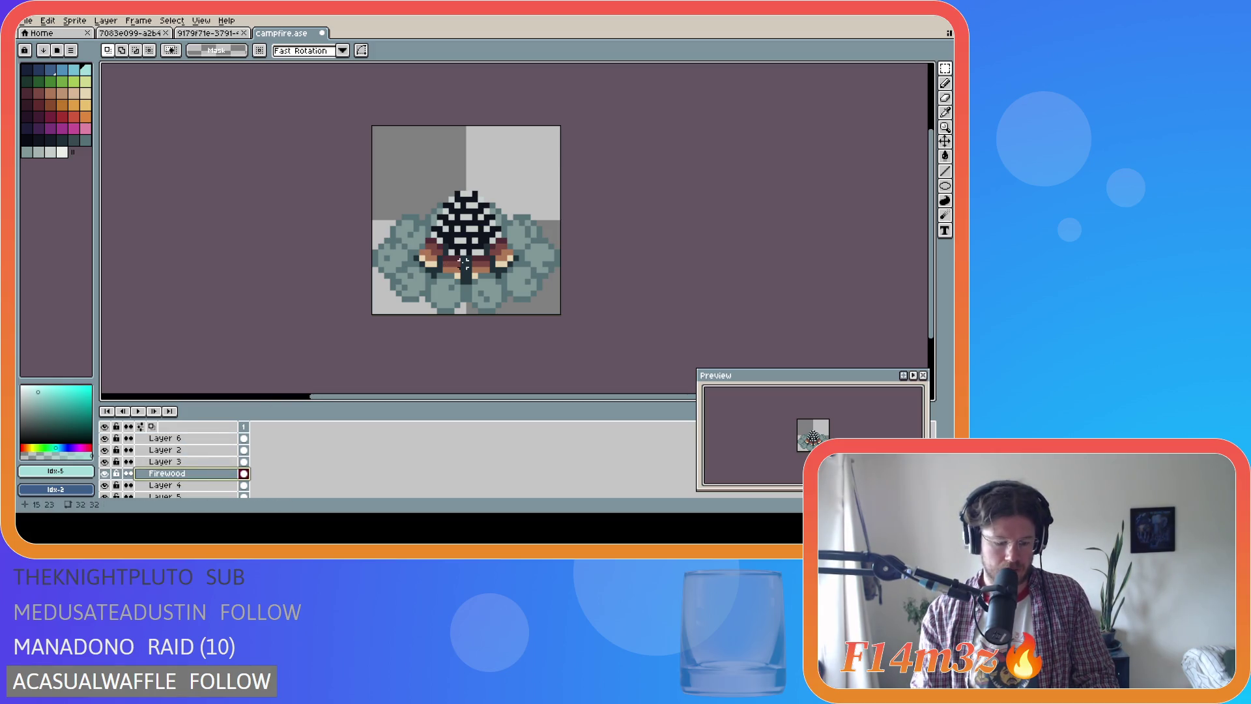
key("v")
left_click_drag(463, 264, 470, 259)
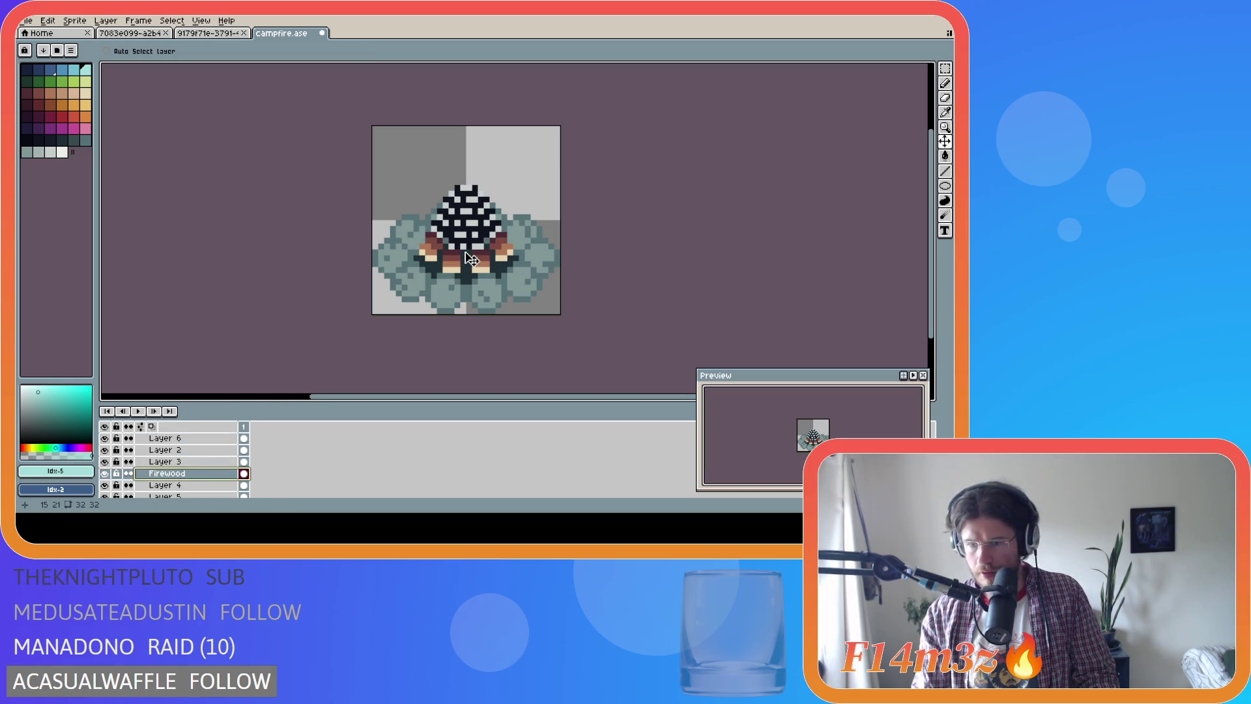
key("ctrl+z")
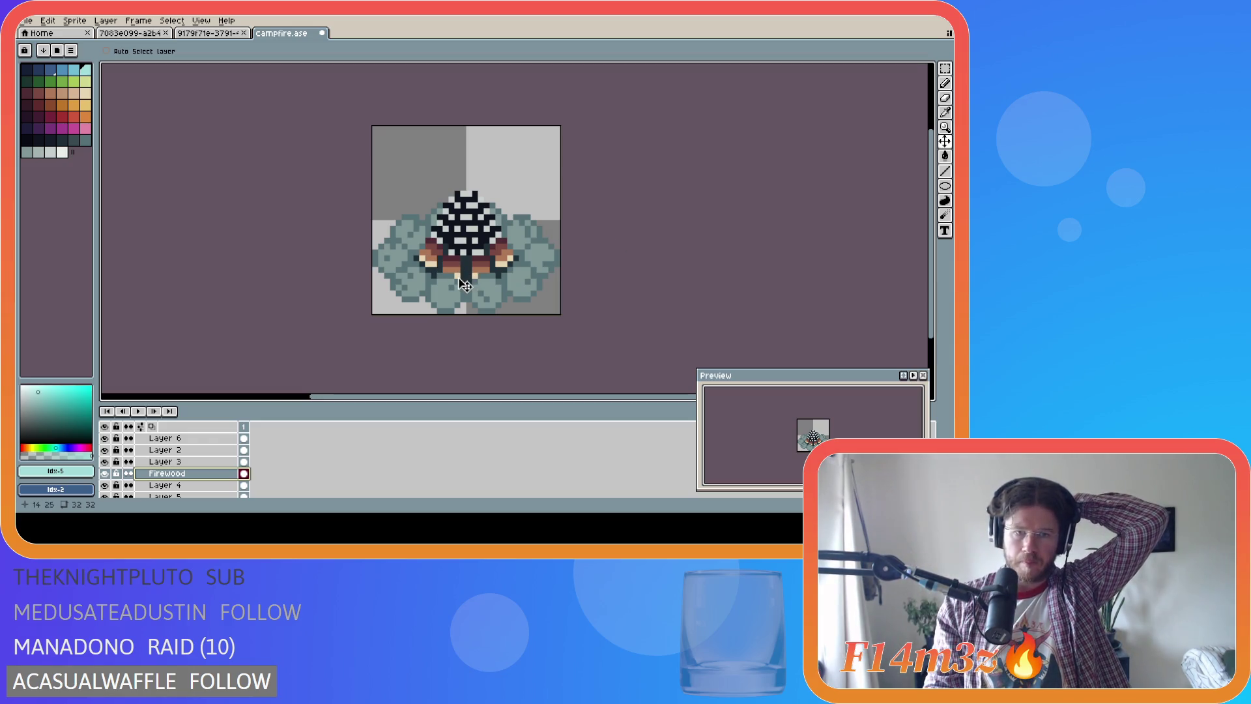
key("m")
mouse_move(457, 282)
left_mouse_down()
mouse_move(458, 194)
mouse_move(511, 198)
mouse_move(498, 193)
left_mouse_up()
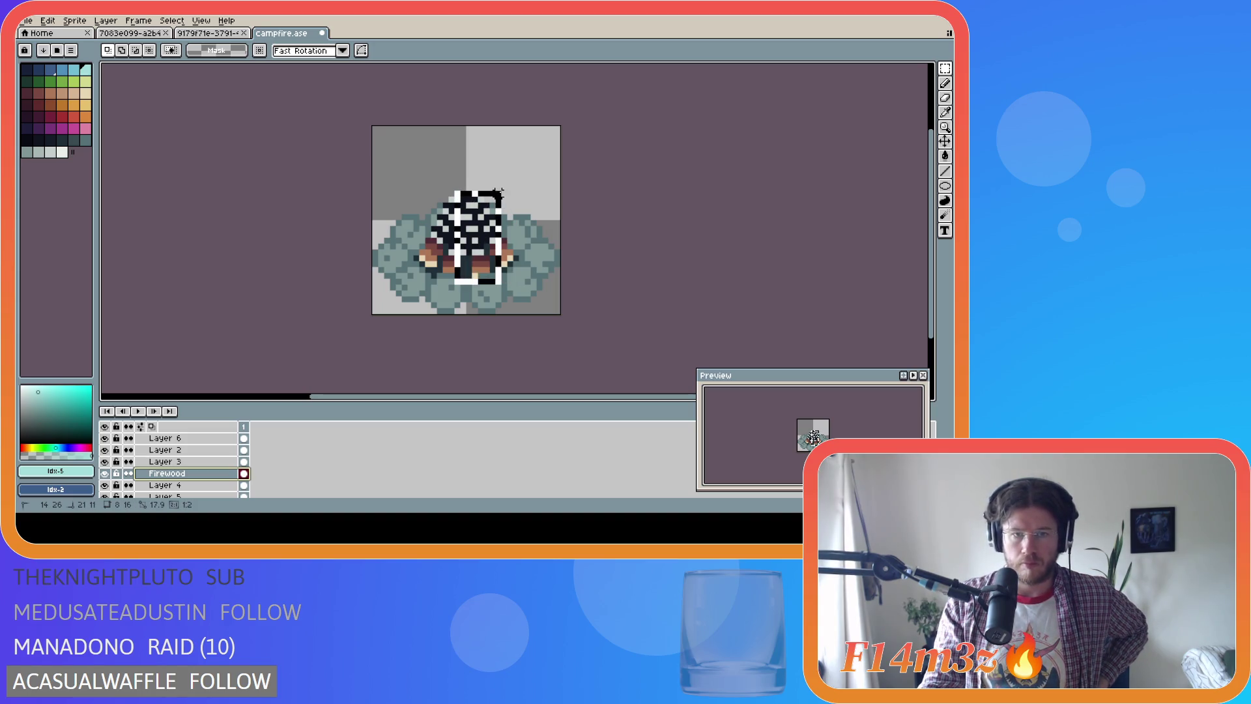
key("ctrl+d")
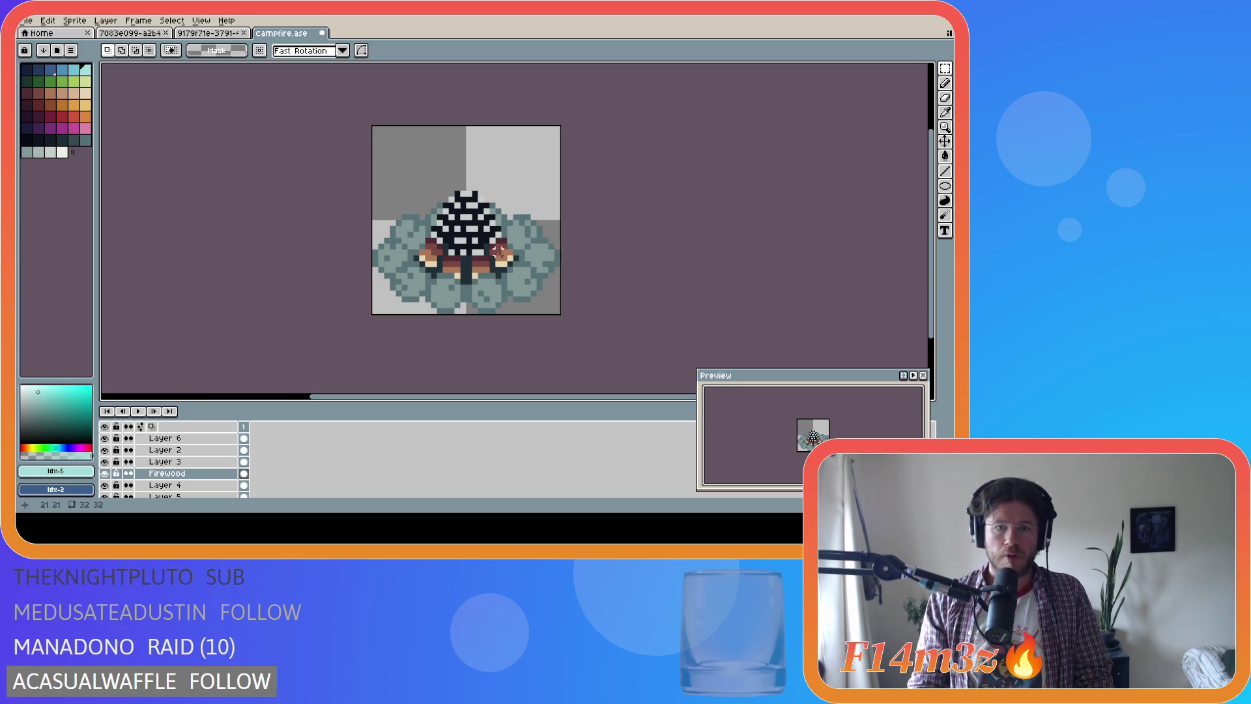
Select both firewood logs, try moving them up a pixel, then cancel and deselect
mouse_move(492, 247)
left_mouse_down()
mouse_move(503, 268)
mouse_move(531, 273)
left_mouse_up()
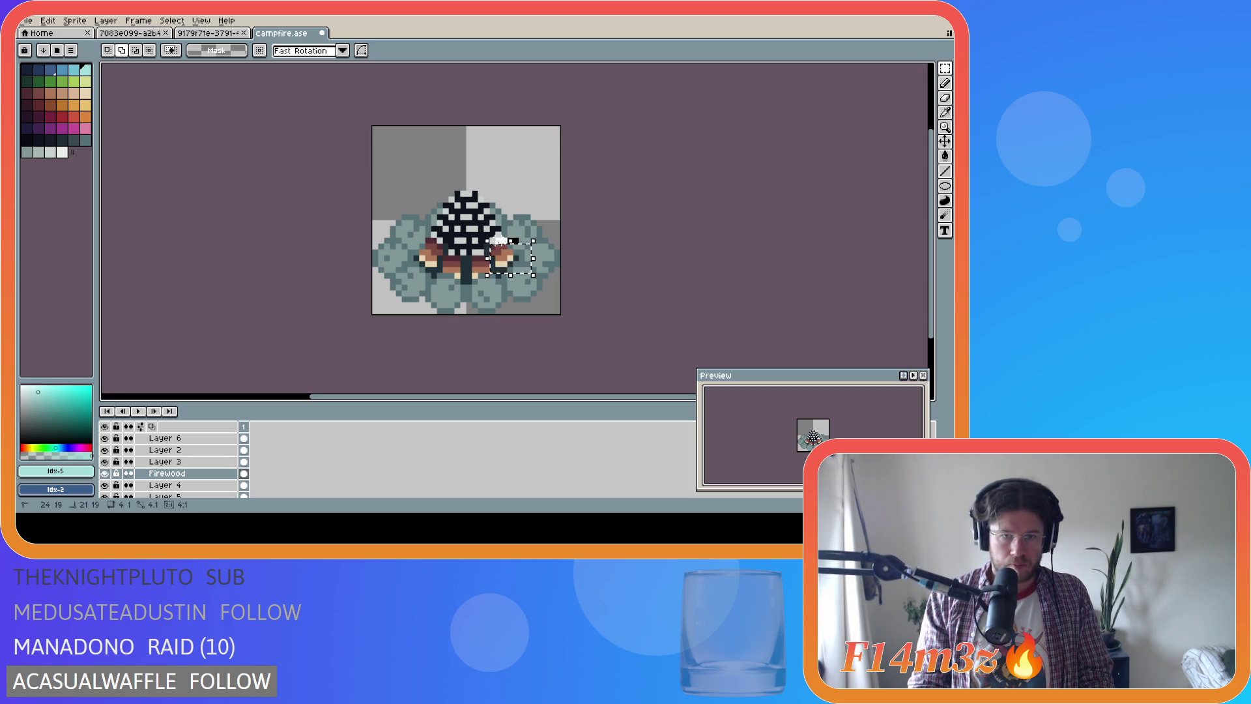
left_click_drag(412, 238, 436, 271)
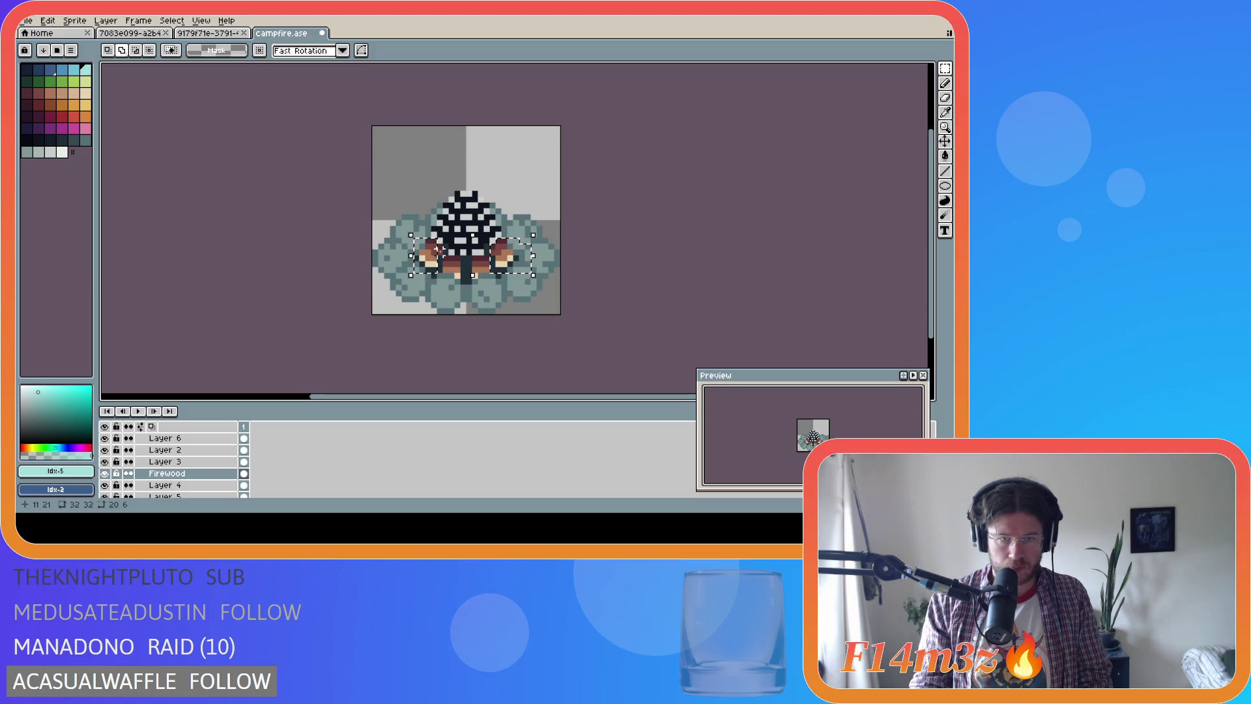
left_click(432, 262)
left_click_drag(432, 263, 432, 256)
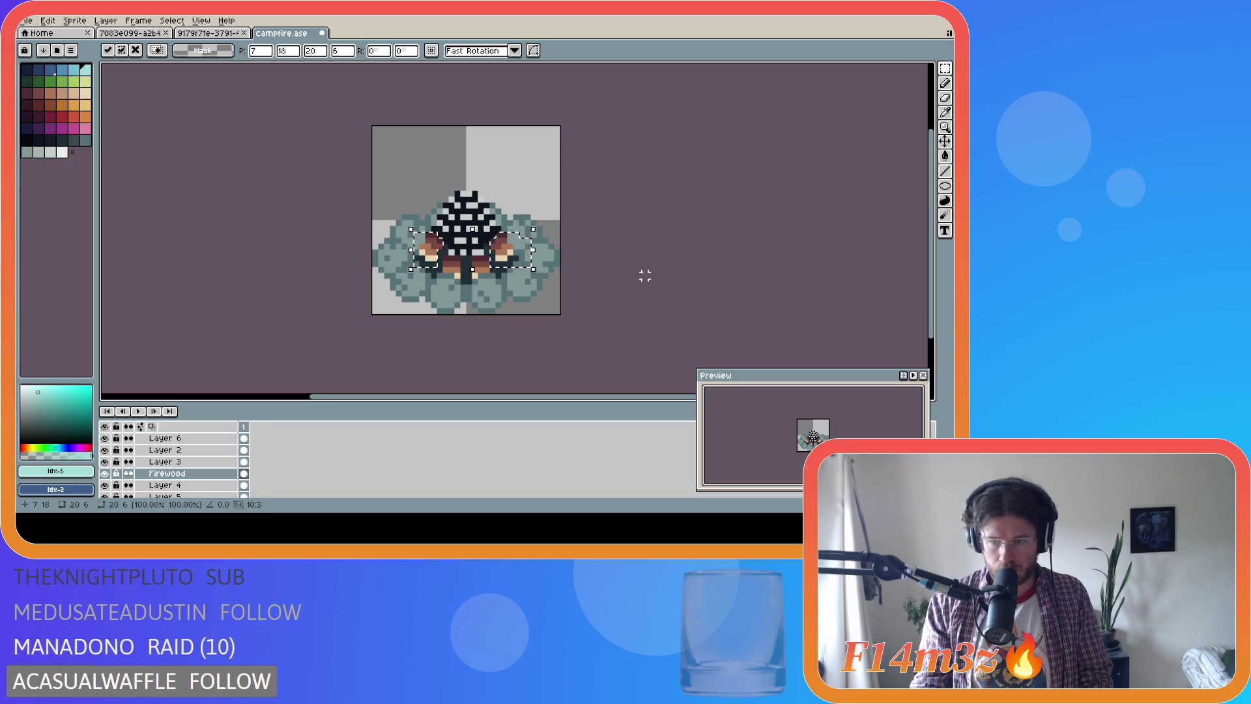
key("Escape")
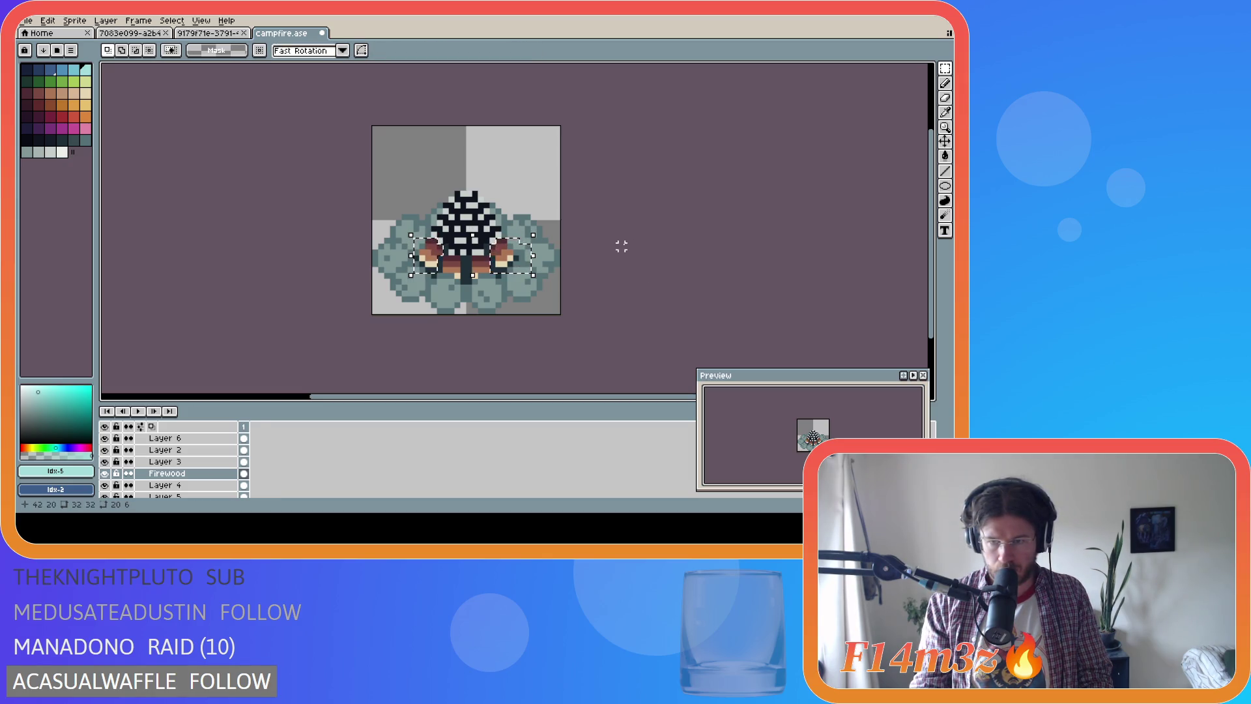
key("ctrl+d")
Reselect the logs, commit the firewood placement and save campfire.ase
key("ctrl+shift+d")
left_click(519, 271)
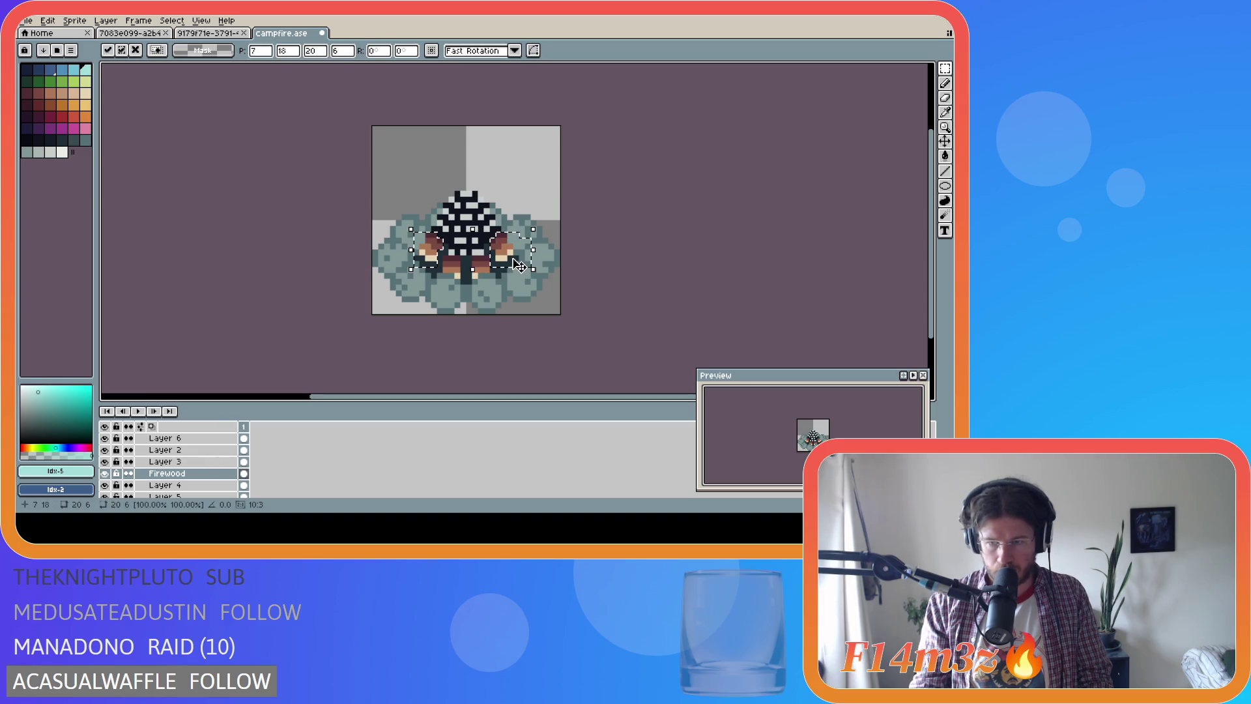
left_click(650, 264)
key("ctrl+s")
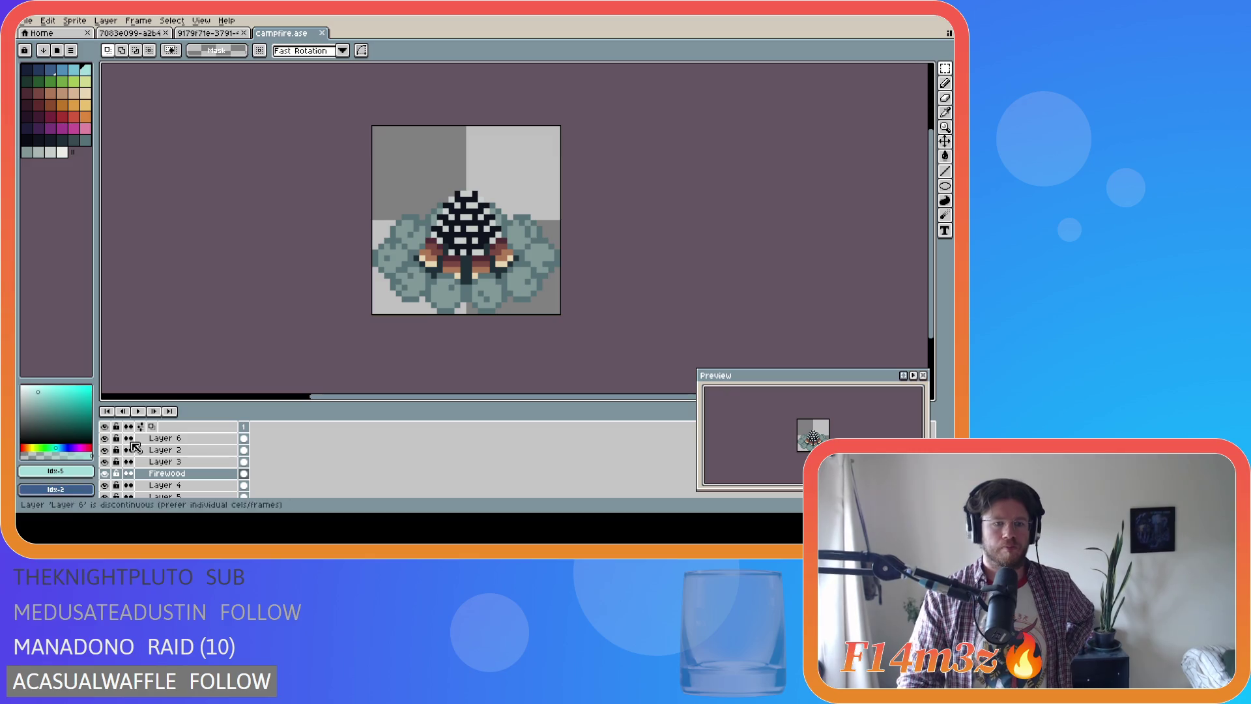
Hide the Firewood layer, toggling its visibility on and off to compare
left_click(106, 473)
left_click(107, 473)
left_click(107, 474)
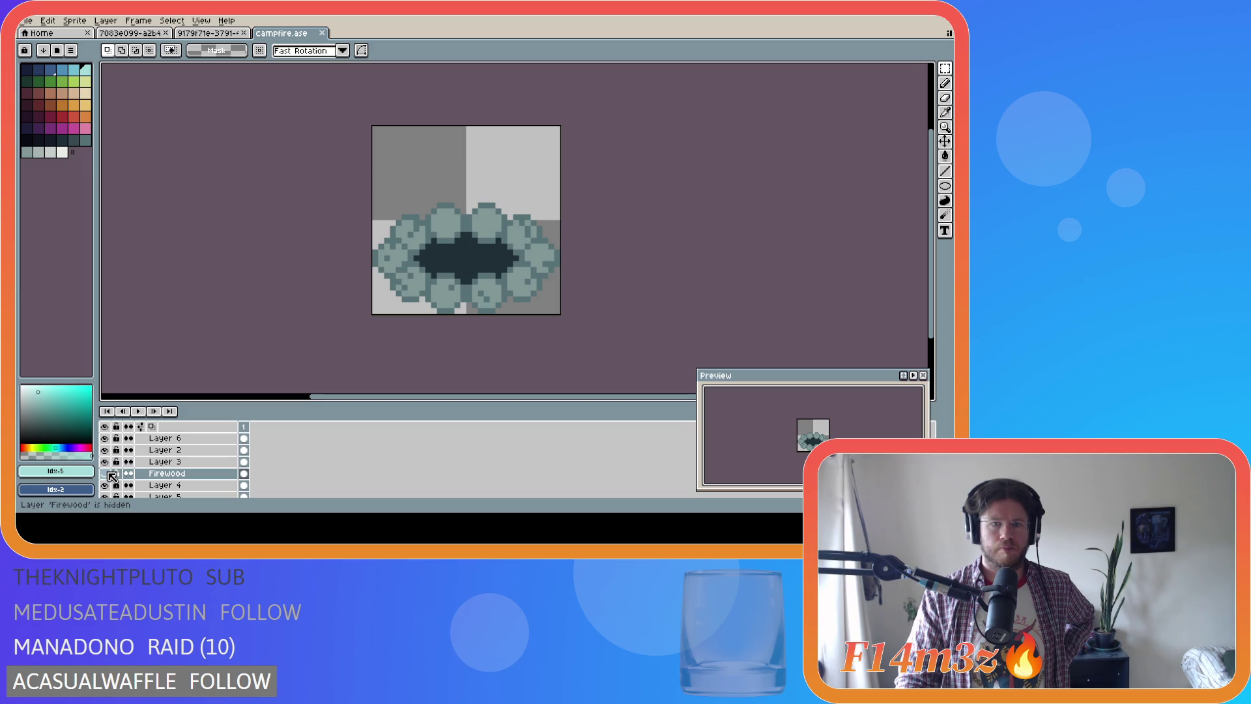
left_click(107, 474)
left_click(107, 474)
left_click(107, 474)
left_click(107, 474)
left_click(107, 474)
left_click(107, 473)
left_click(107, 474)
left_click(107, 474)
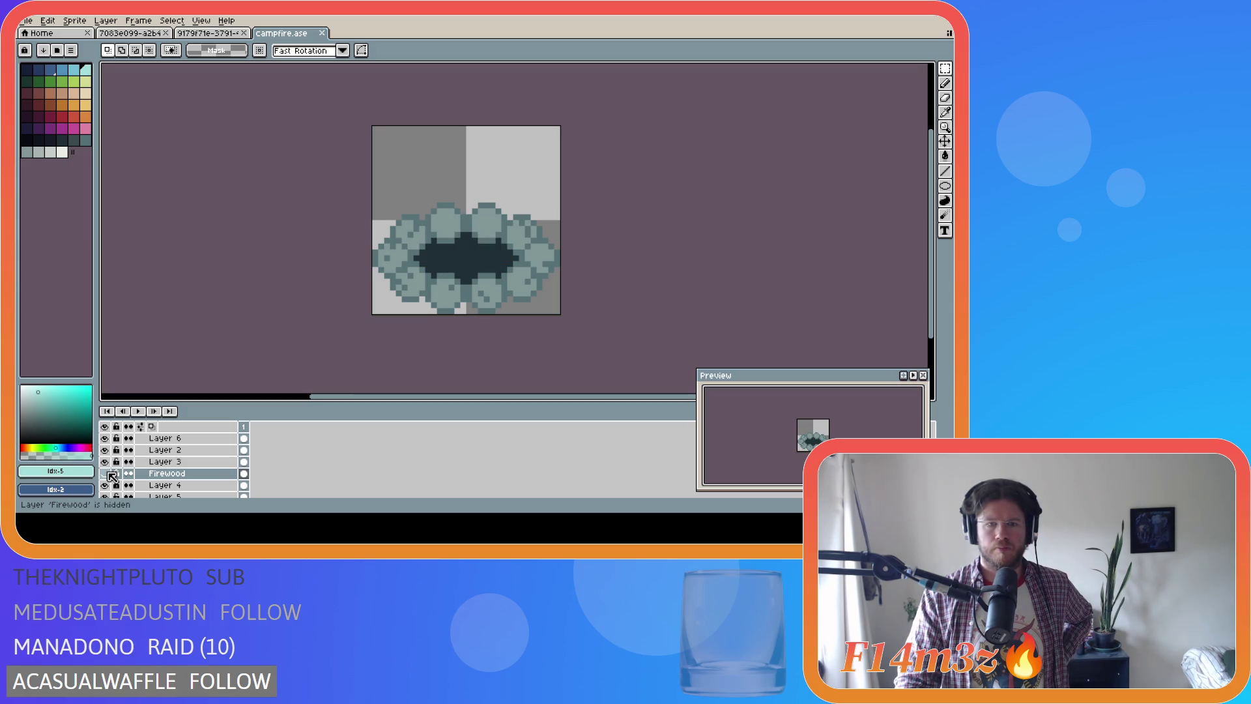
Check Layer 6's visibility by toggling it, then select Layer 6 for editing
scroll(170, 475, "up", 2)
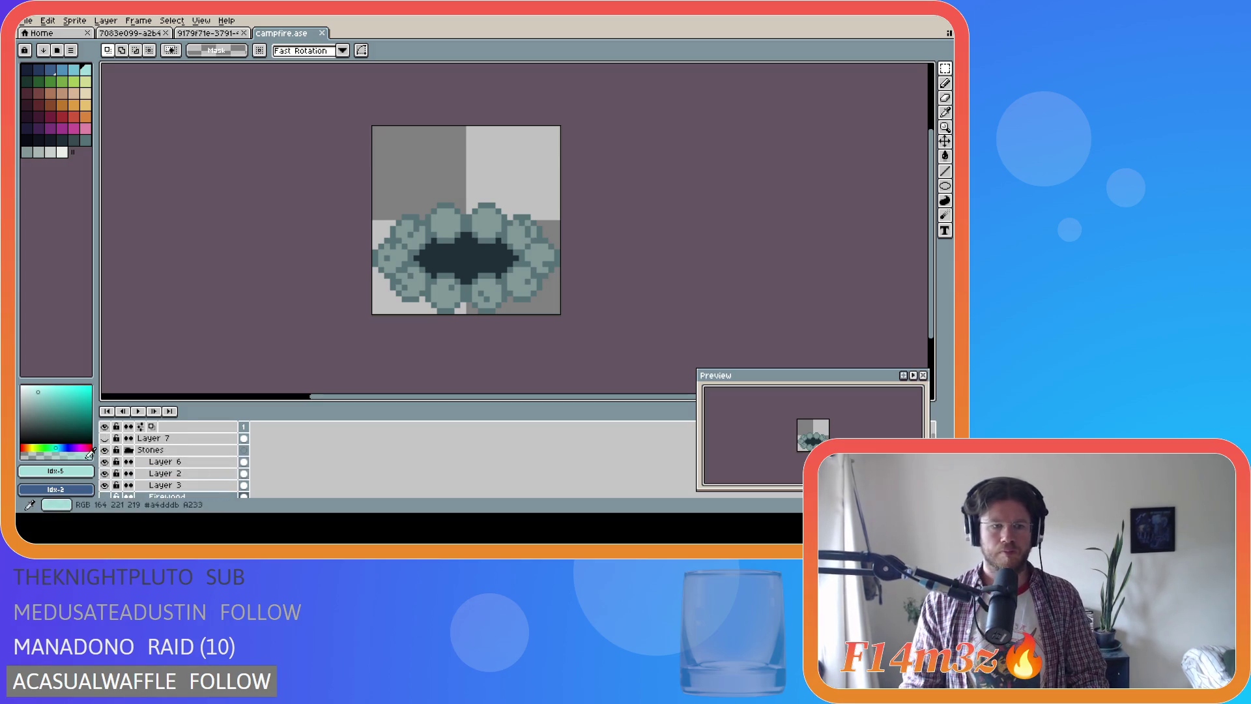
left_click(107, 462)
left_click(107, 462)
left_click(107, 463)
left_click(107, 462)
left_click(106, 462)
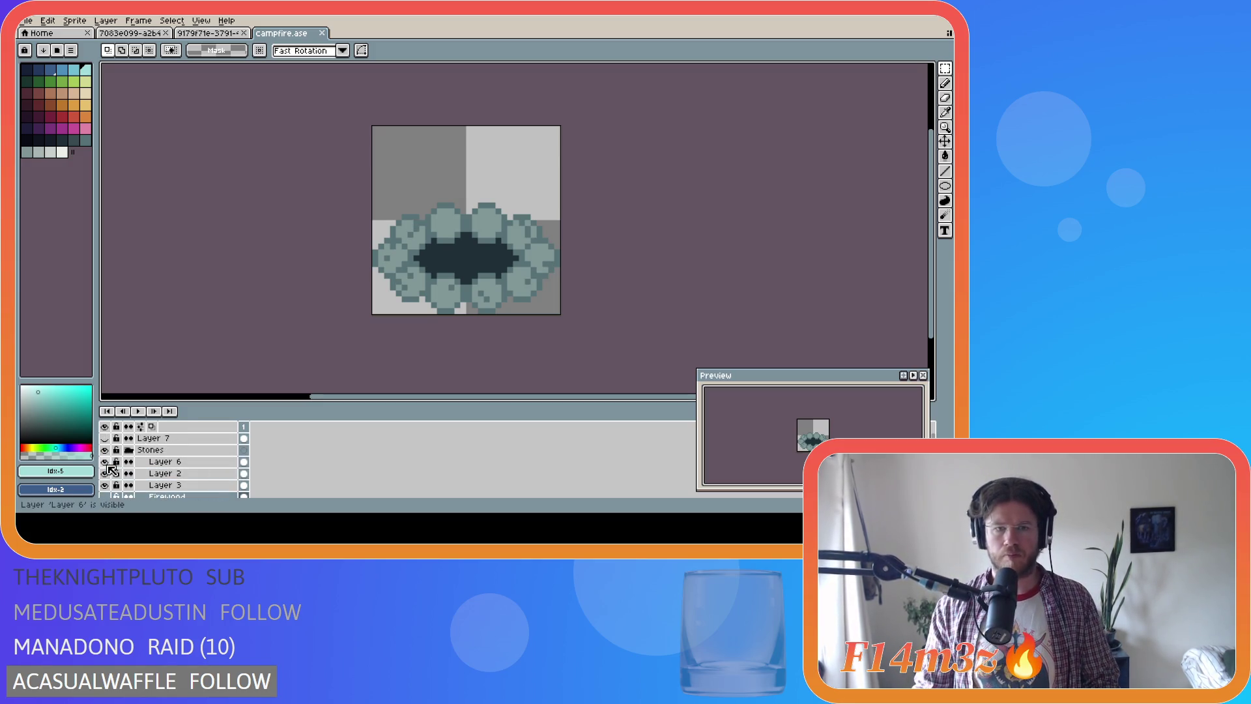
left_click(195, 465)
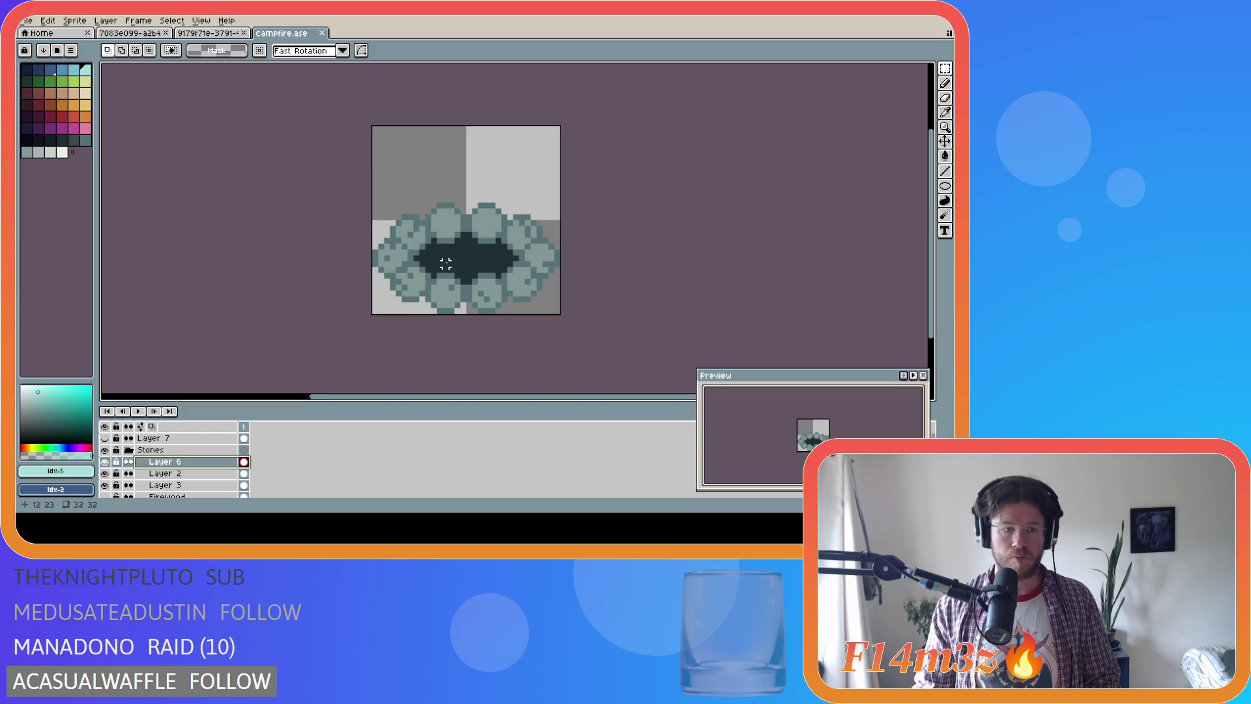
Pencil-touch pixels on the stone ring, undoing two tries and keeping the third
key("b")
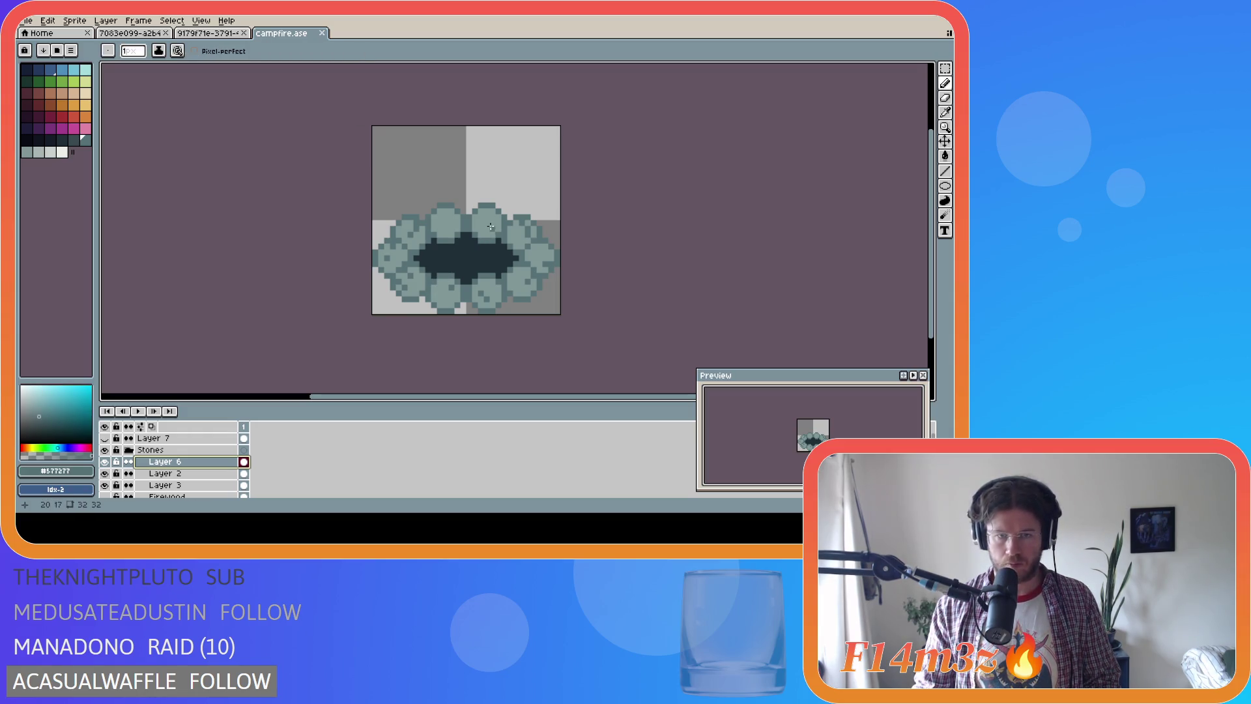
left_click(488, 228)
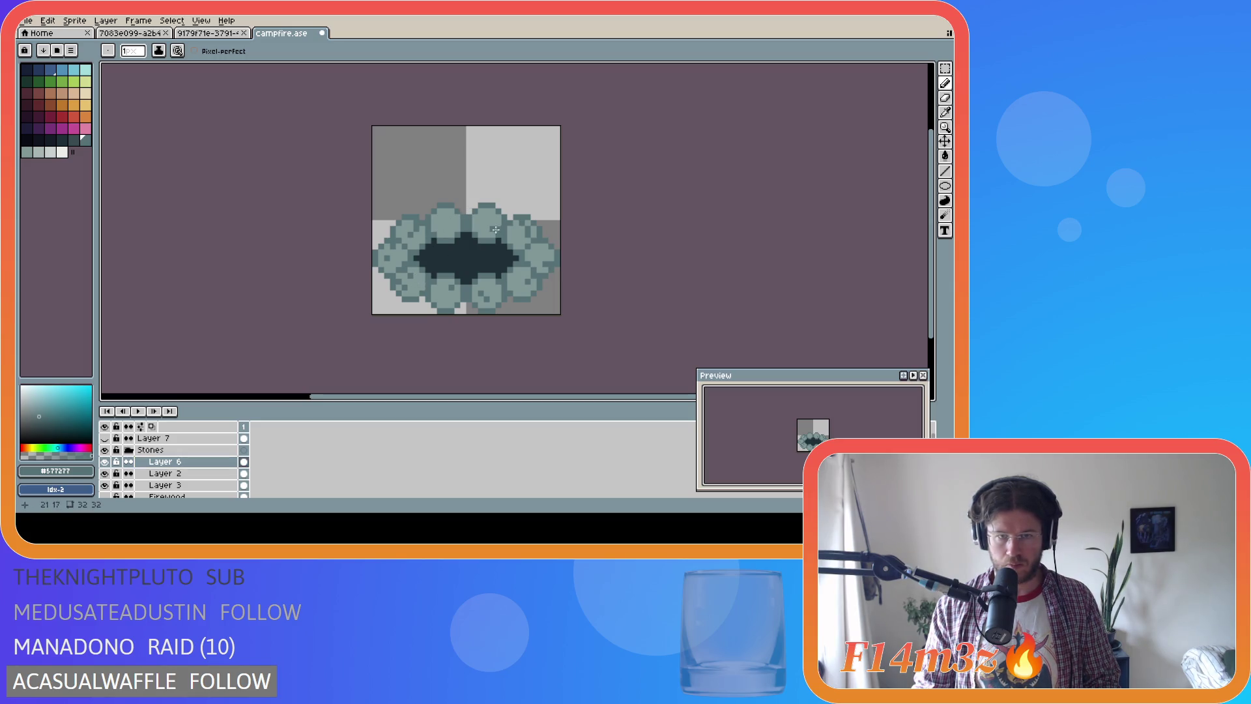
key("ctrl+z")
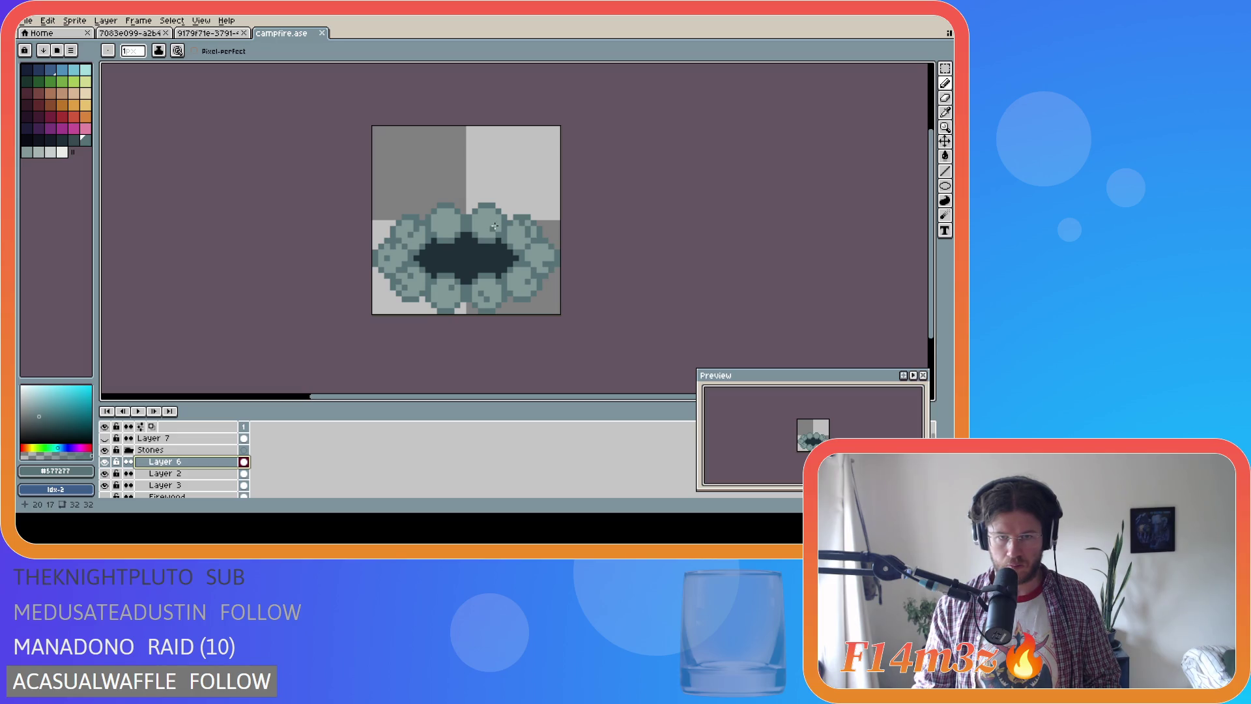
left_click(494, 223)
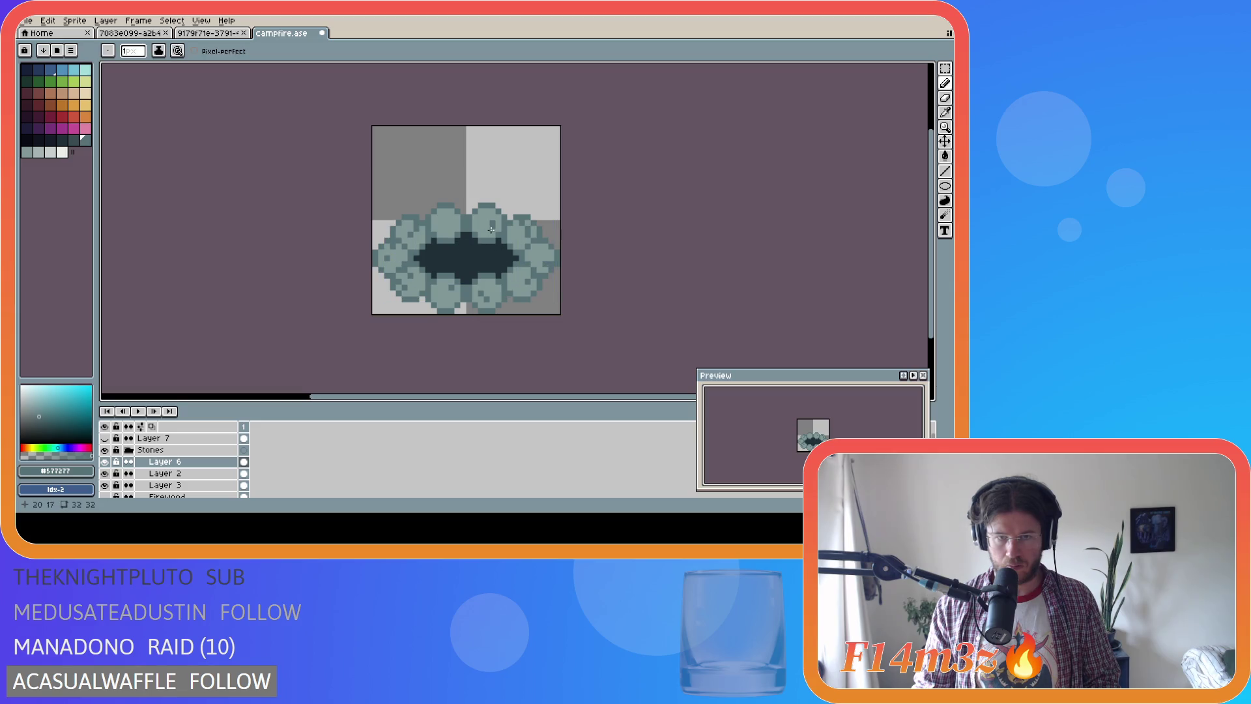
key("ctrl+z")
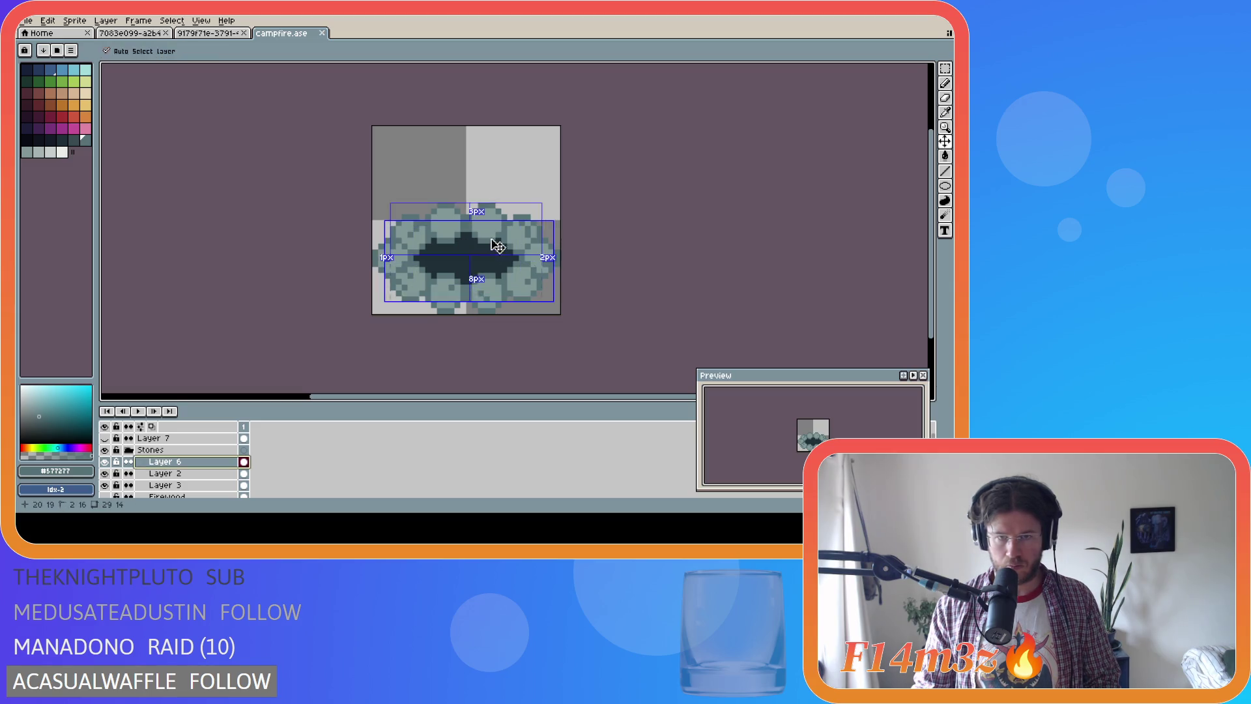
left_click(475, 247)
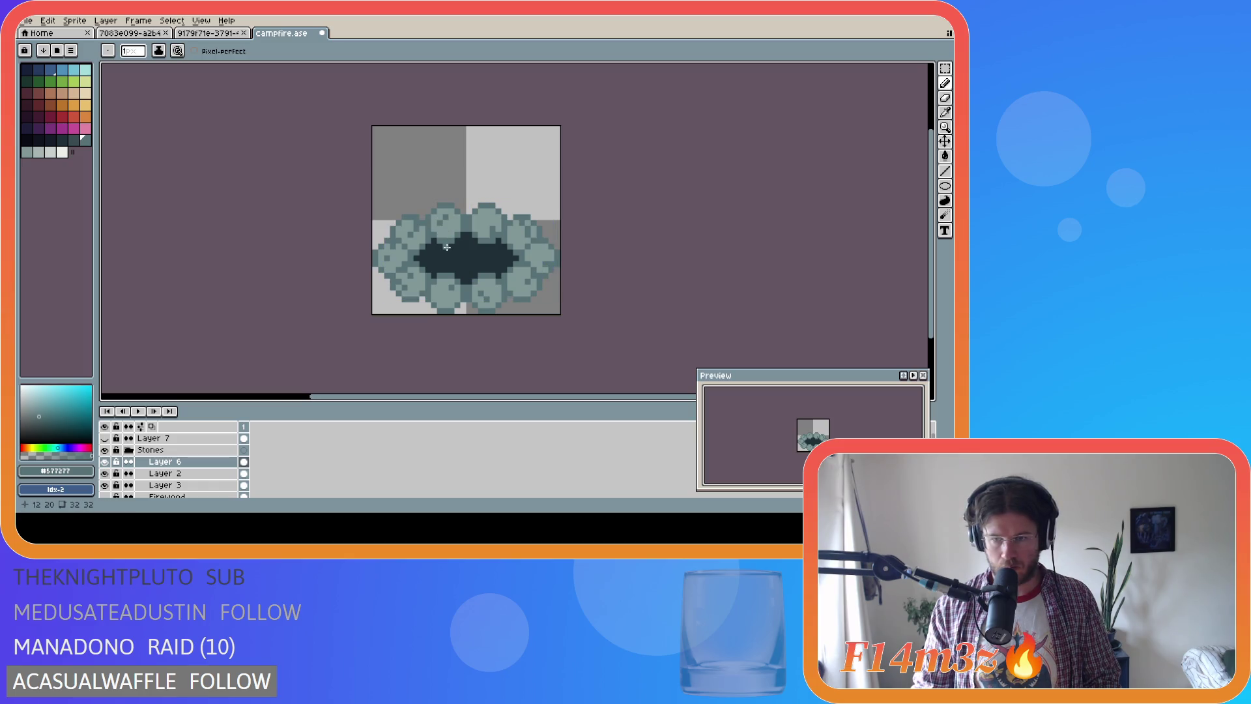
Shift the Layer 6 stones slightly within the ring
key("ctrl")
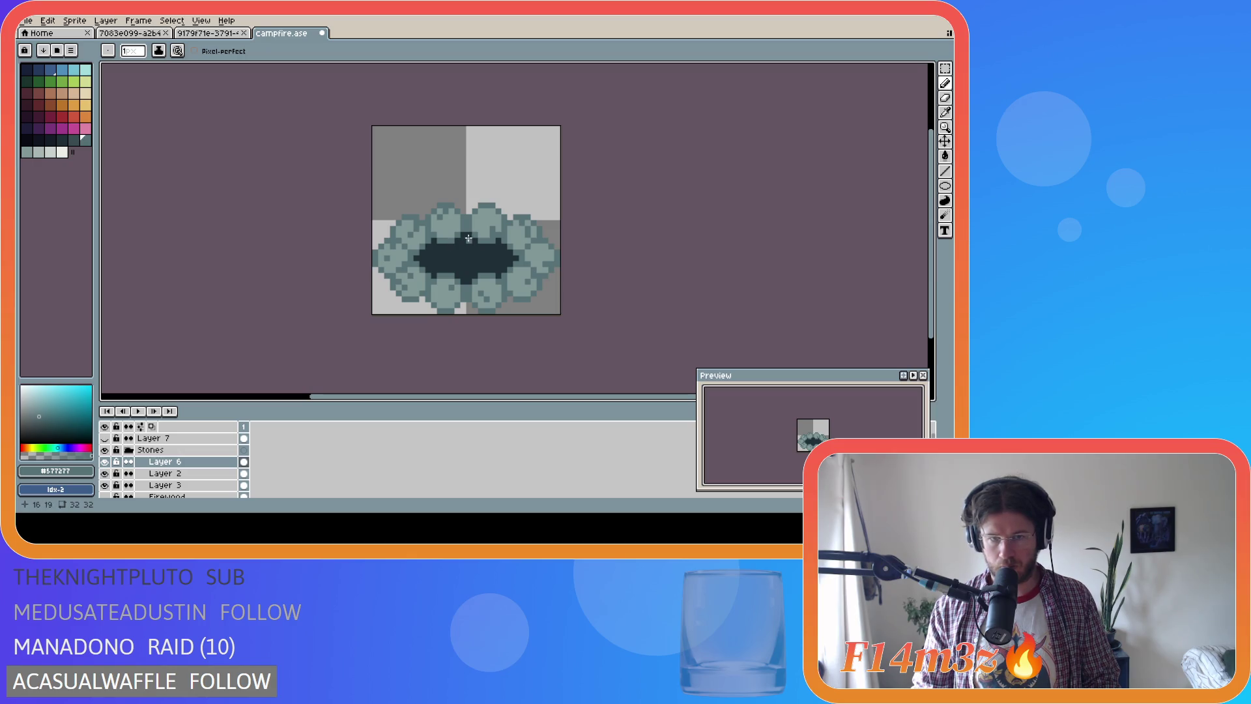
key("ctrl")
left_click_drag(502, 243, 469, 257)
Touch up a stone pixel, save the sprite, and nudge the Layer 6 stones again
left_click(443, 215)
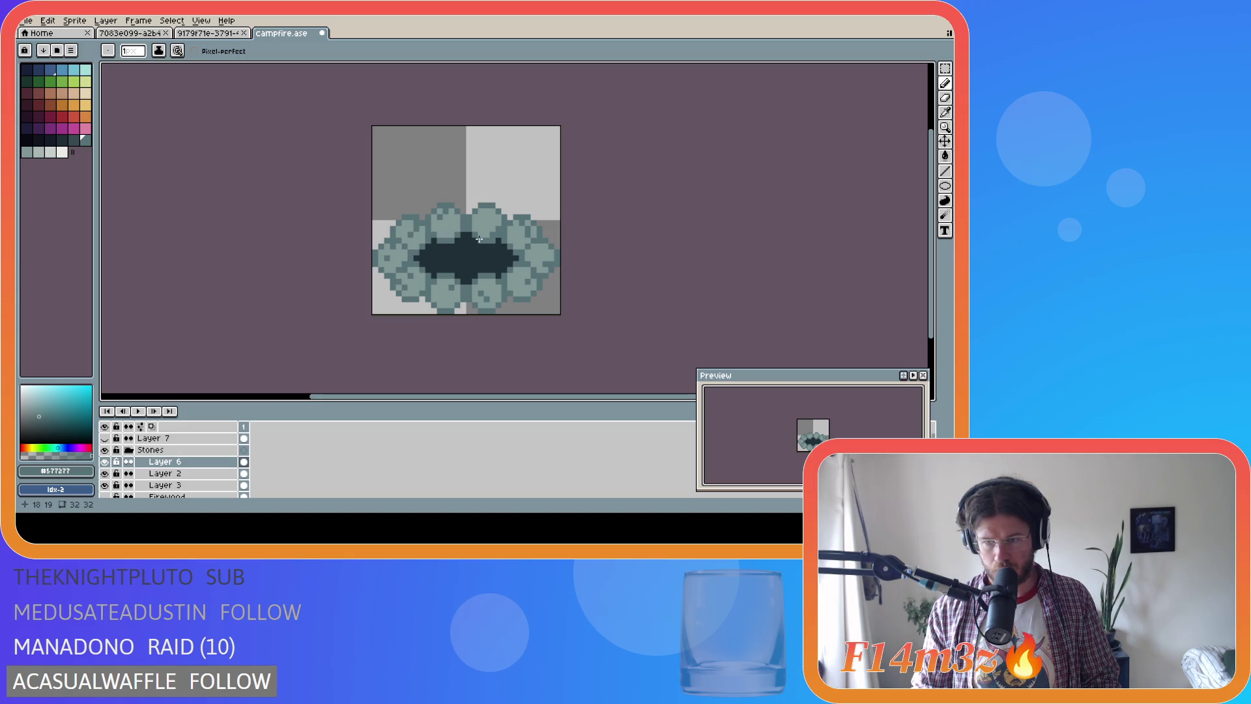
key("ctrl")
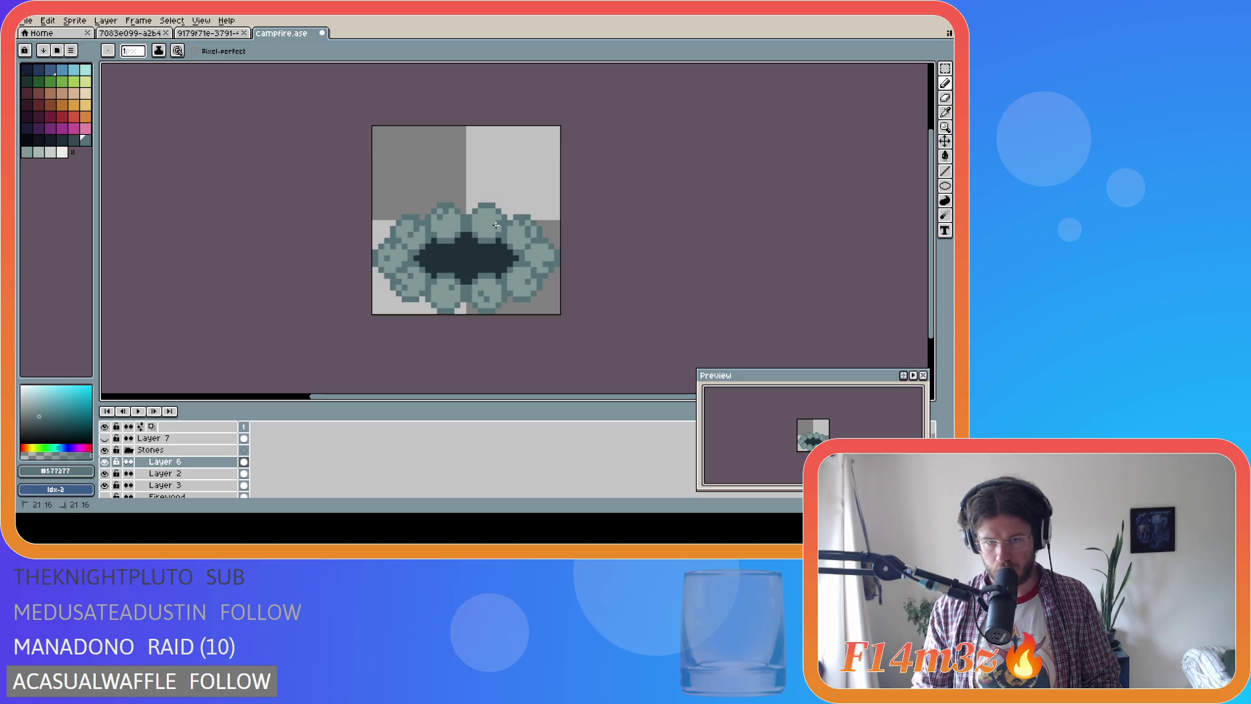
key("ctrl")
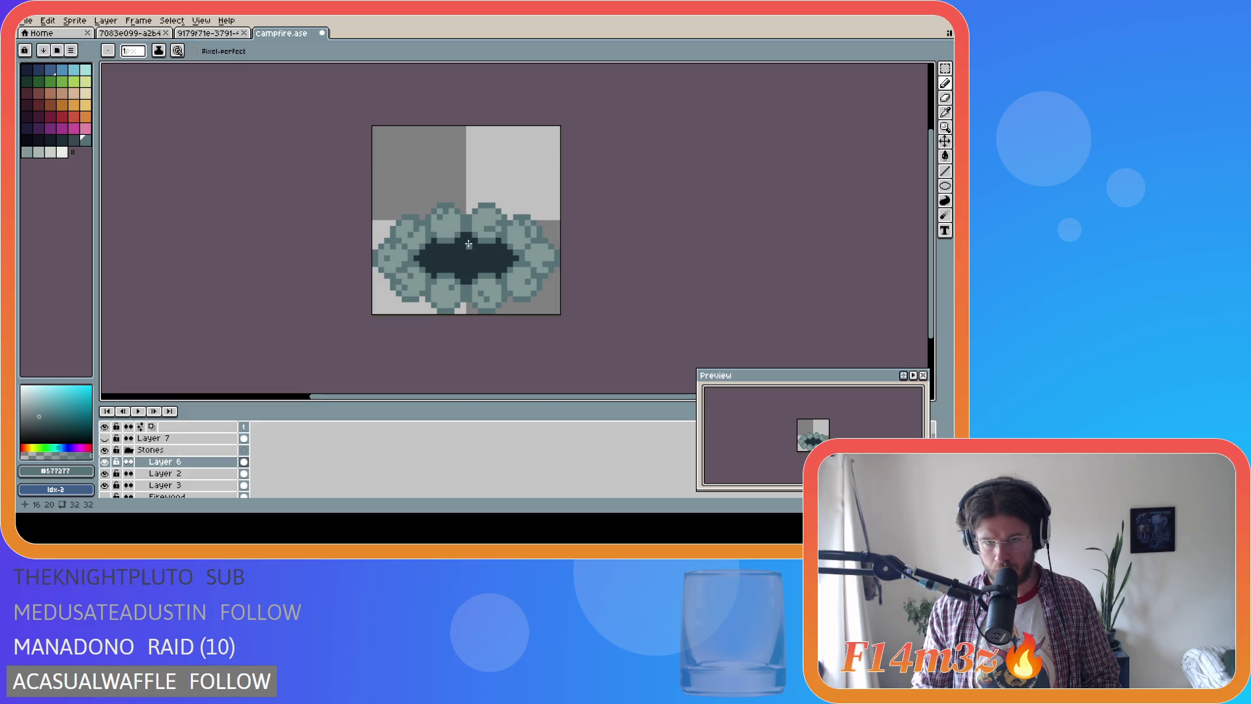
key("ctrl+s")
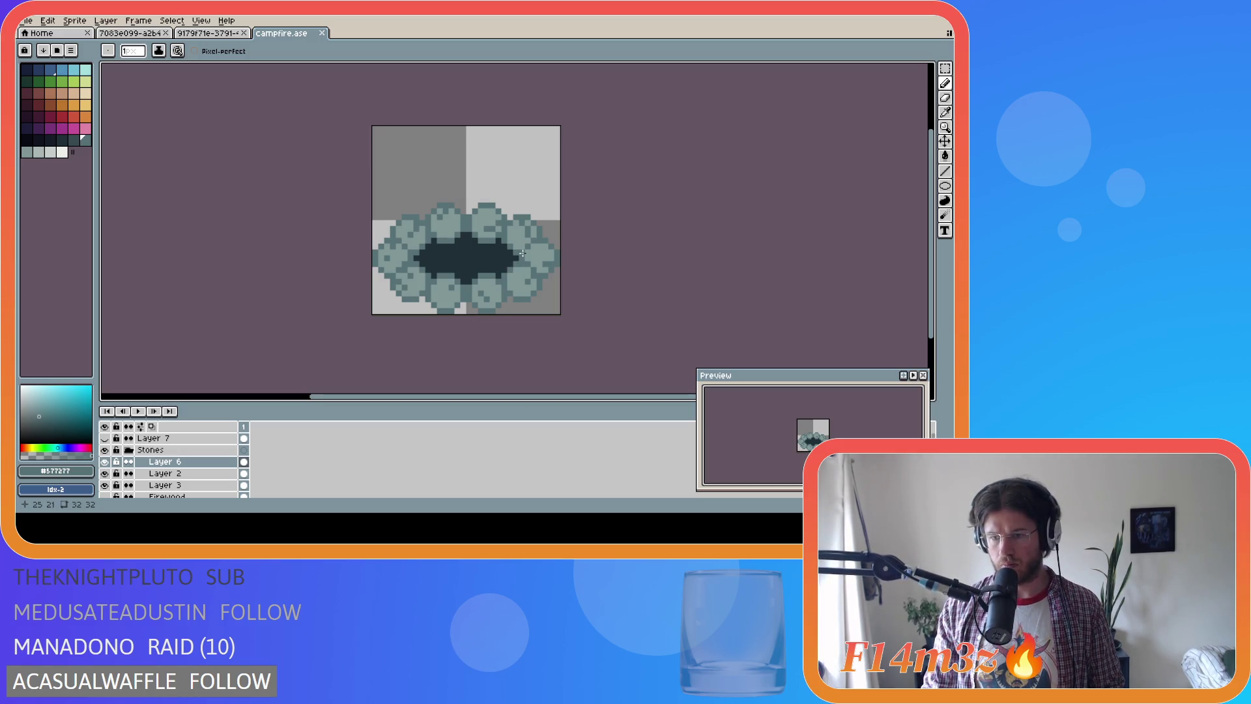
left_click_drag(523, 253, 498, 243)
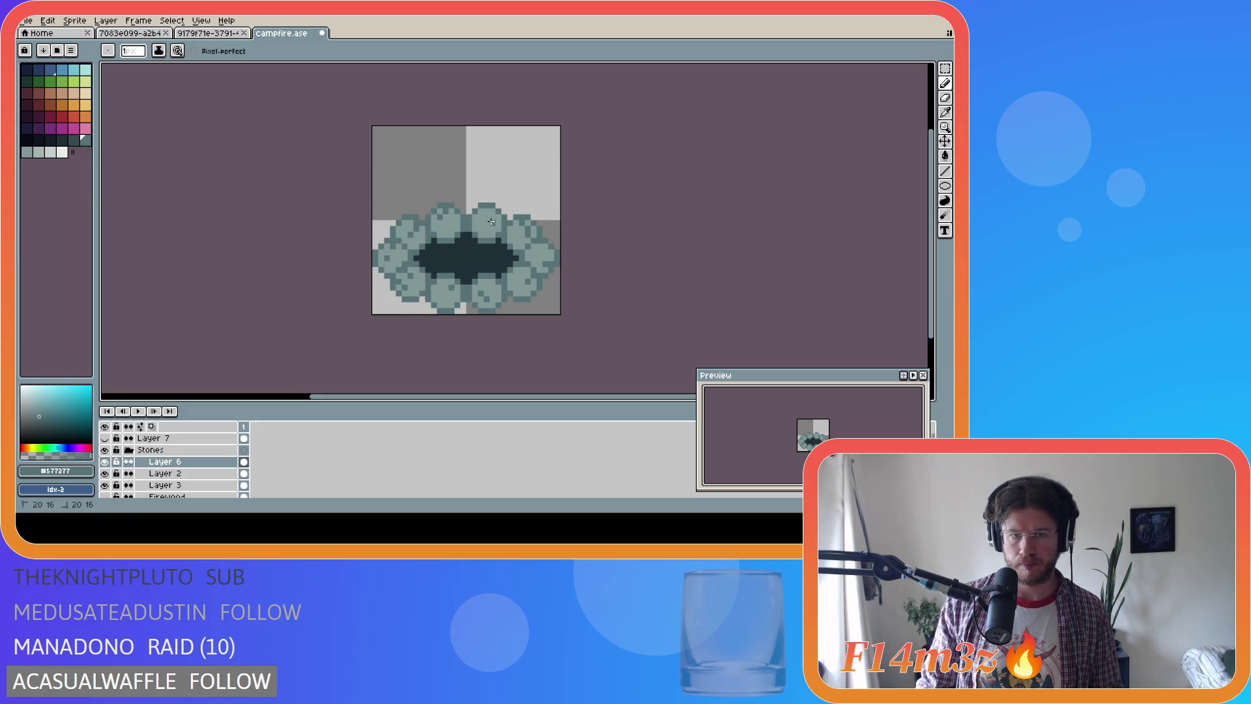
key("ctrl")
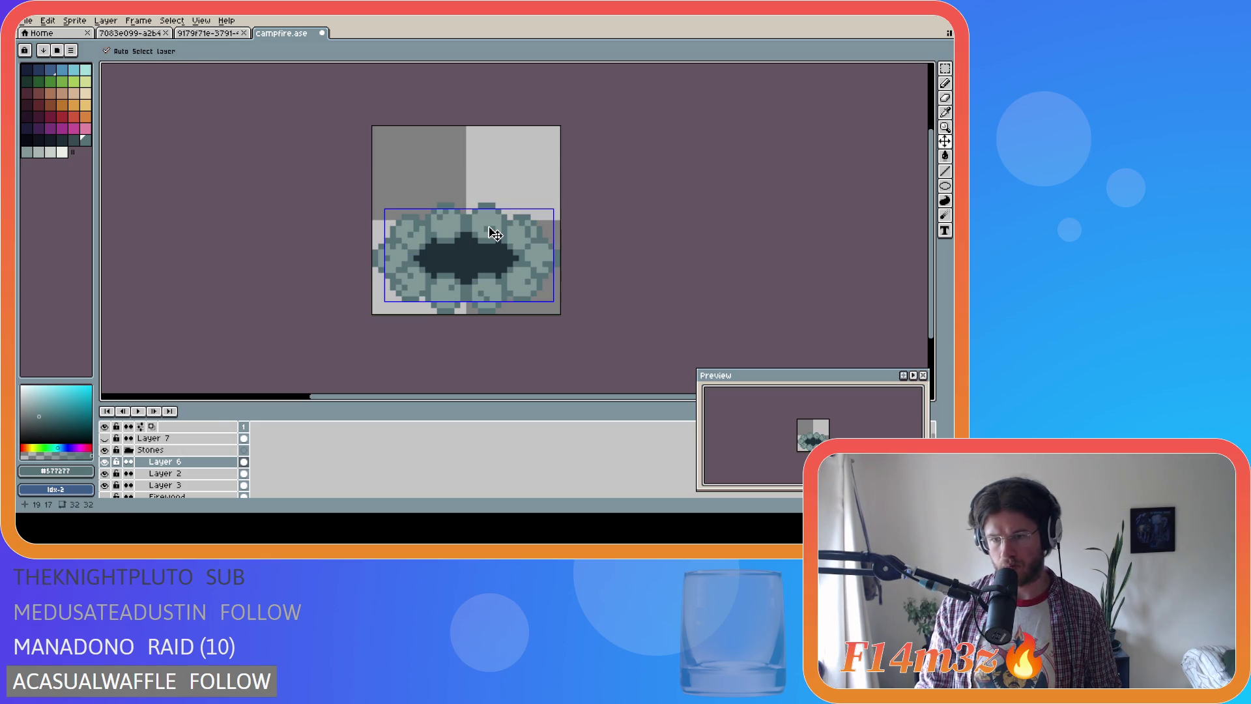
Touch up two stone pixels, saving campfire.ase before and after each edit
key("ctrl+s")
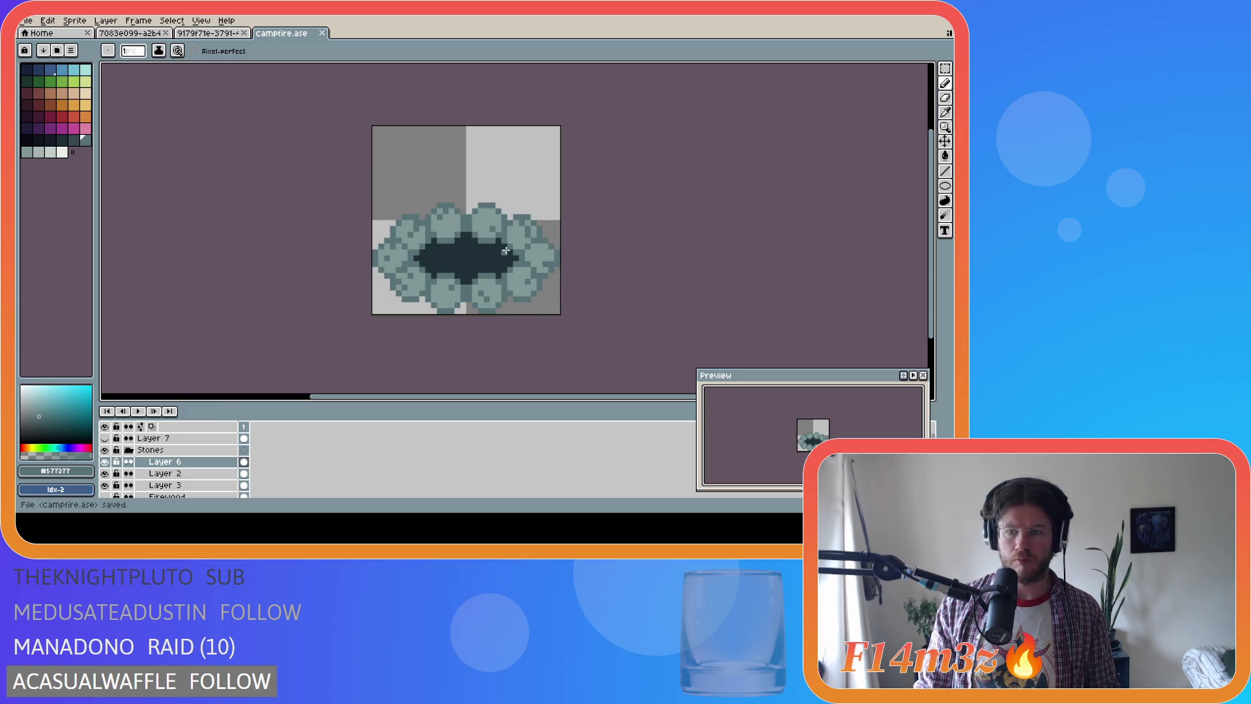
left_click(478, 216)
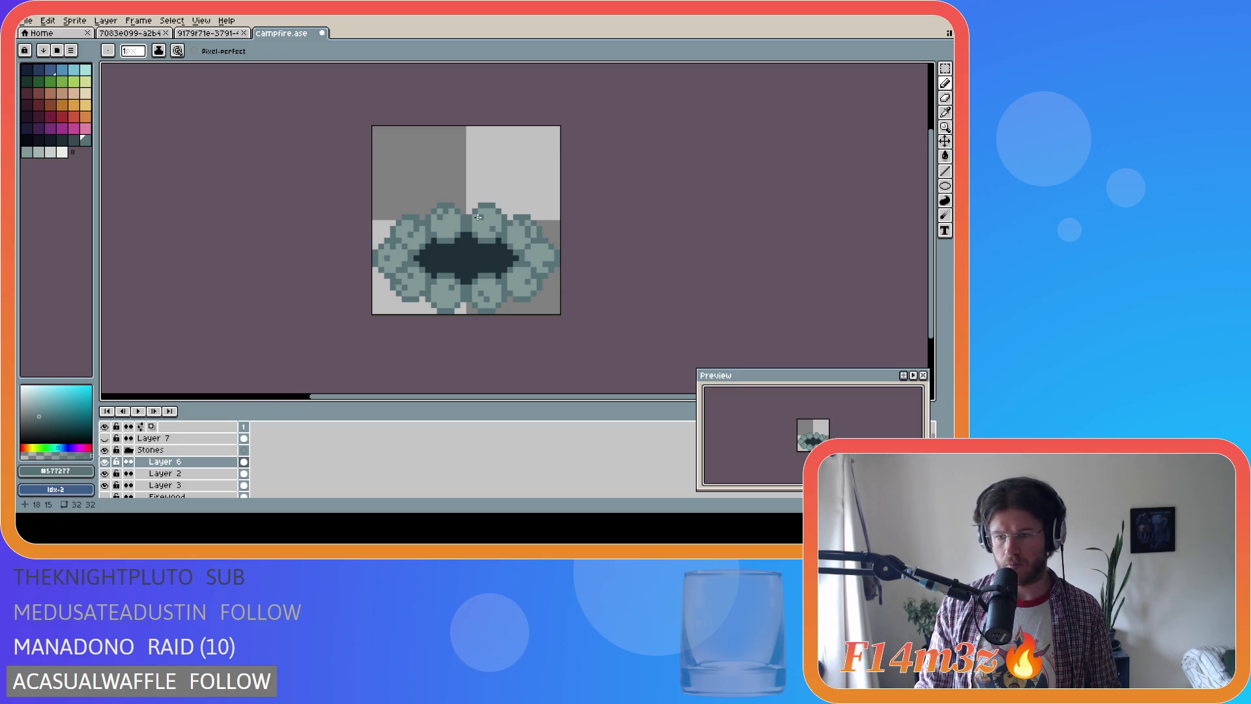
key("ctrl+s")
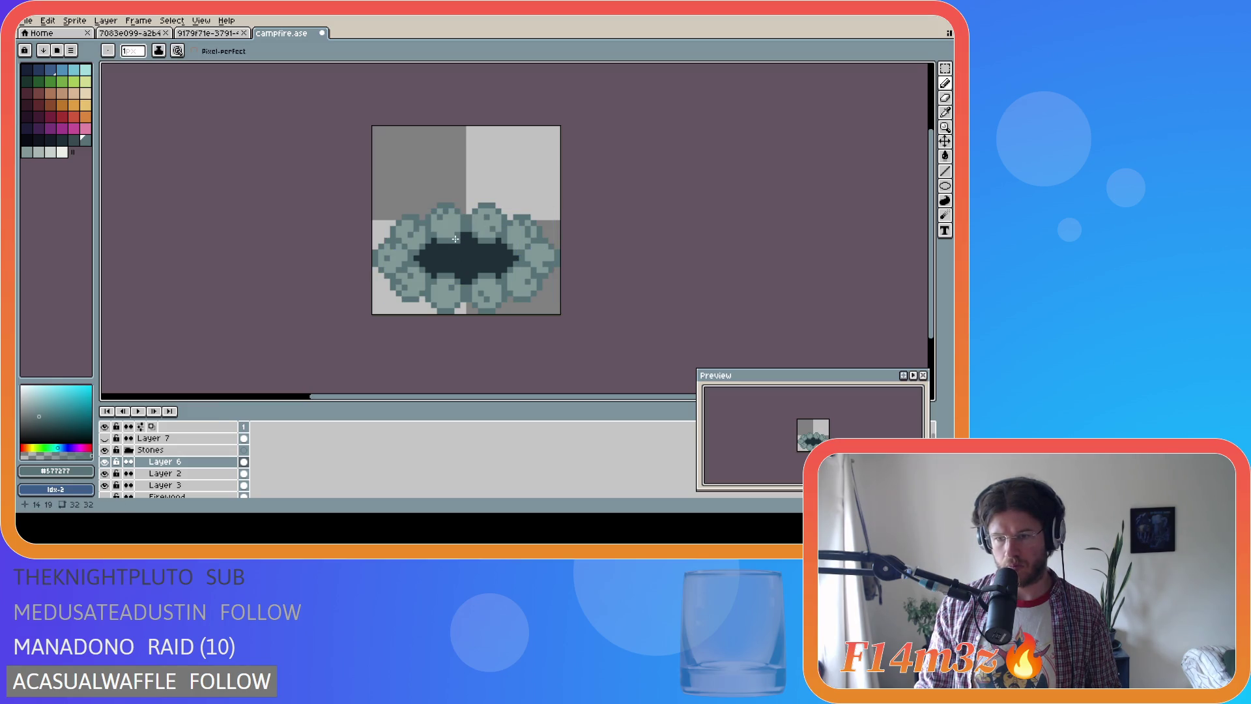
key("ctrl+s")
left_click(474, 234)
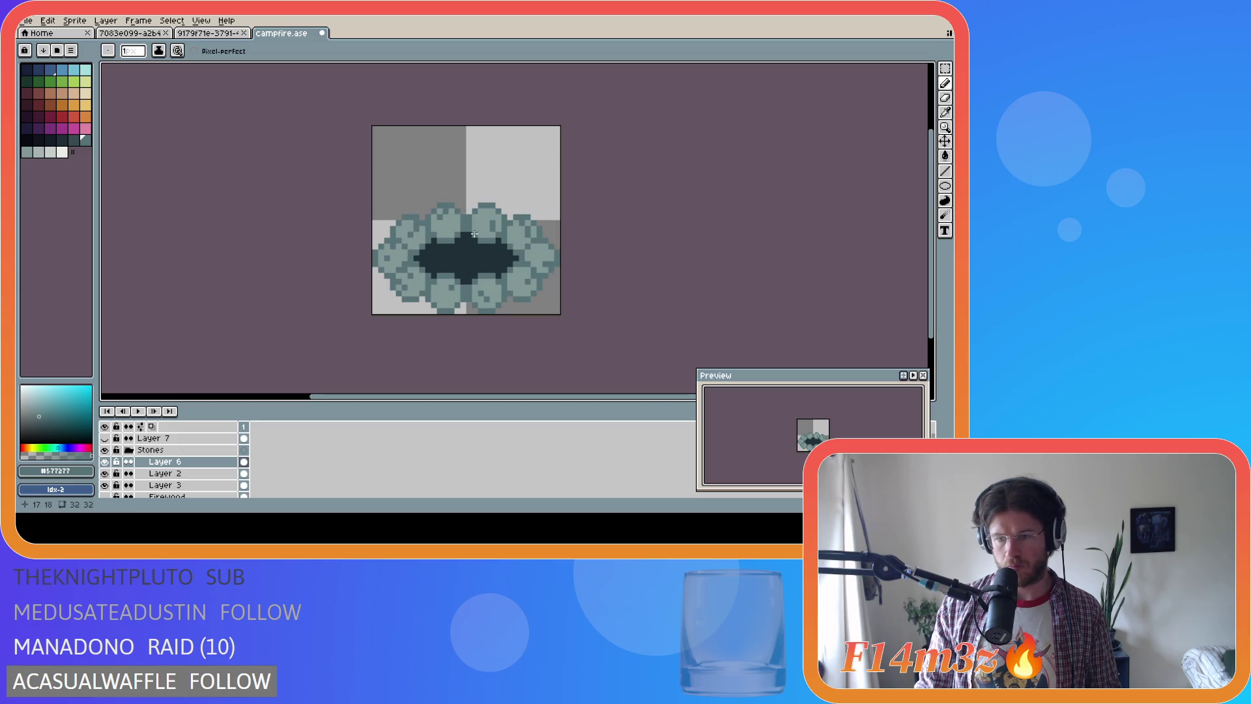
key("ctrl+s")
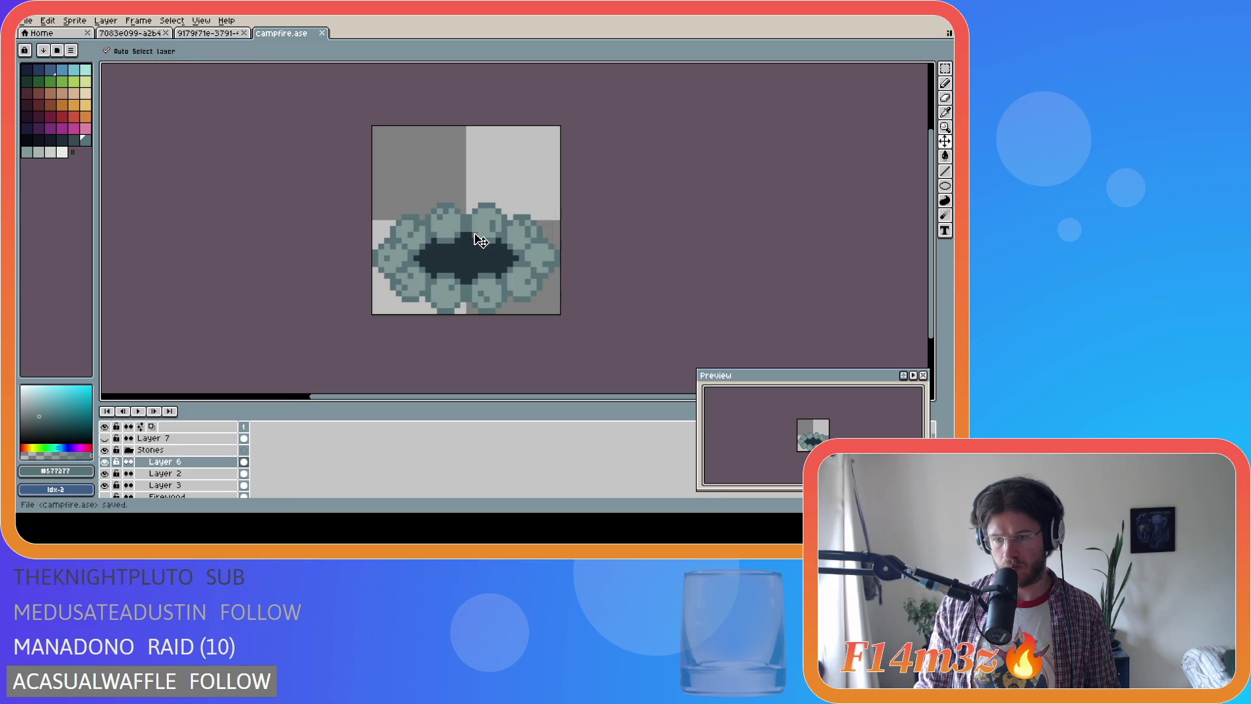
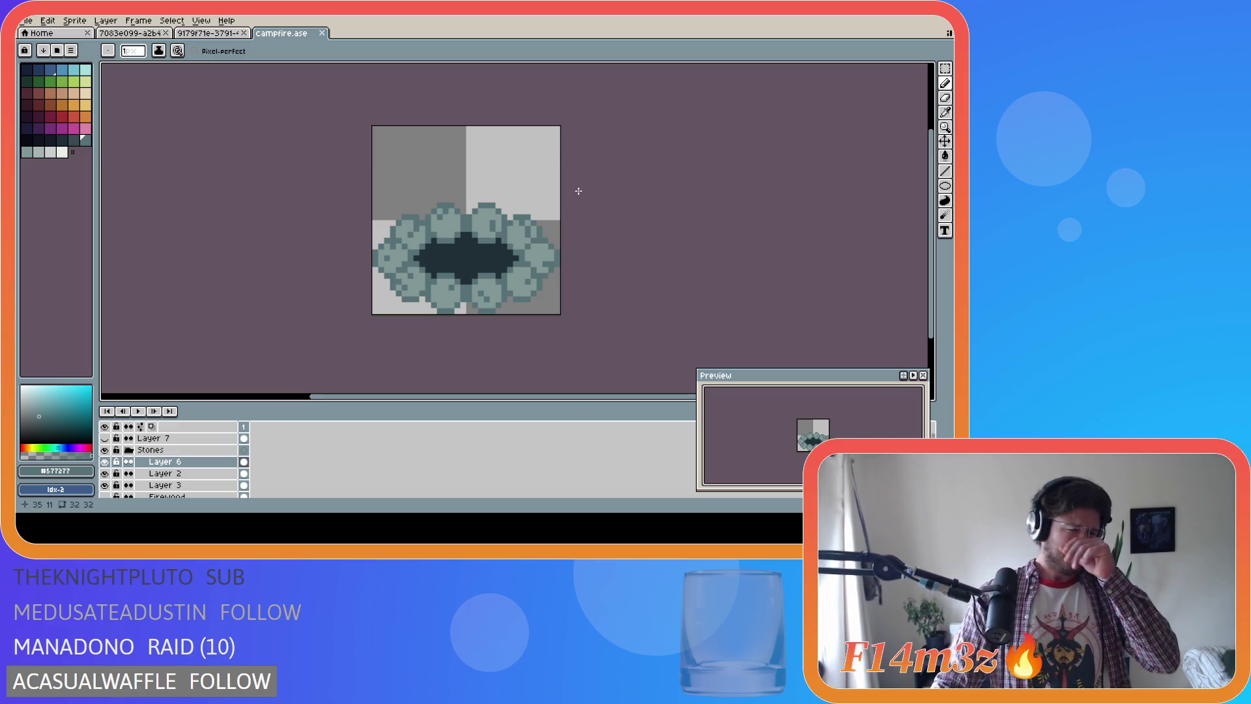
Briefly show the Firewood layer, then hide it again
scroll(139, 478, "down", 1)
left_click(106, 462)
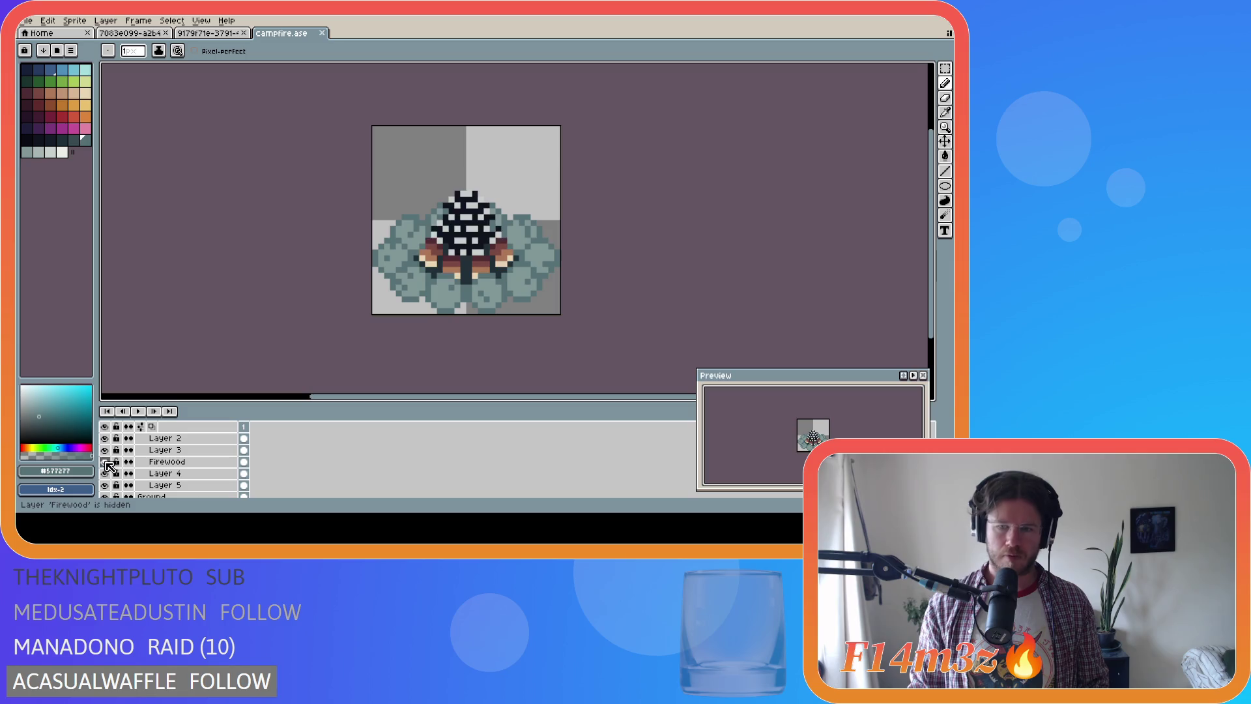
left_click(105, 462)
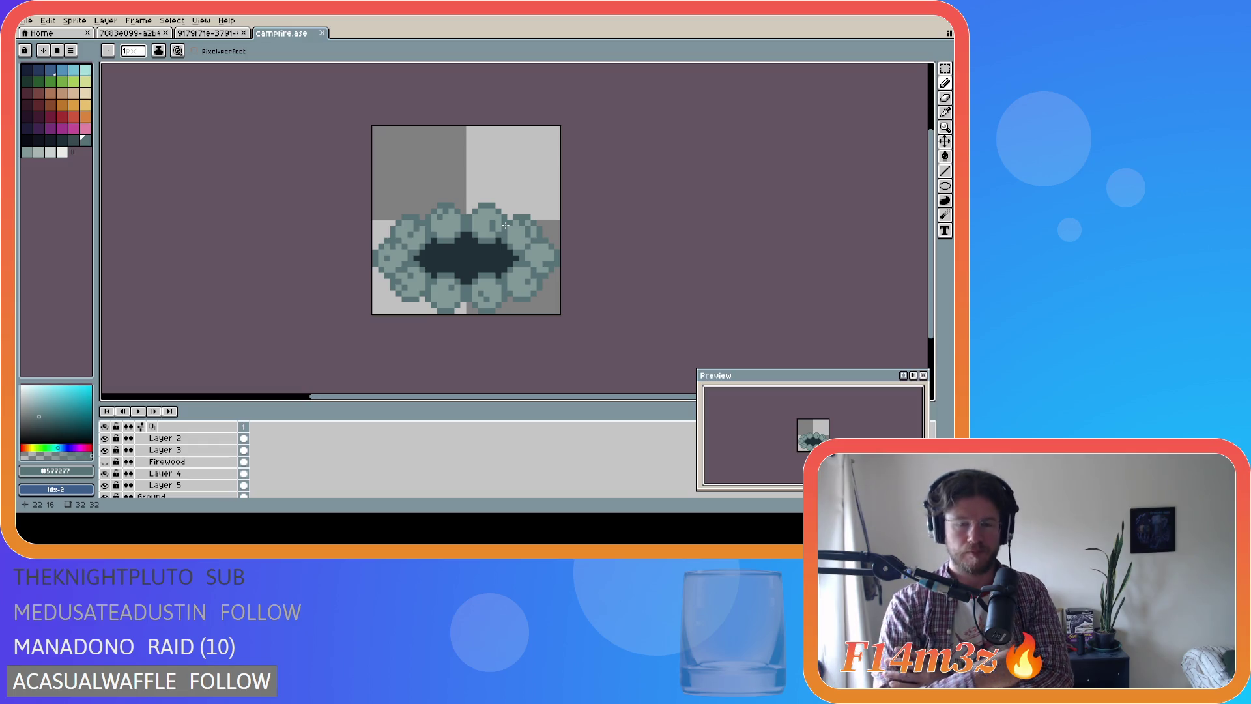
Try a pencil pixel and stroke on the bottom stones, undo the stroke, and save campfire.ase
key("i")
key("b")
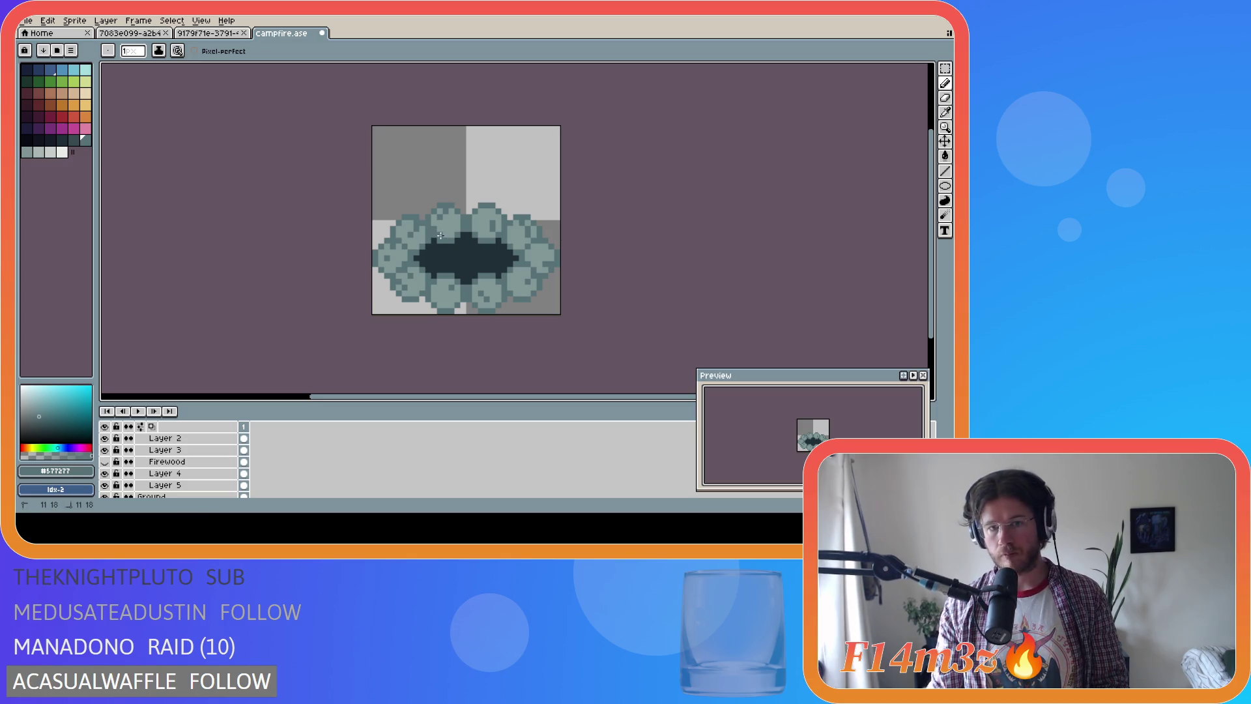
left_click(475, 231)
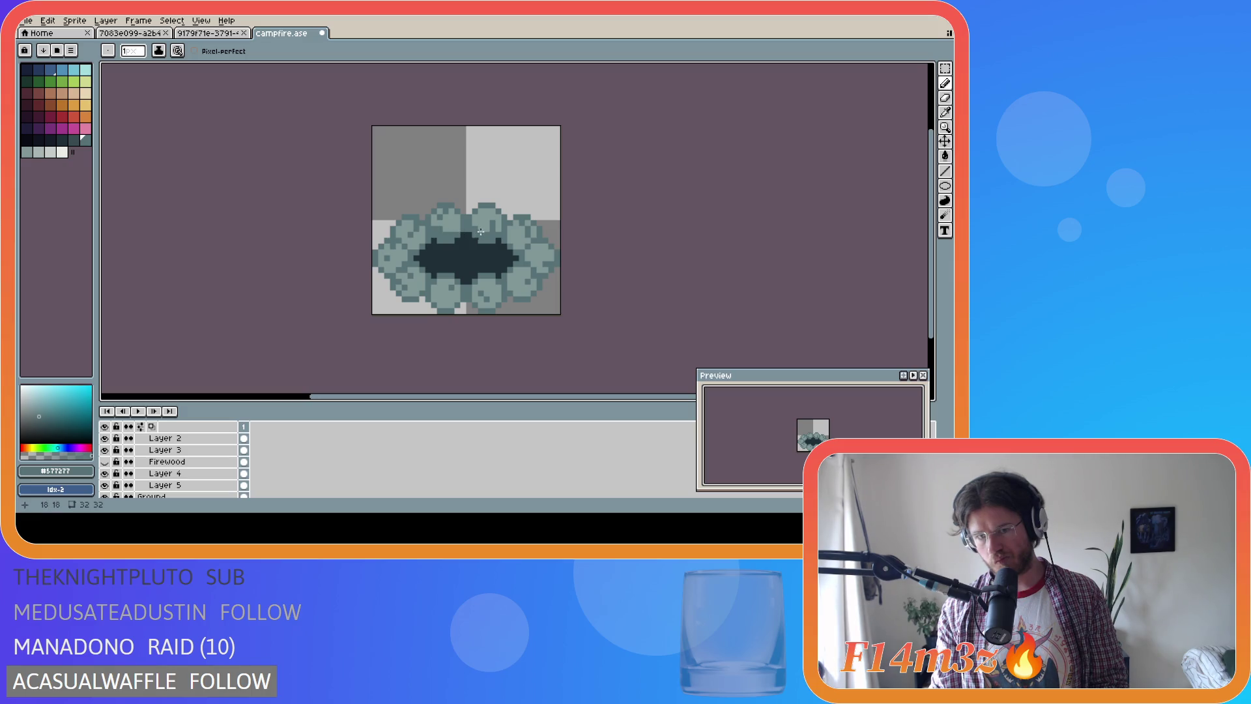
key("ctrl")
key("ctrl")
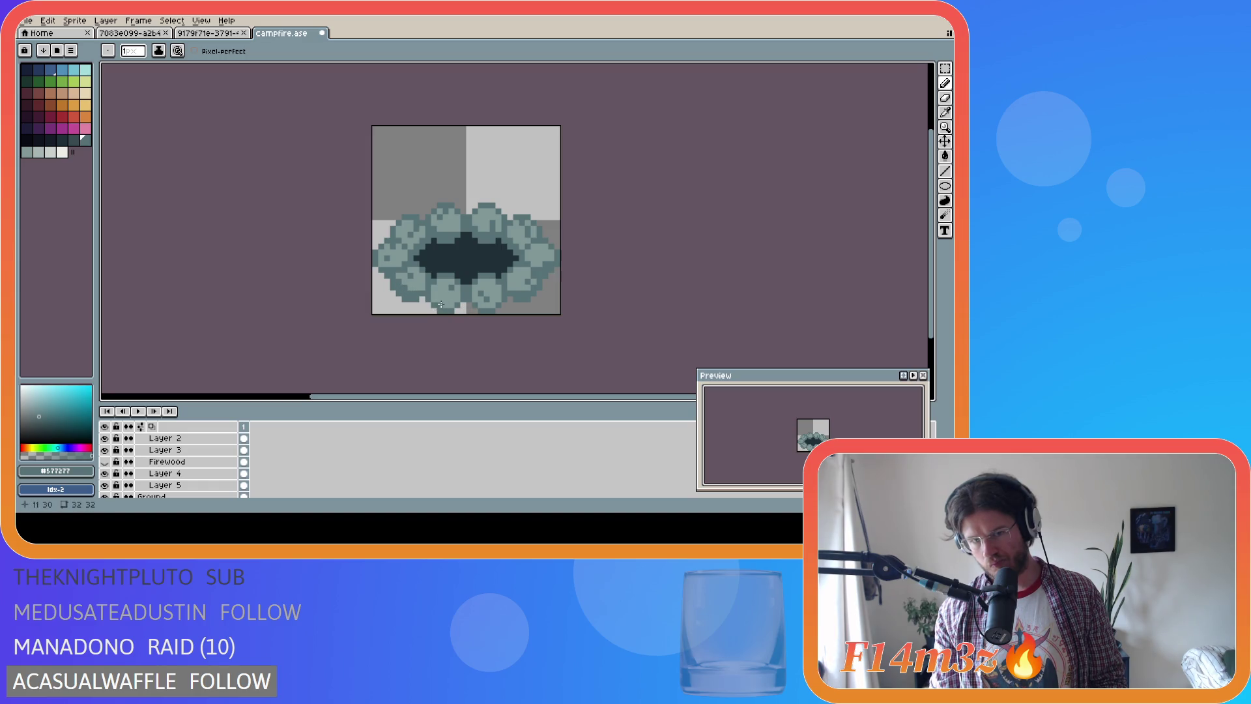
left_click_drag(438, 304, 452, 307)
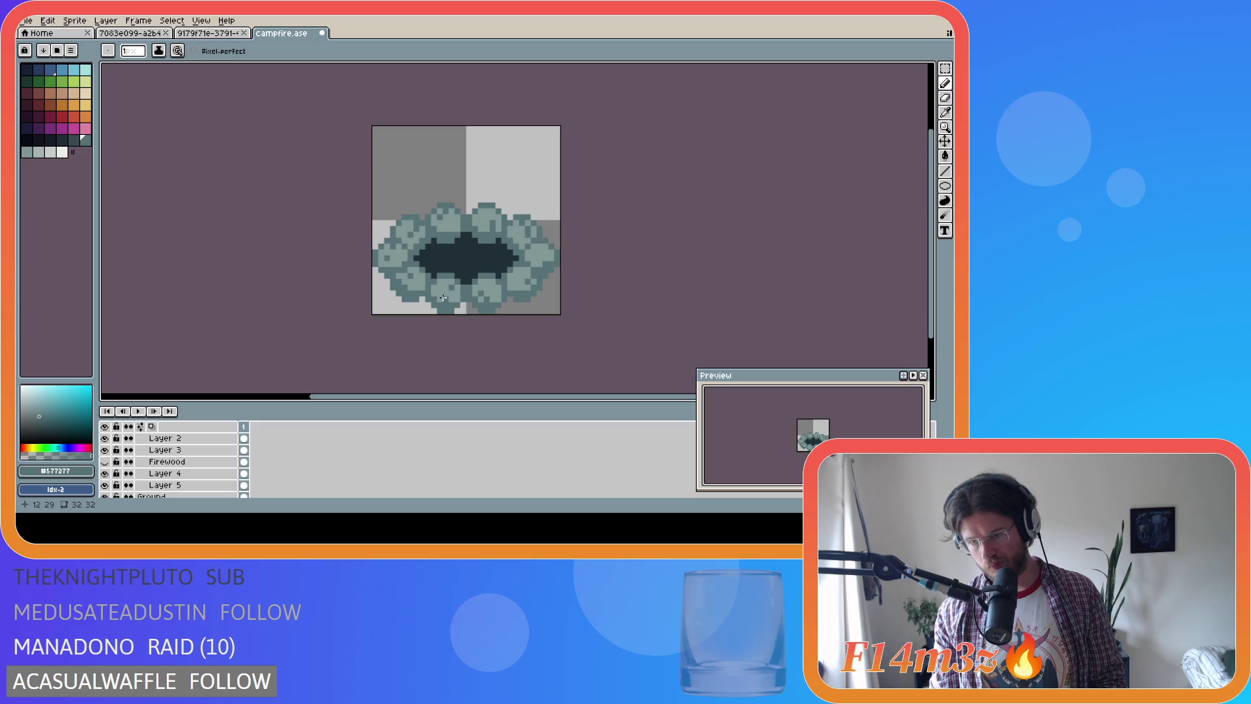
key("ctrl+z")
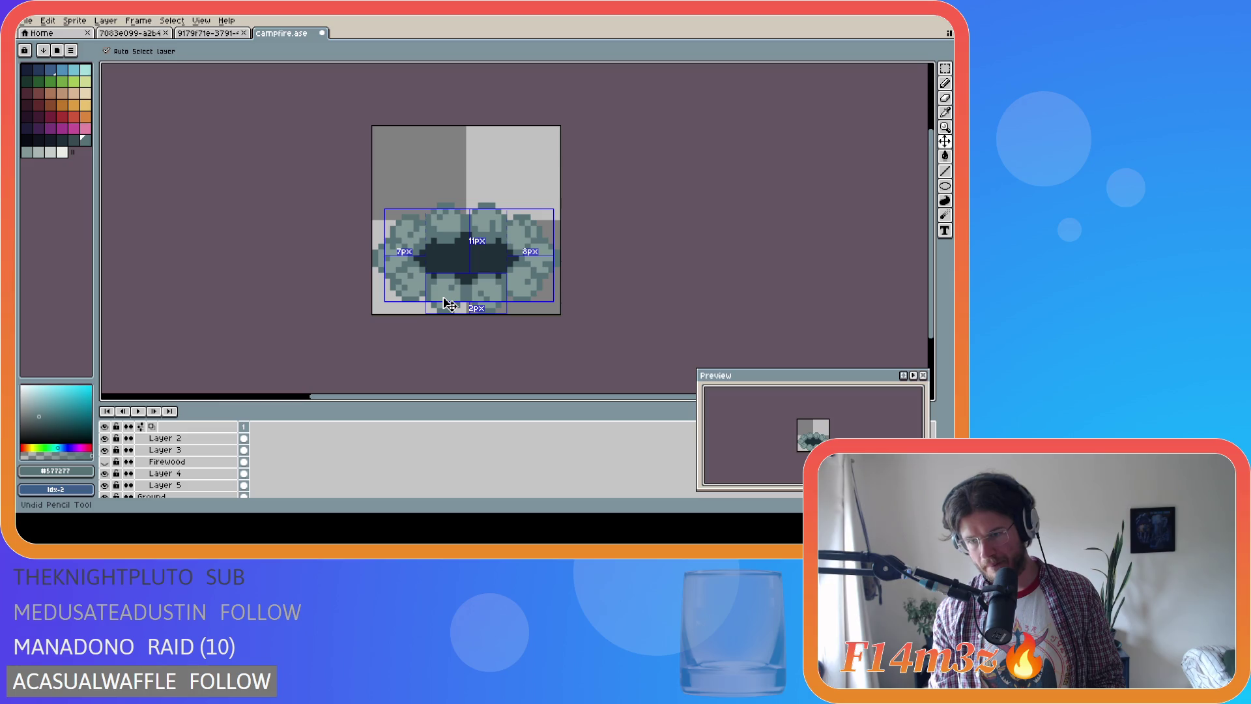
key("ctrl+s")
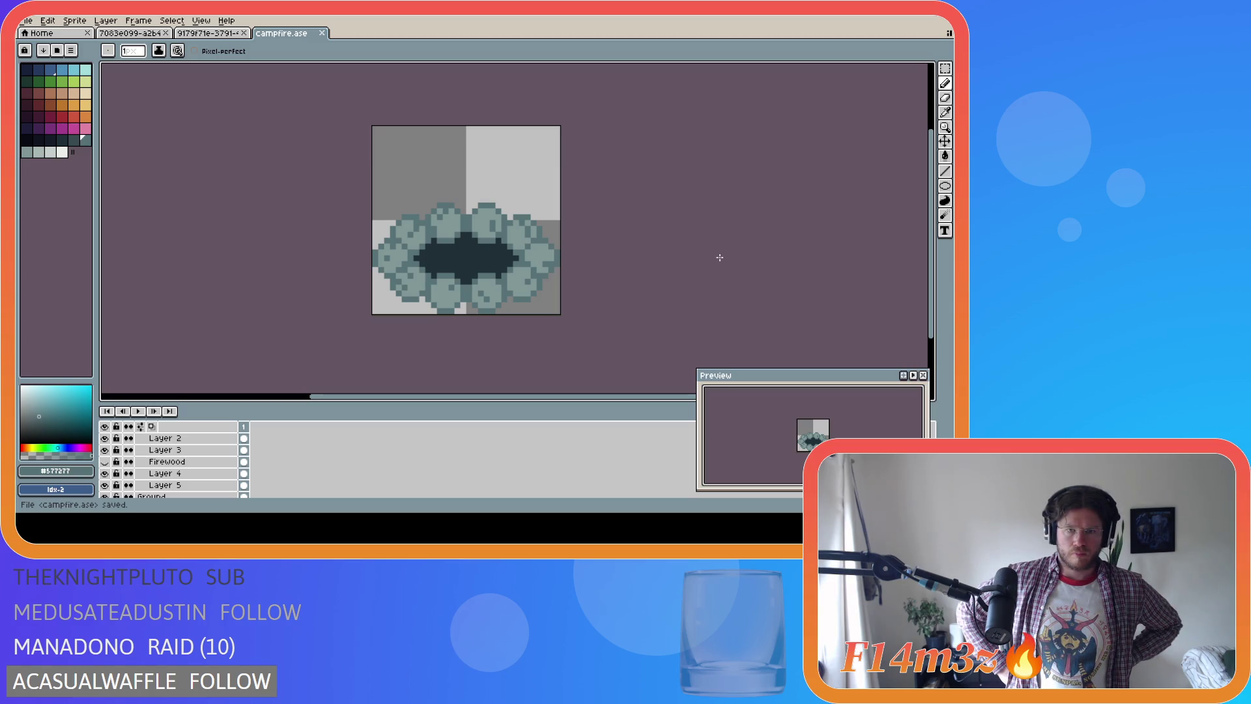
Glance at the other campfire image, then toggle the Firewood layer repeatedly to compare
left_click(128, 36)
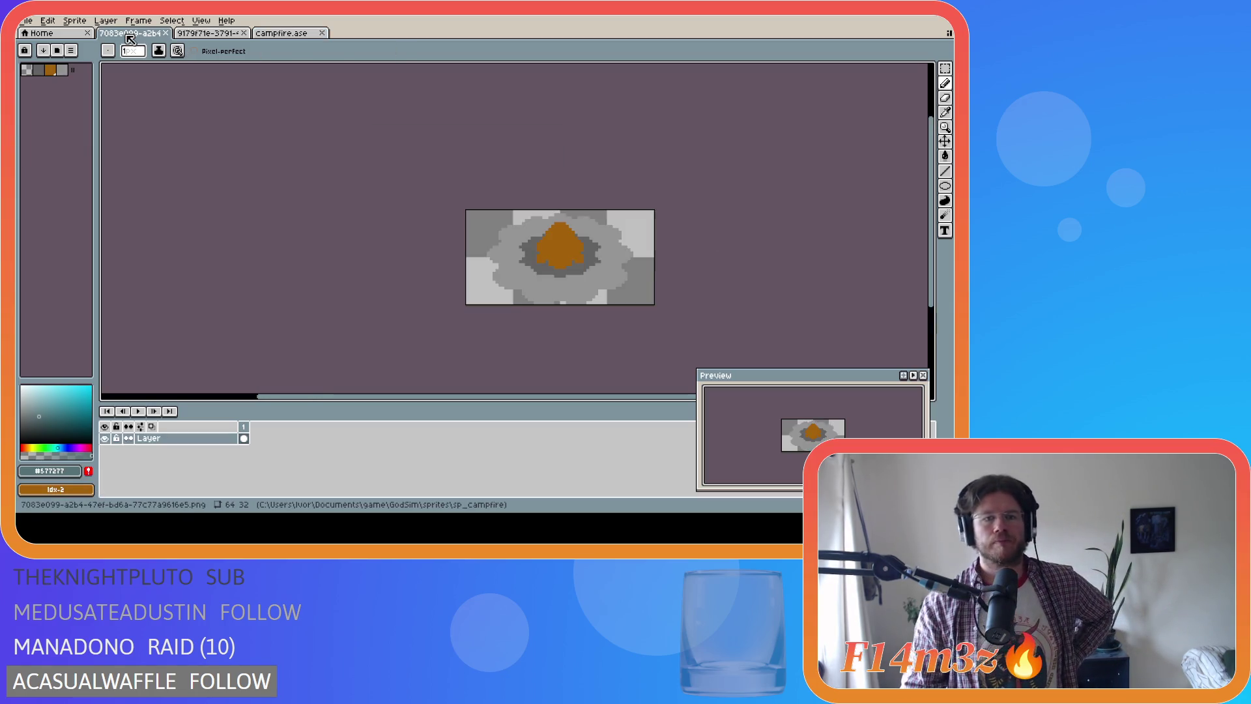
left_click(281, 33)
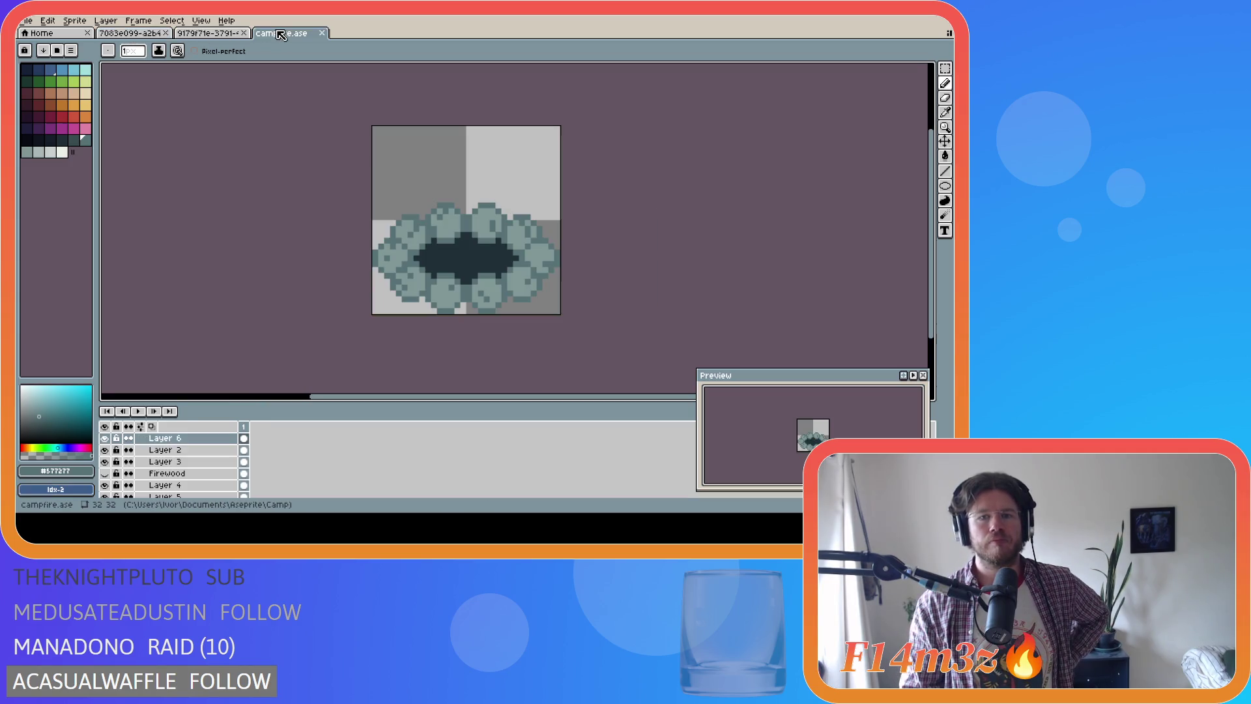
left_click(105, 474)
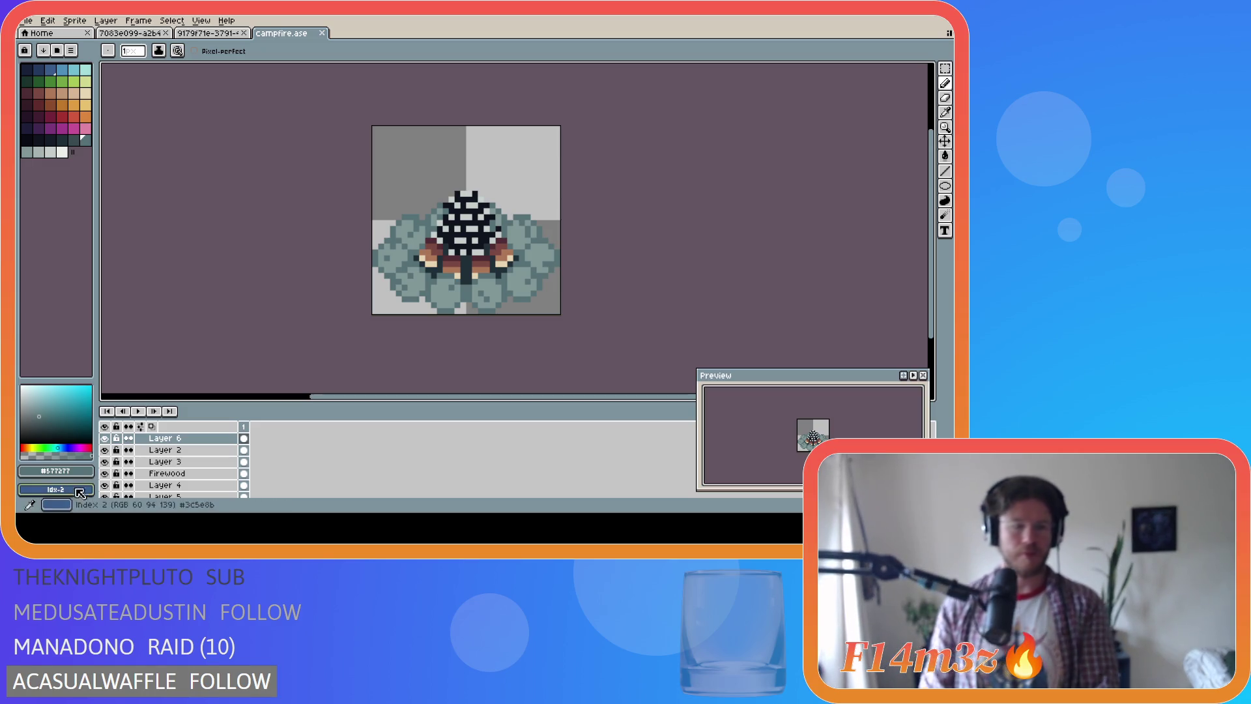
left_click(104, 475)
left_click(104, 474)
left_click(104, 474)
left_click(104, 474)
left_click(104, 473)
left_click(104, 474)
left_click(104, 473)
left_click(105, 474)
left_click(104, 473)
left_click(104, 474)
left_click(104, 474)
left_click(104, 474)
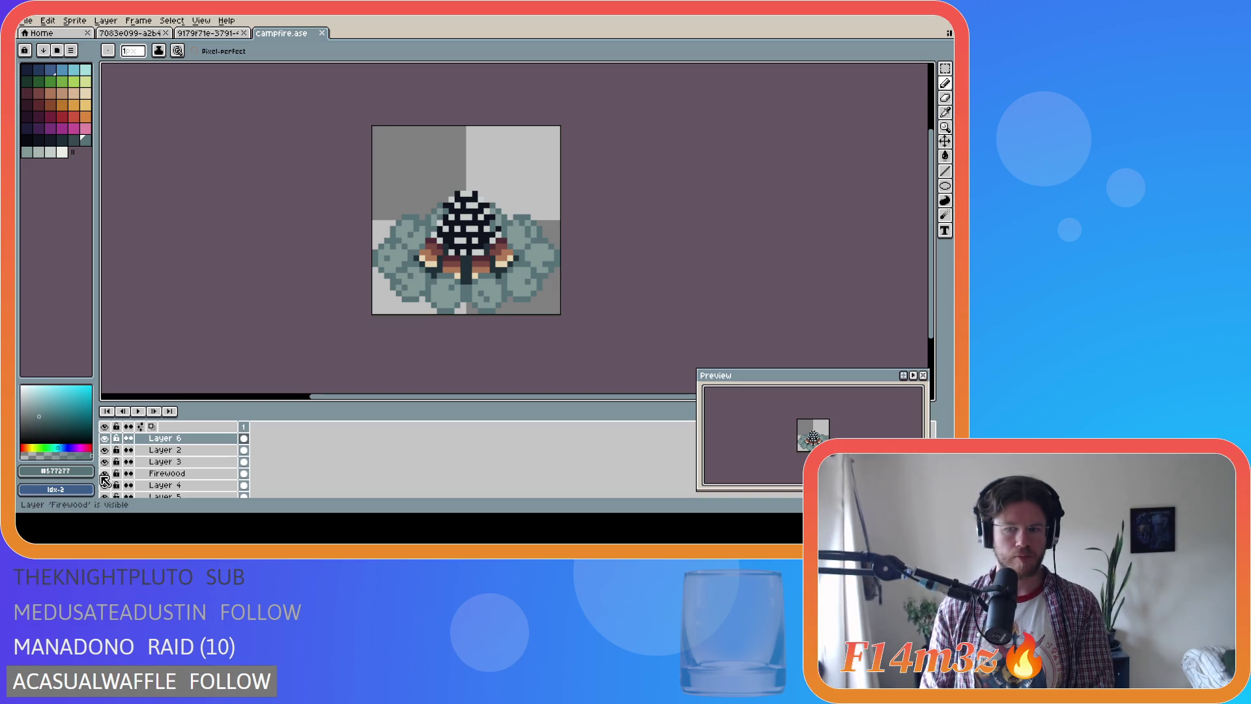
left_click(104, 474)
left_click(104, 473)
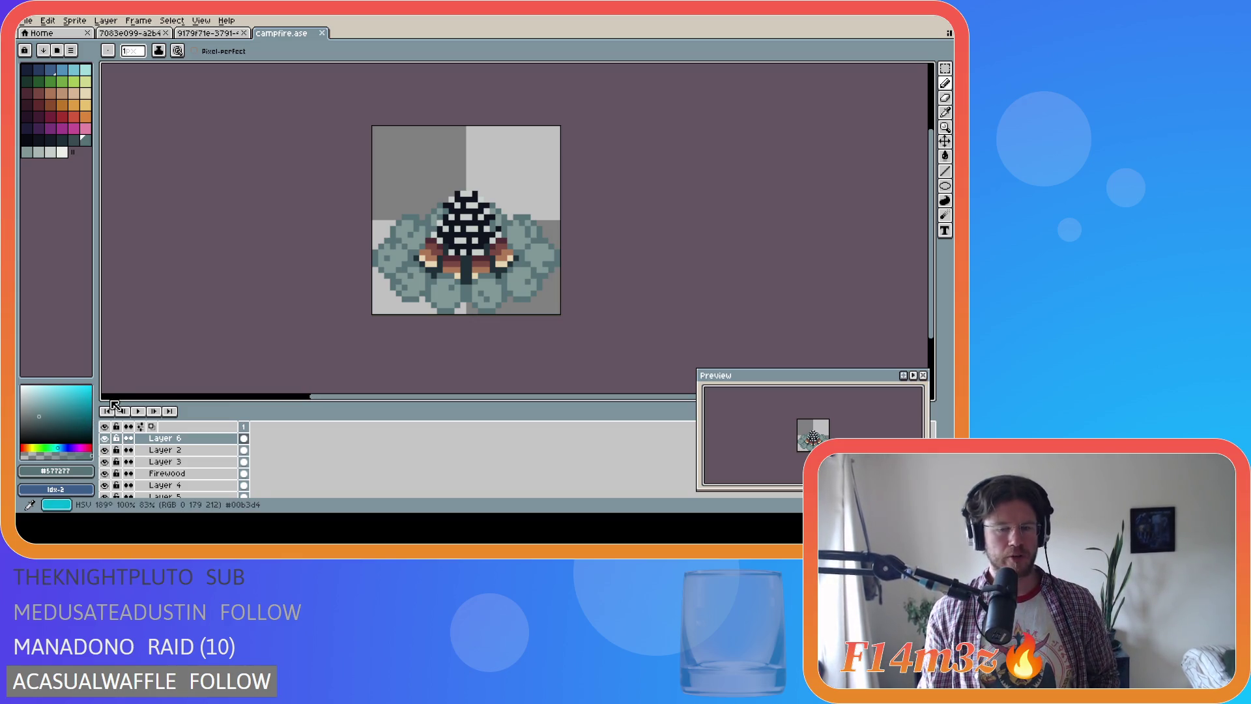
Hide the Firewood layer, then reveal Layer 7's cyan ring and delete Layer 7
scroll(169, 479, "up", 2)
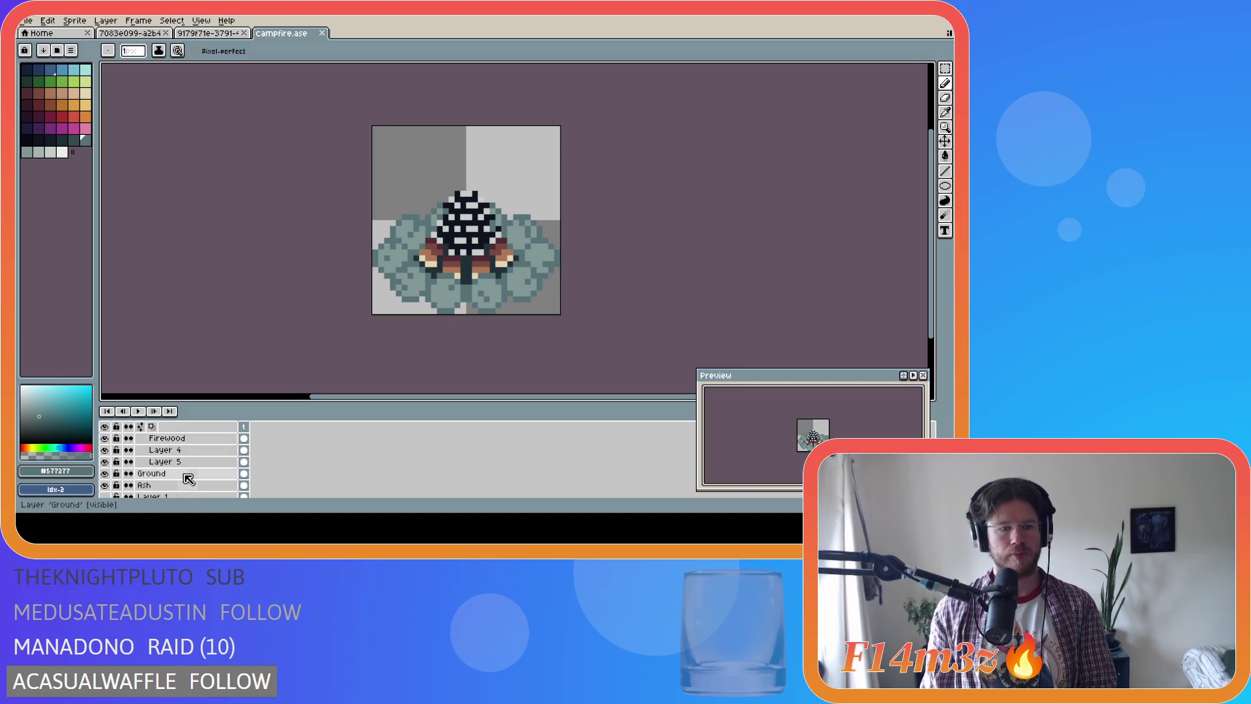
scroll(159, 482, "down", 3)
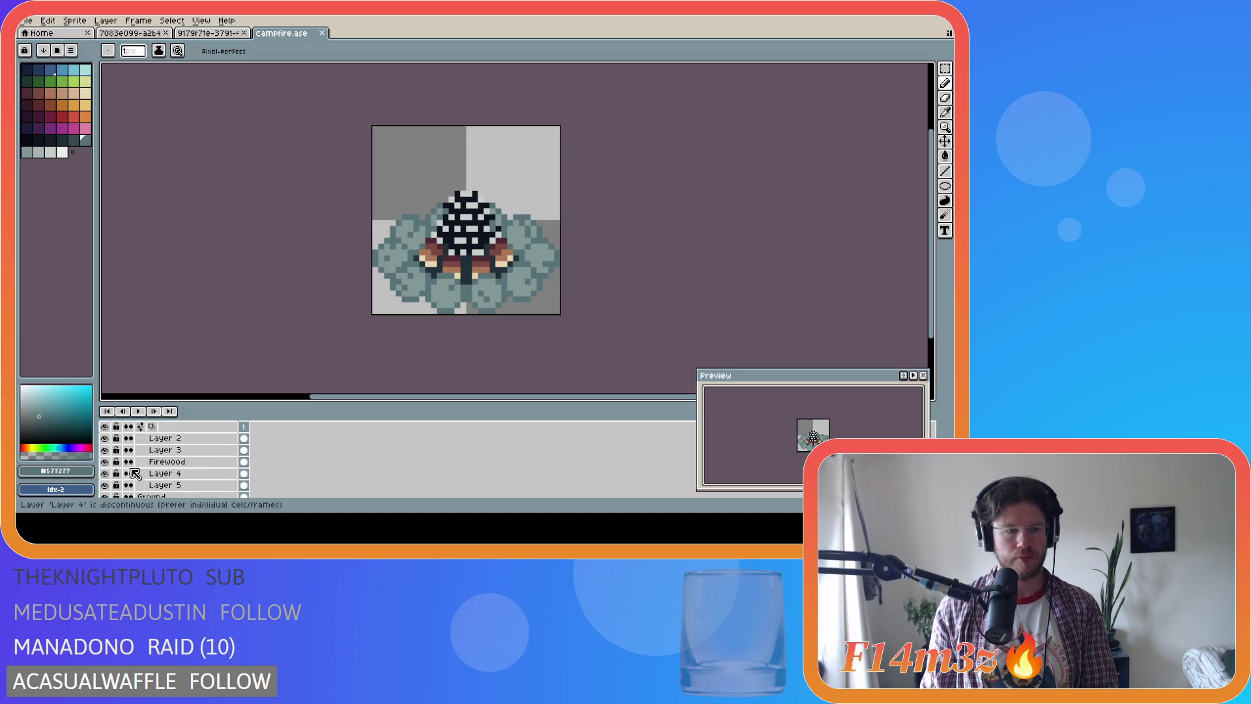
left_click(106, 462)
scroll(108, 464, "up", 3)
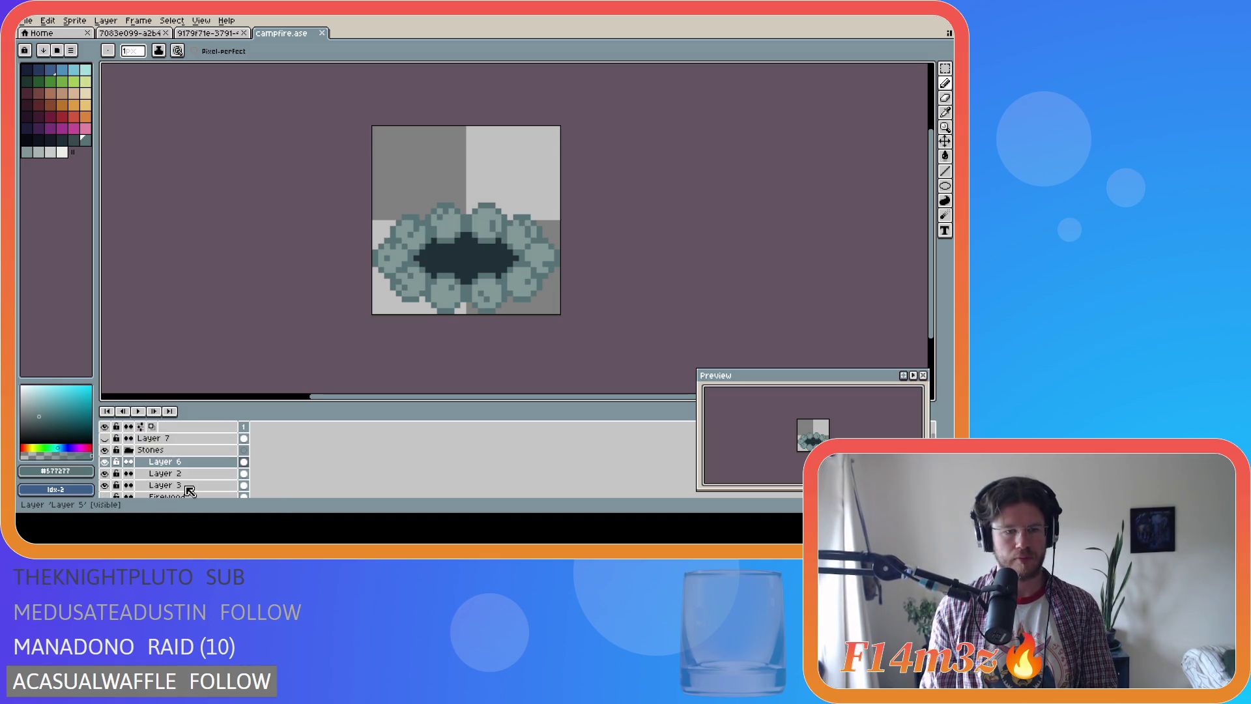
left_click(104, 438)
left_click(157, 439)
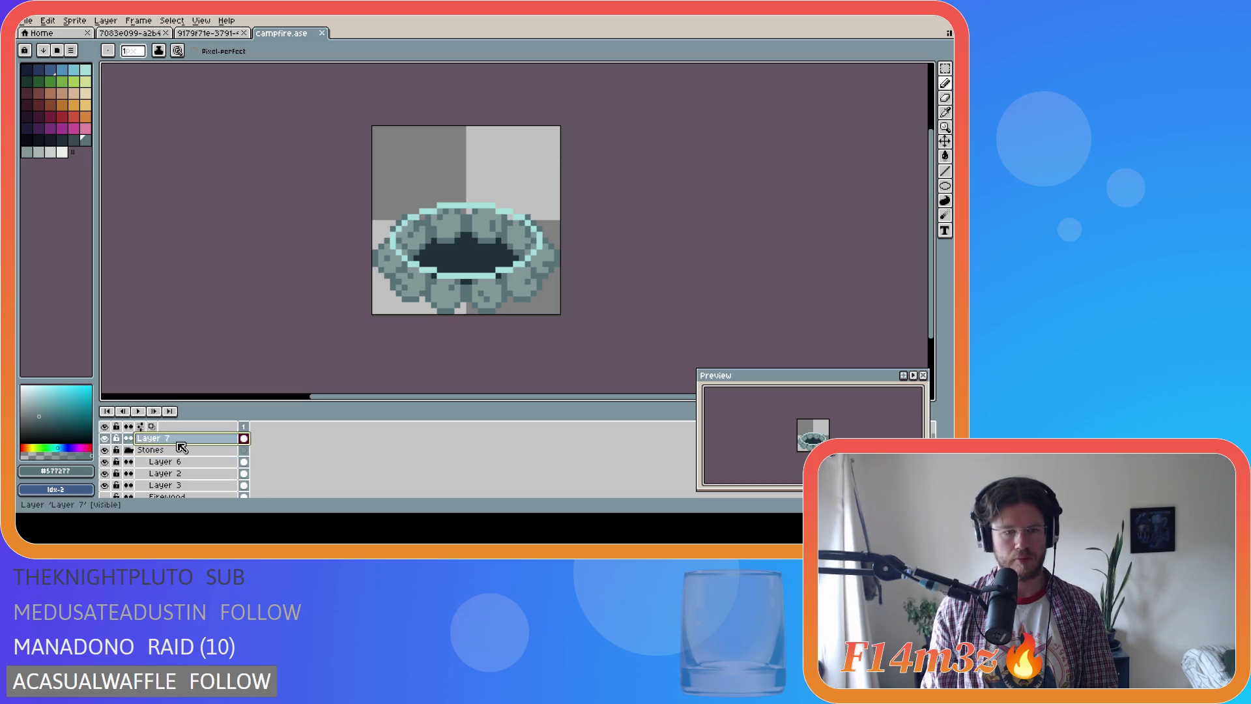
key("Delete")
Hide the Ground layer and pick a light grey drawing colour
scroll(182, 448, "down", 6)
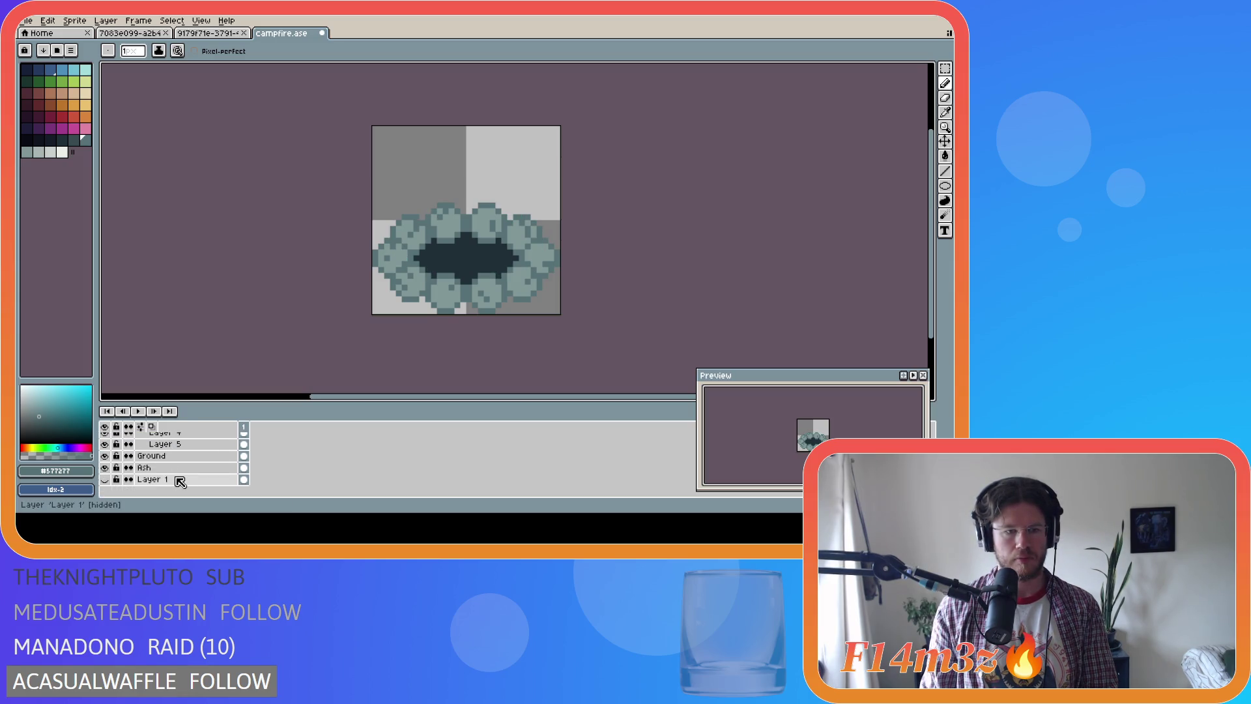
left_click(106, 456)
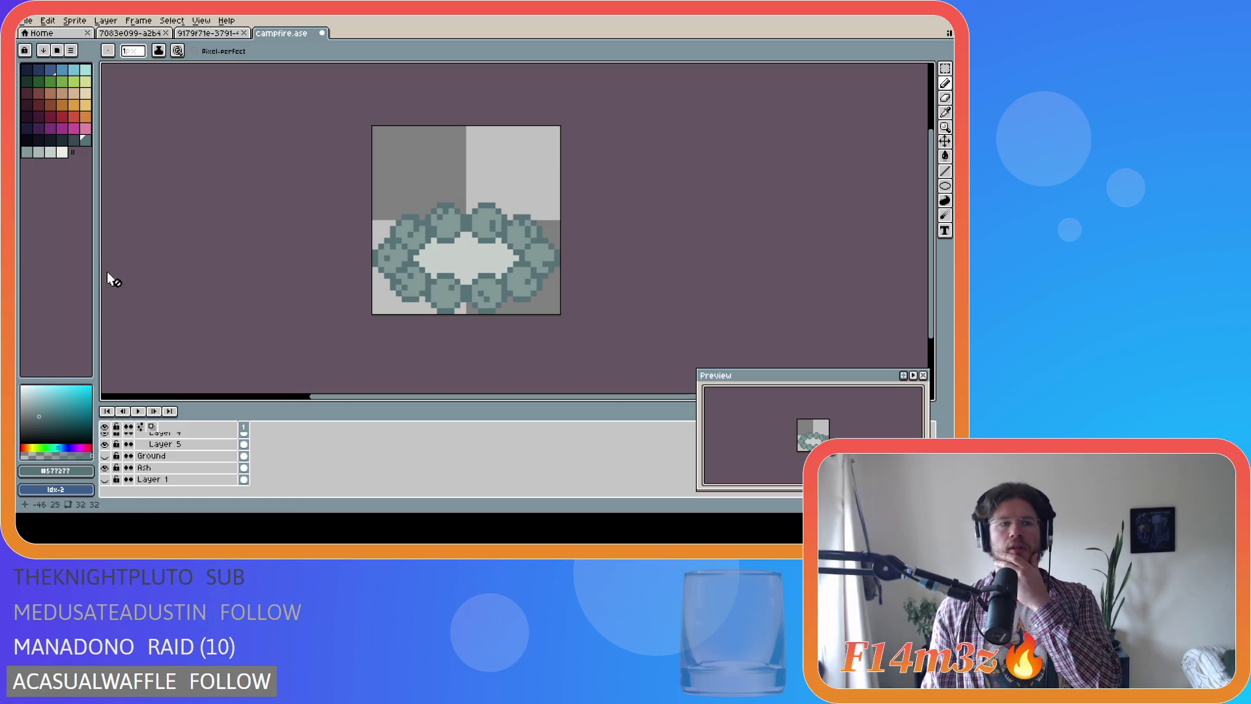
left_click(52, 153)
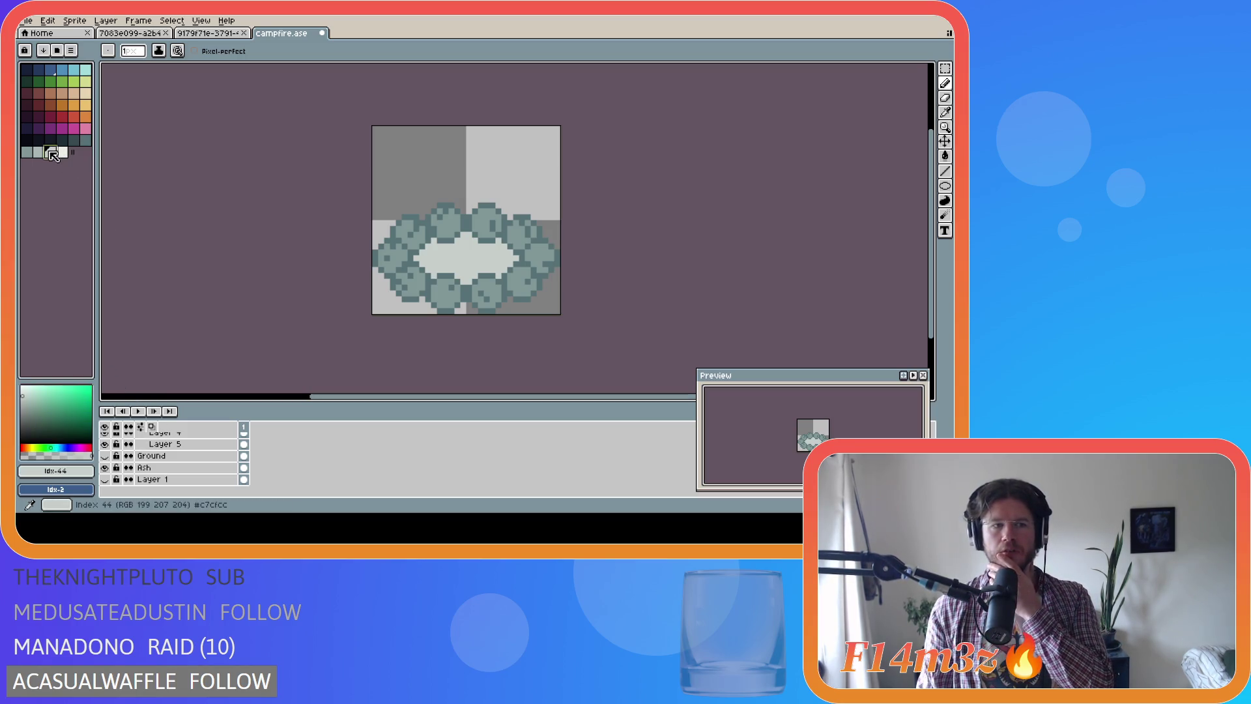
On the Ash layer, bucket-fill the ring's centre with the slightly darker grey
key("g")
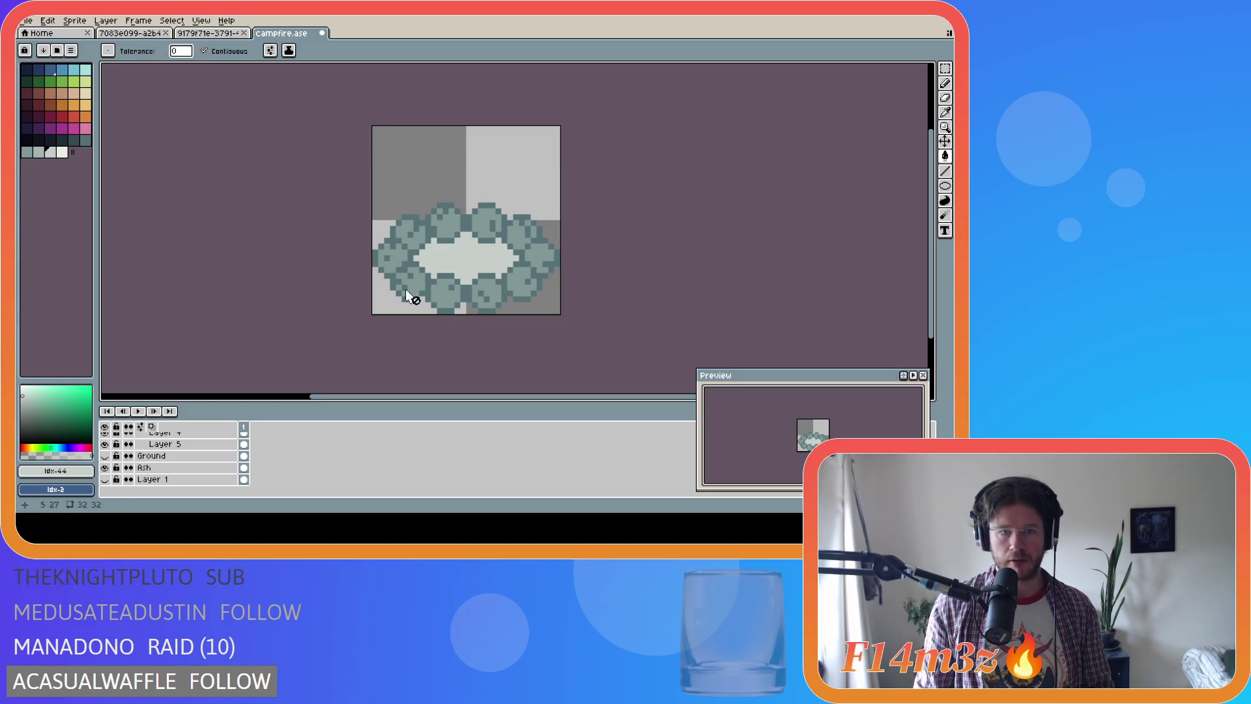
left_click(156, 468)
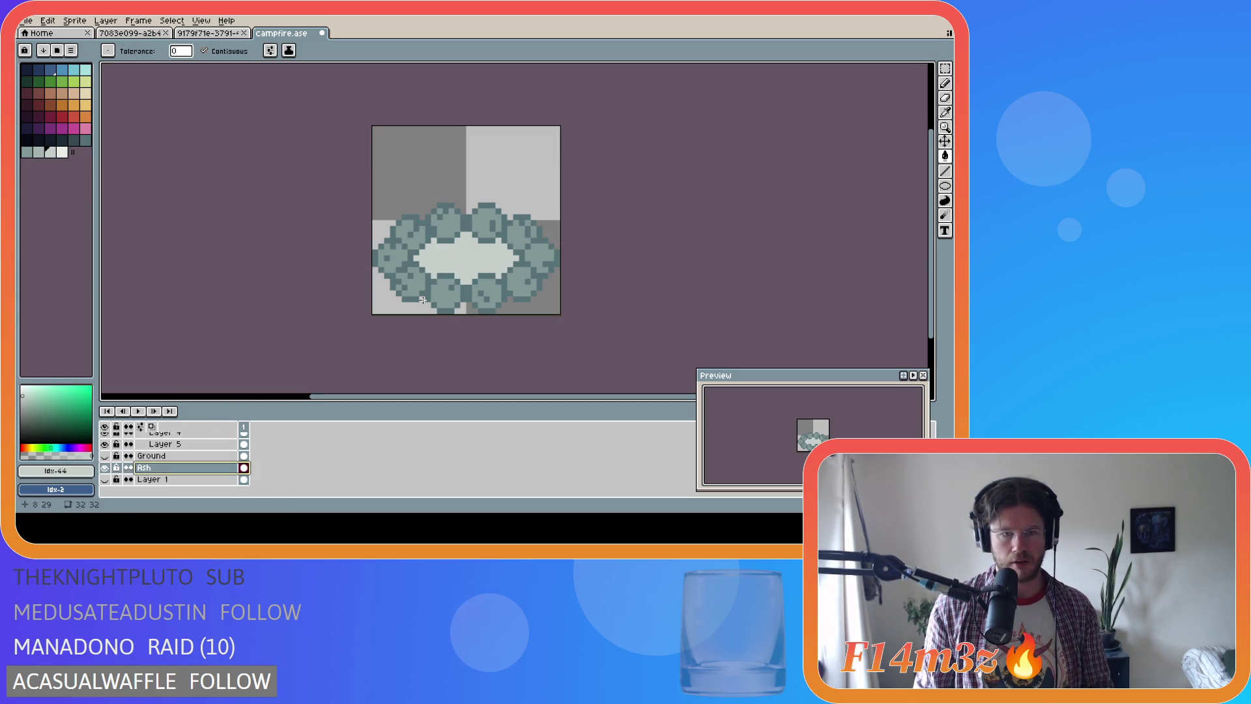
left_click(38, 153)
left_click(472, 252)
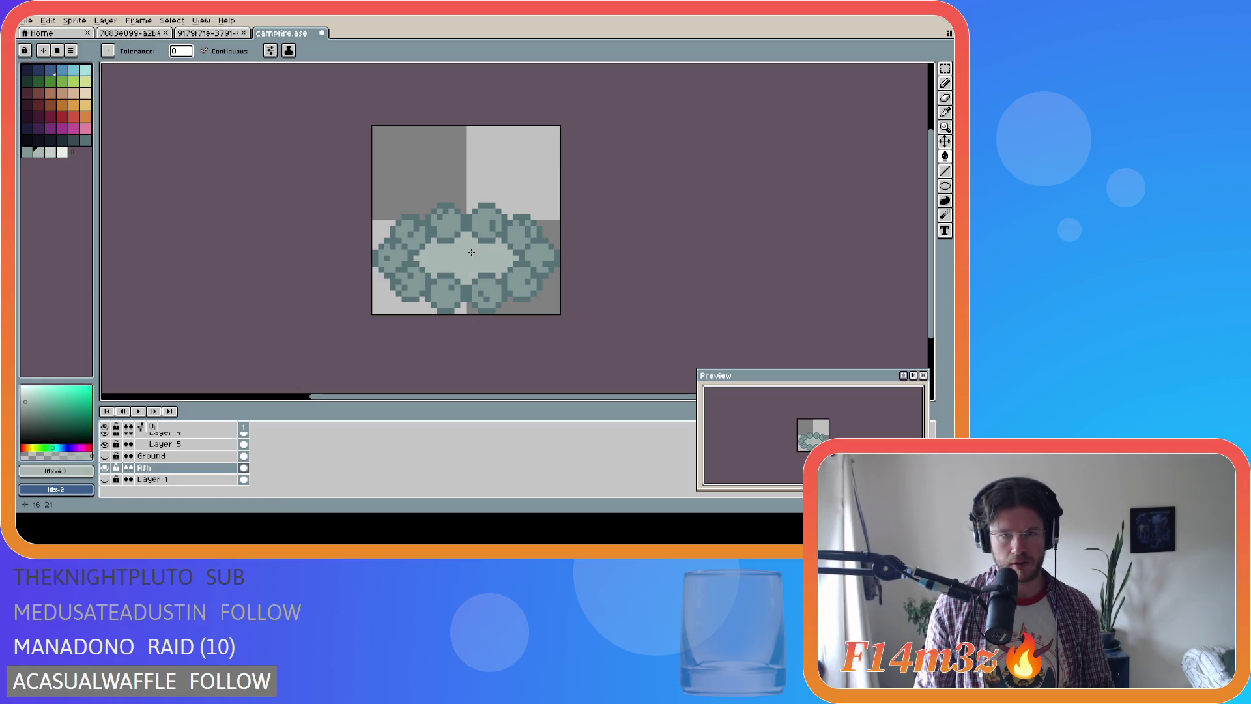
Undo and redo the centre fills, switching between eyedropper and Paint Bucket
key("ctrl+z")
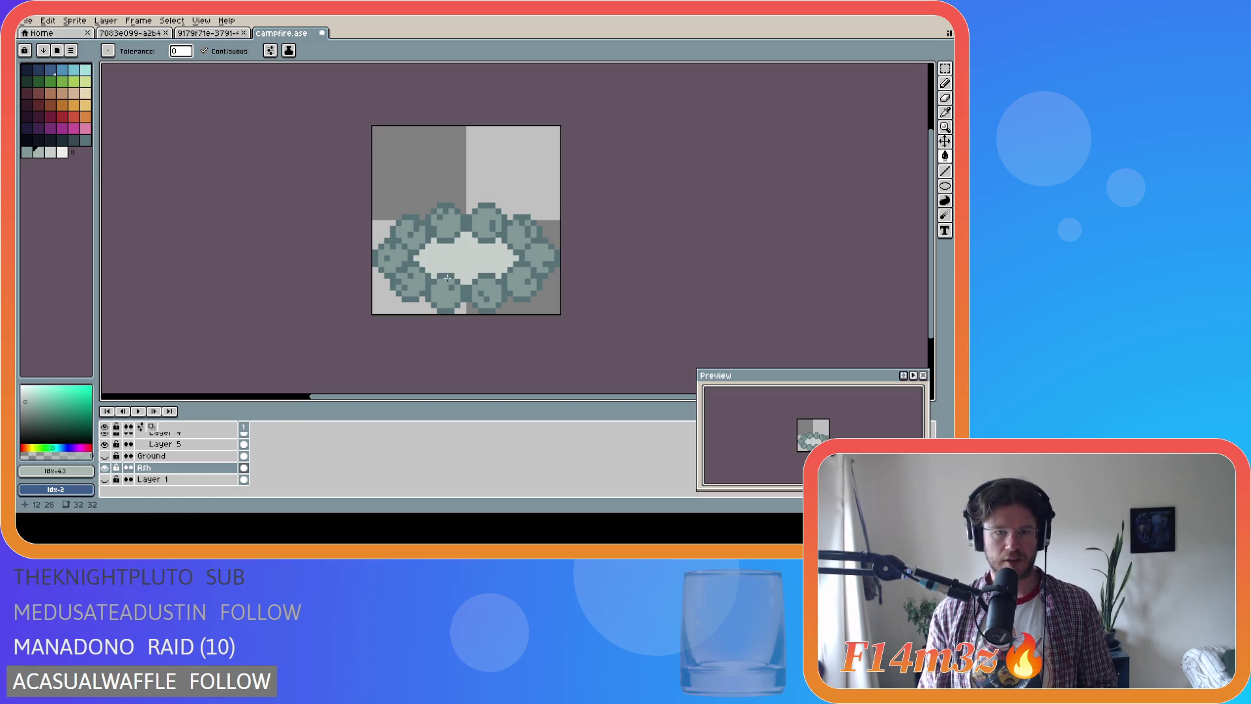
key("ctrl+z")
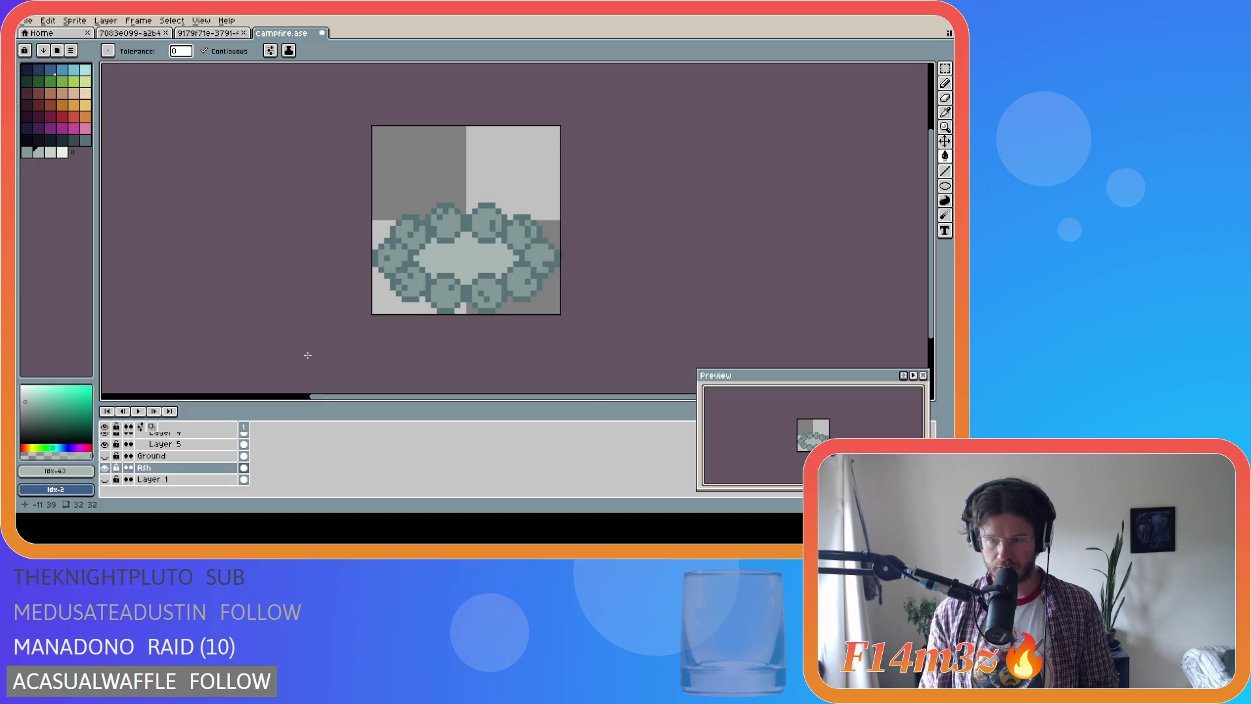
key("ctrl+y")
key("i")
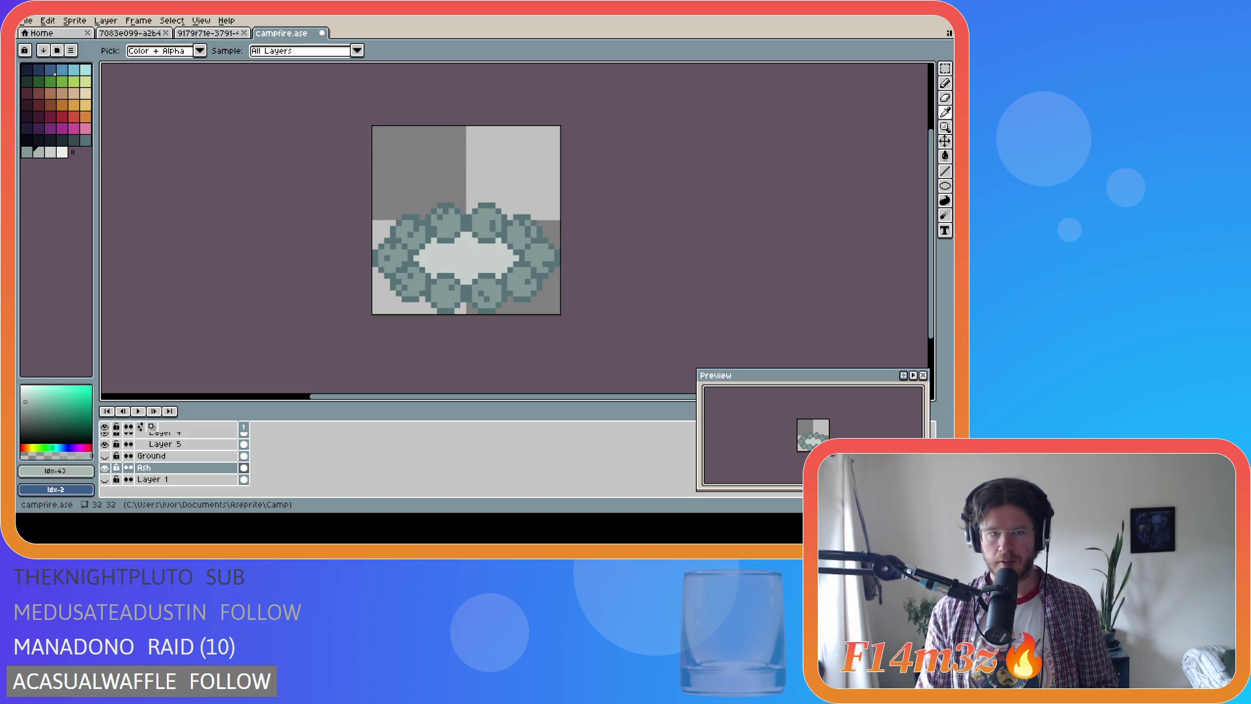
key("g")
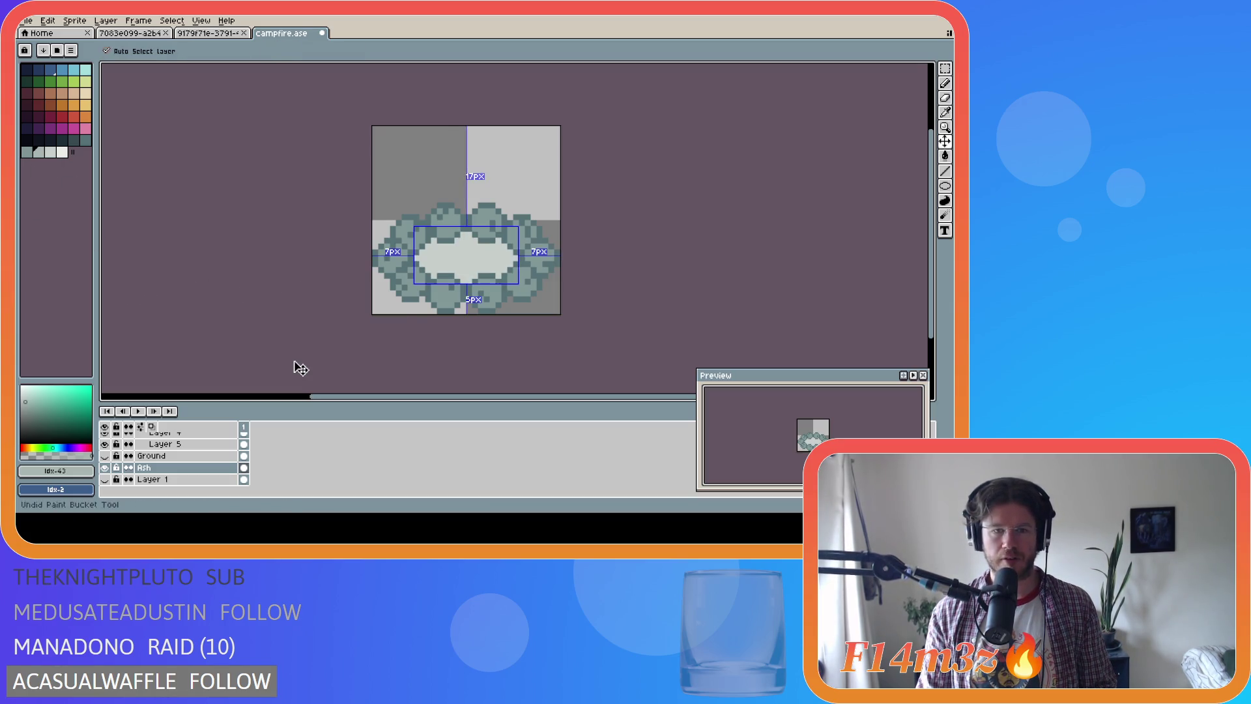
key("ctrl+z")
key("i")
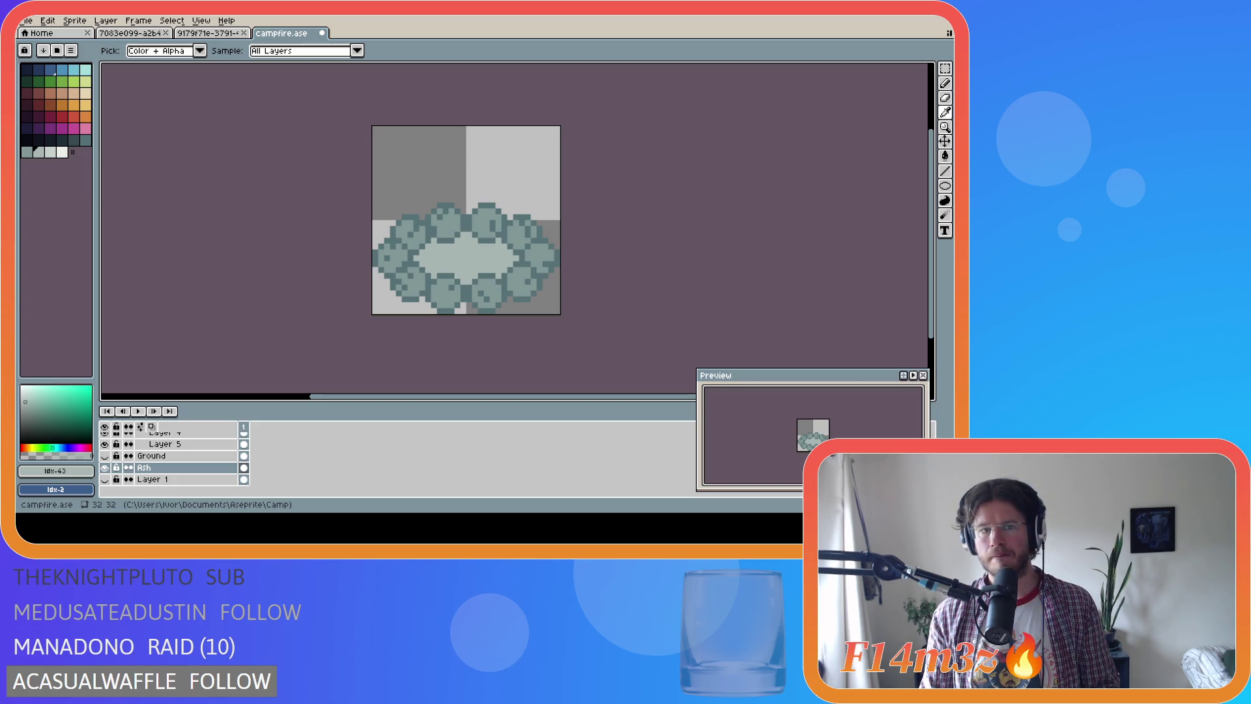
Compare the centre with and without the darker fill, settling on the lighter centre
key("ctrl+z")
key("ctrl+z")
key("ctrl+y")
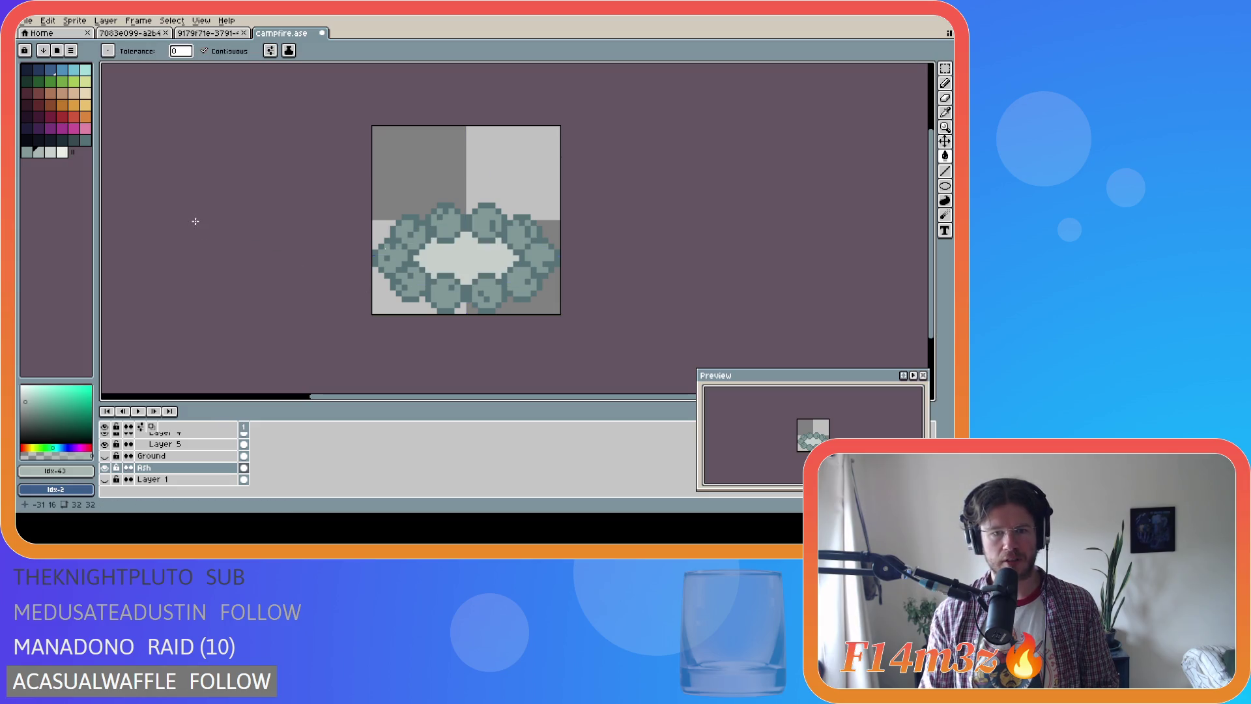
key("ctrl+y")
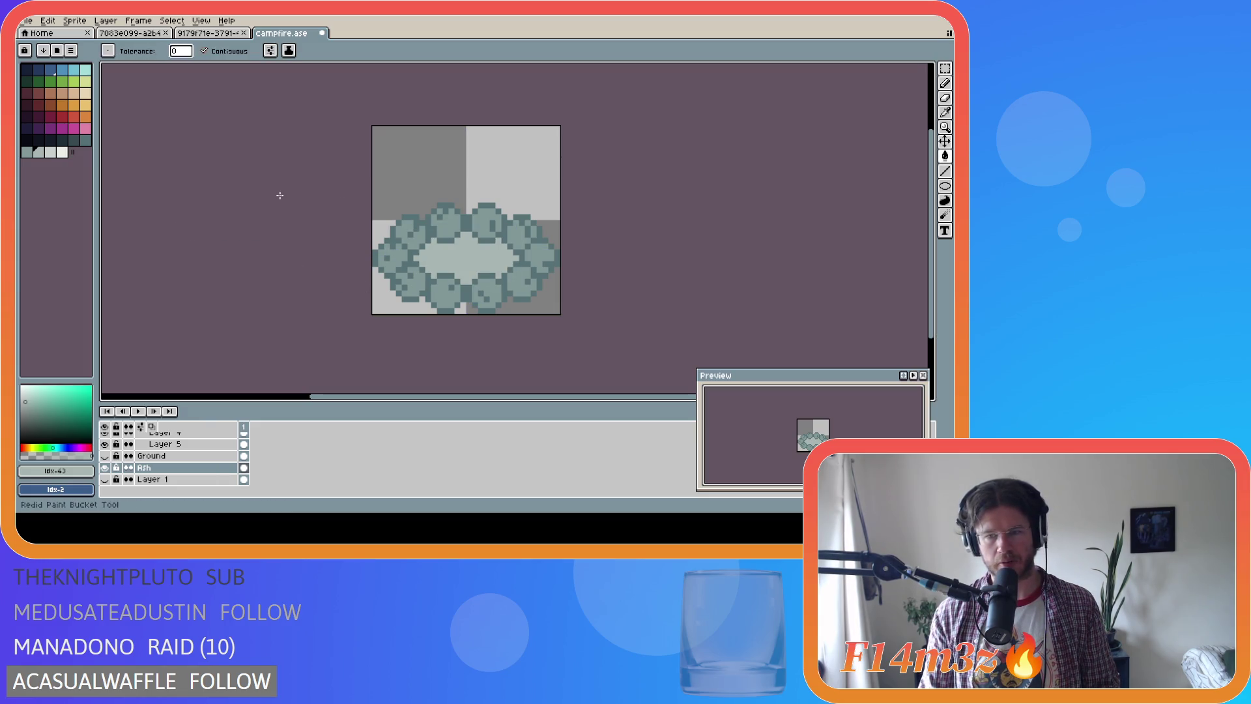
key("ctrl+z")
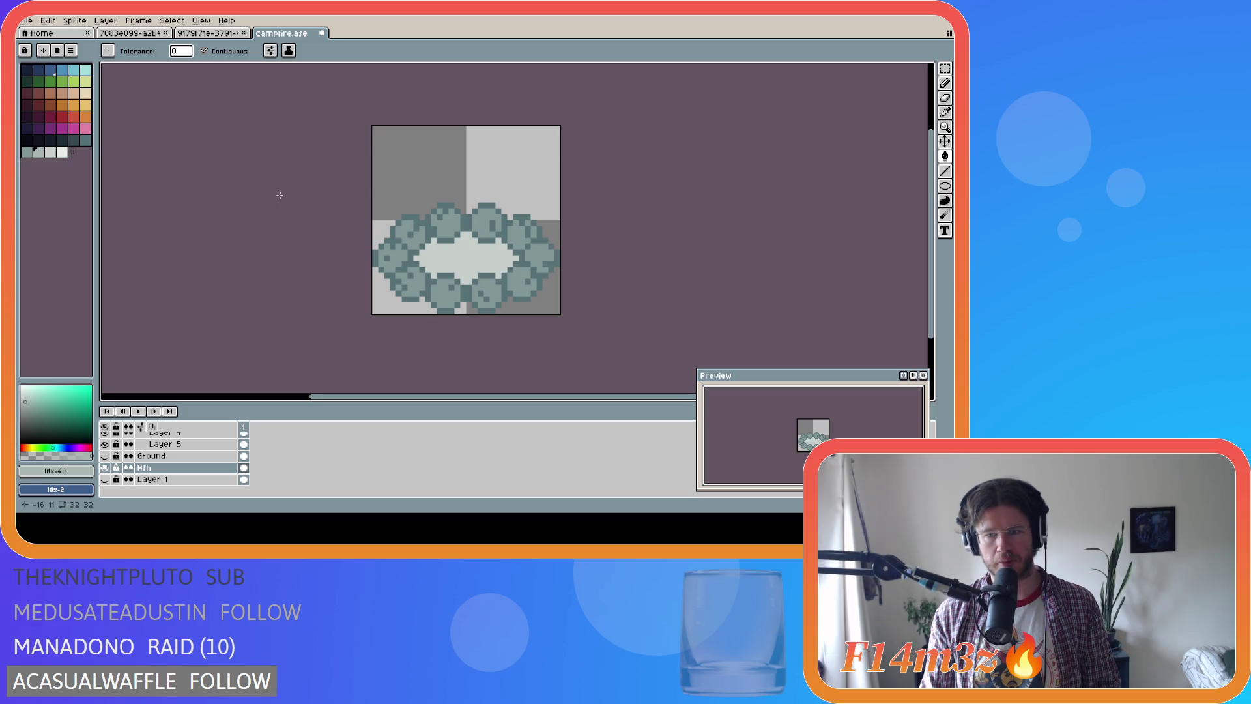
key("ctrl+y")
key("ctrl+z")
key("ctrl+y")
key("ctrl+z")
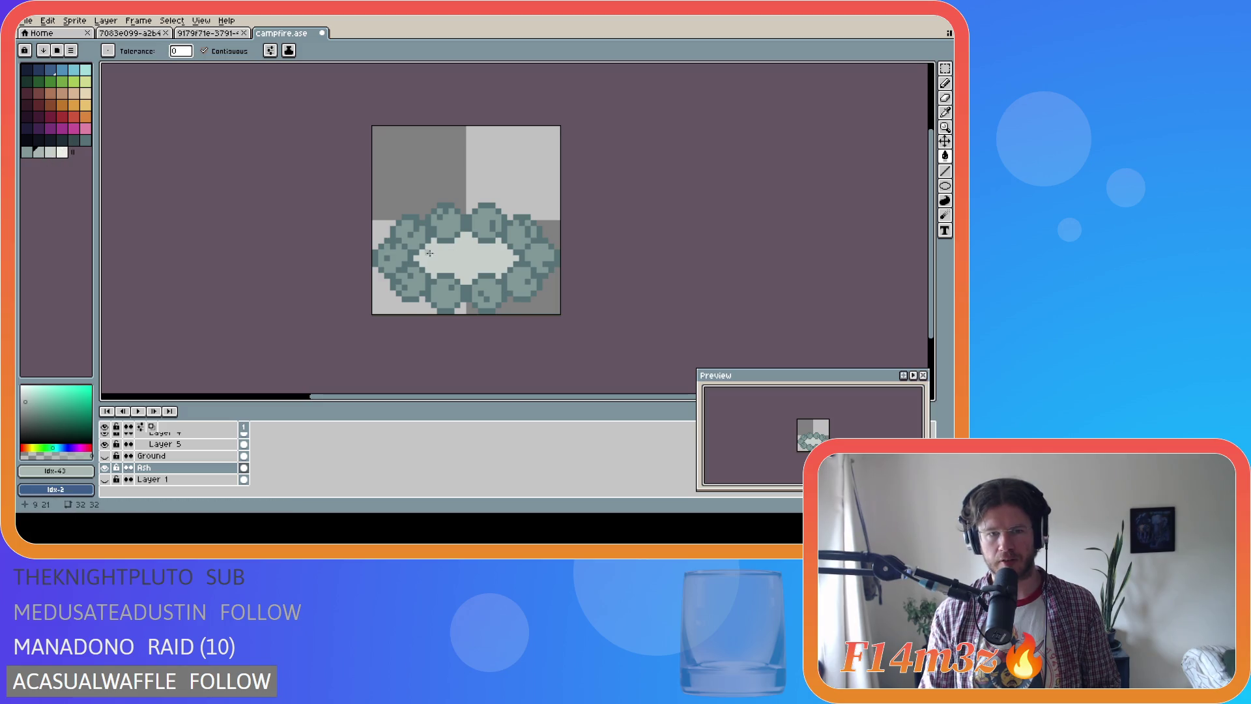
Place two test ash pixels in the pit centre with the pencil, then remove them
key("b")
left_click(433, 263)
left_click(443, 268)
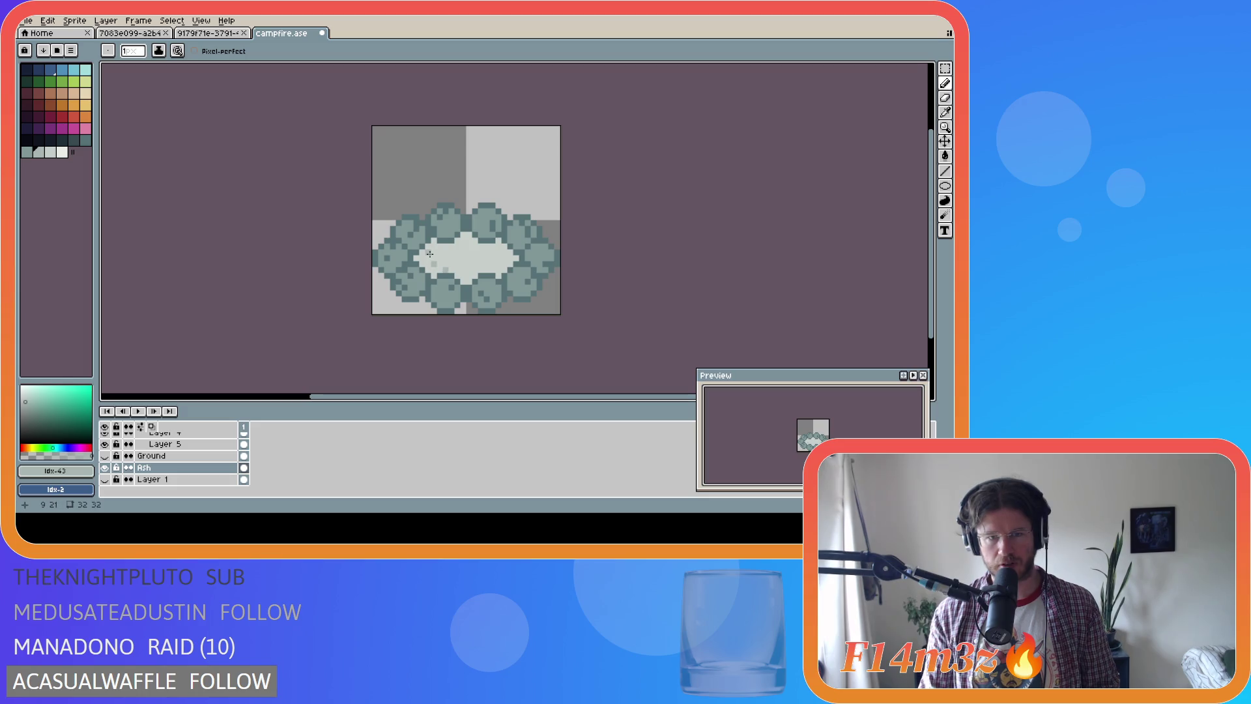
key("ctrl+z")
key("ctrl+z")
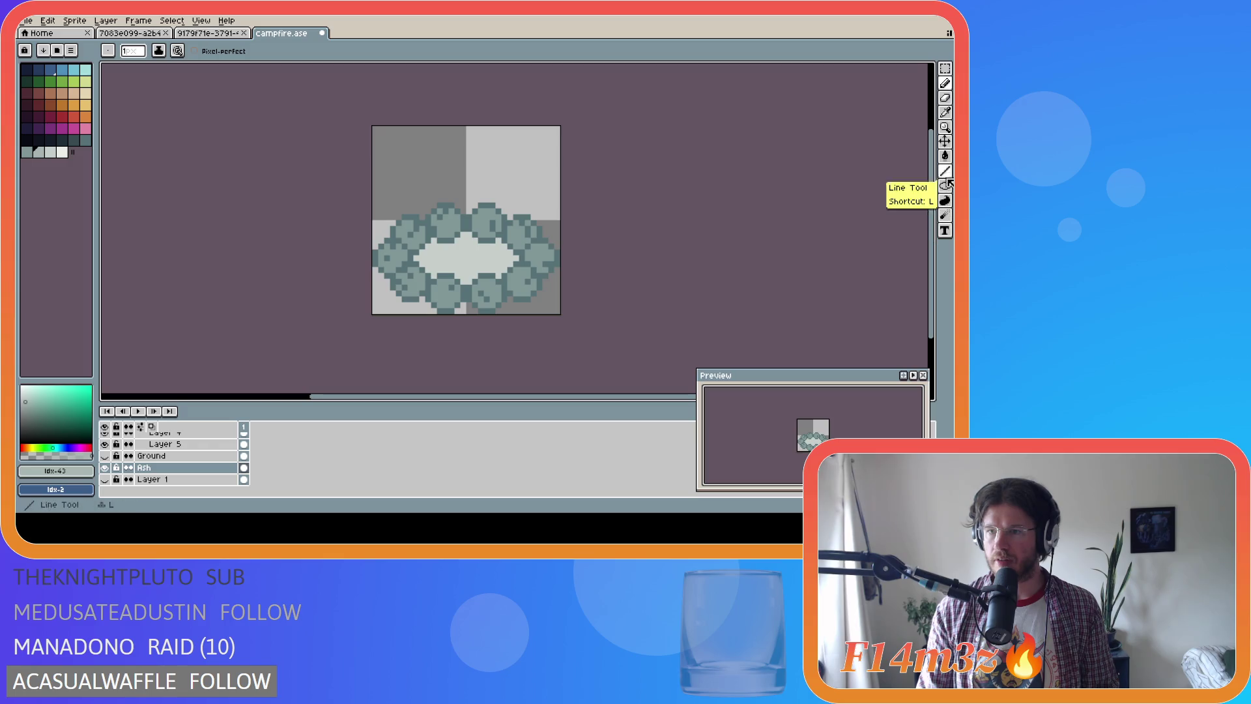
Switch to the Spray tool and test-spray dots across the pit centre, then undo them
left_click(945, 156)
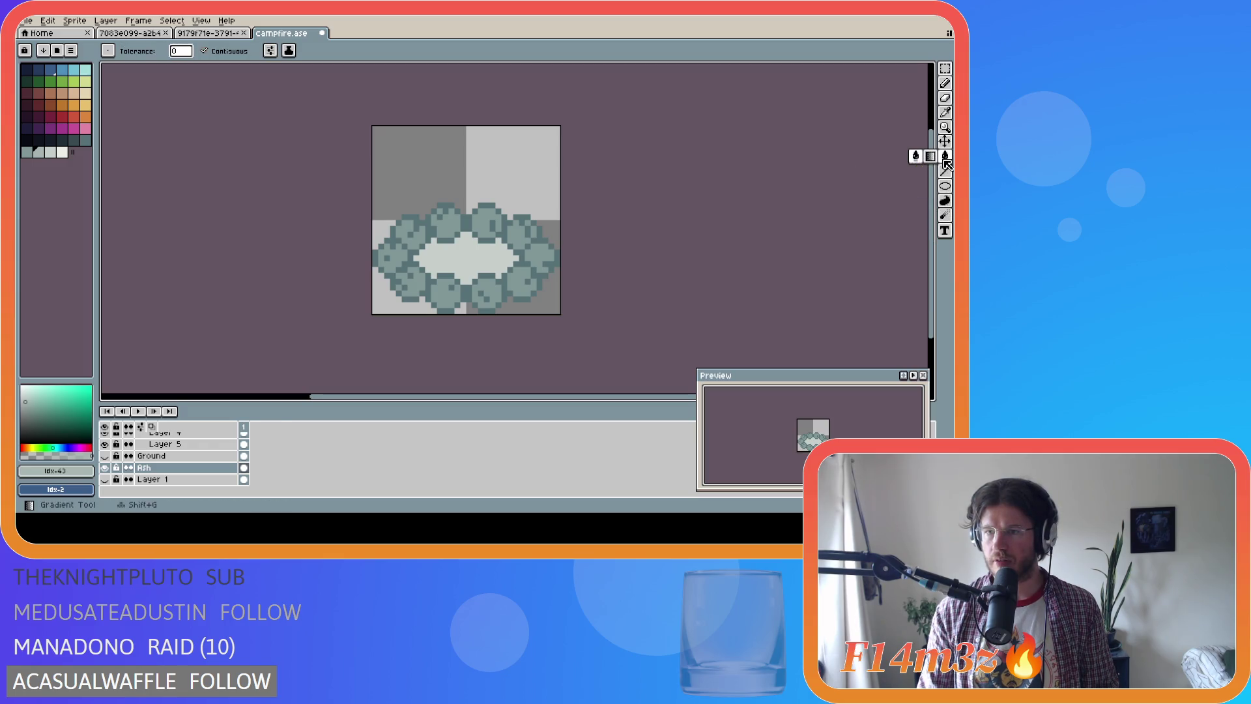
left_click(946, 83)
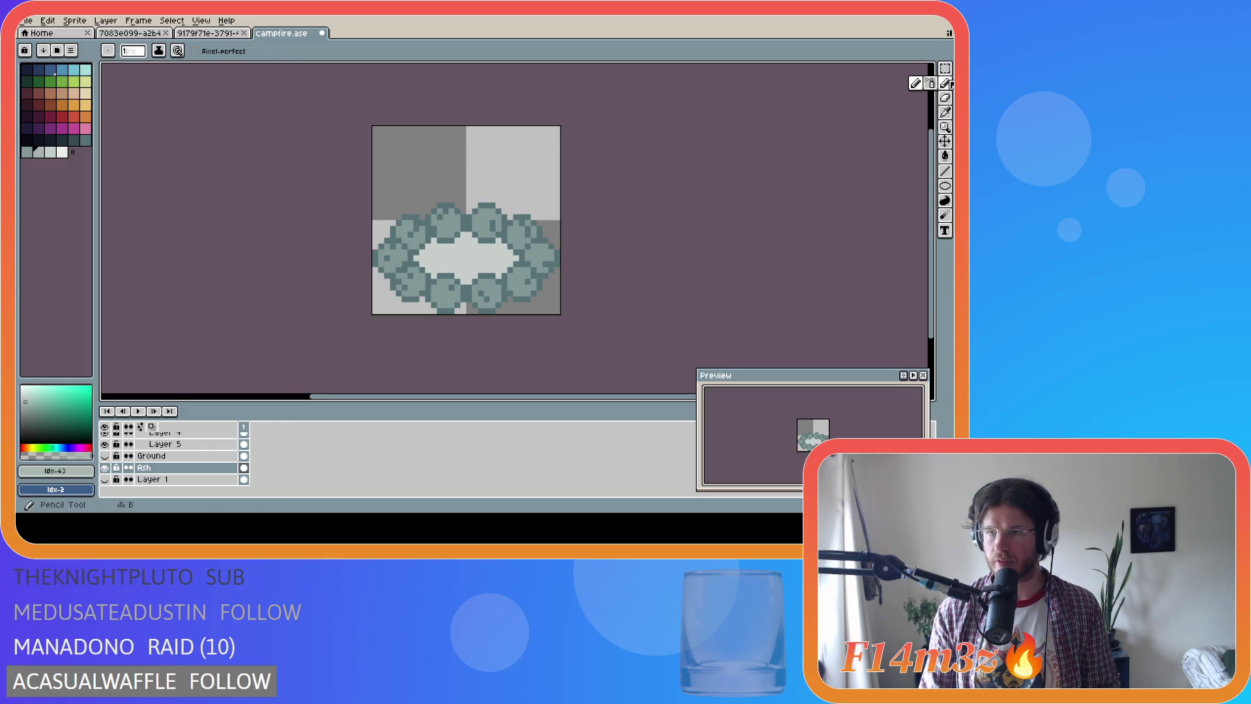
left_click(930, 83)
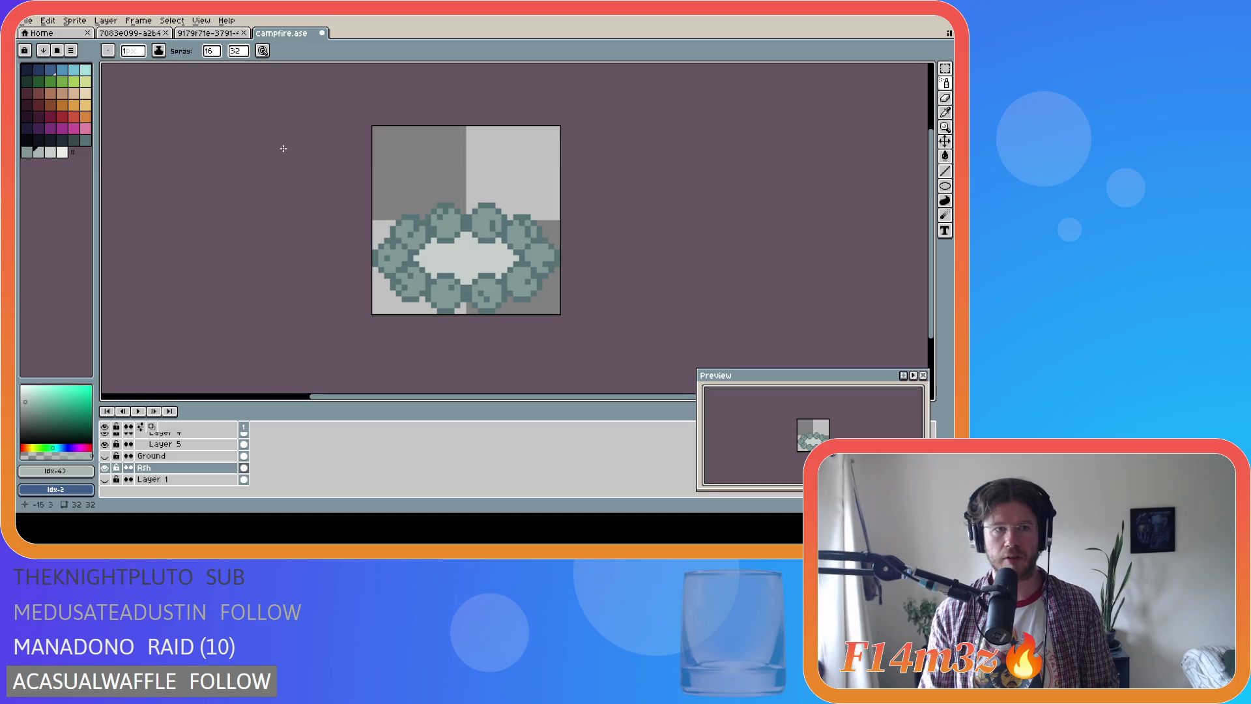
key("v")
key("ctrl")
key("ctrl")
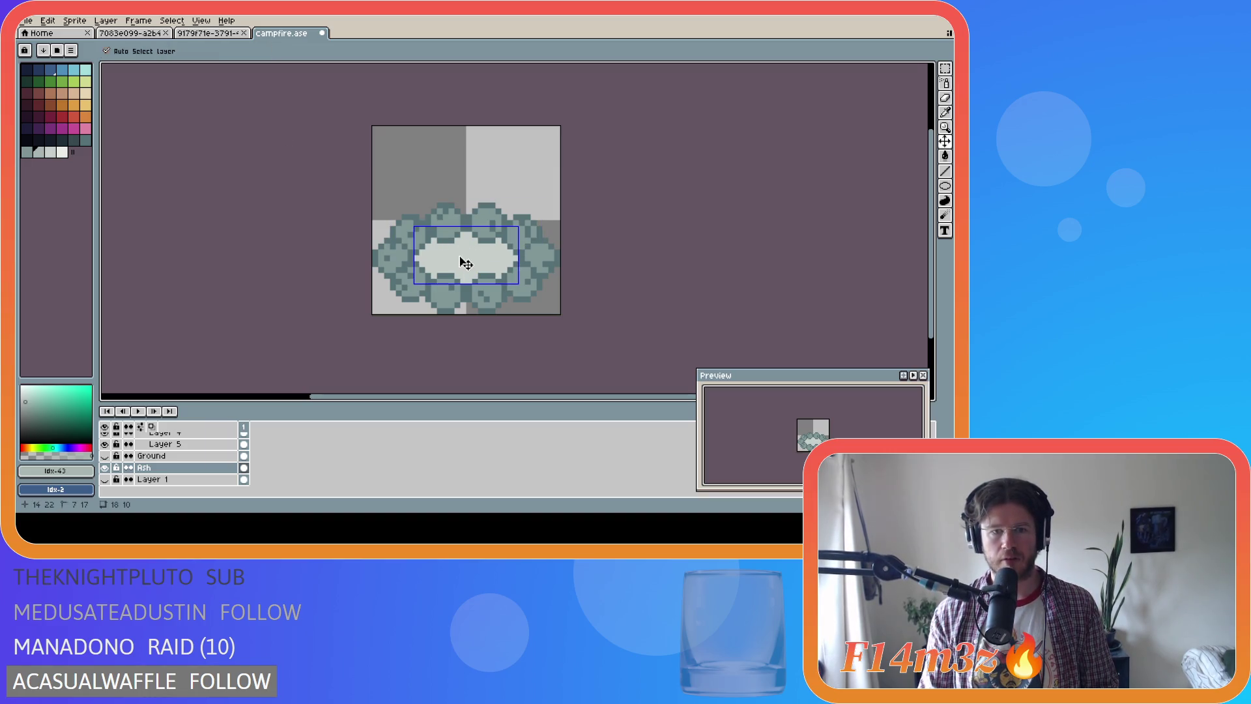
key("ctrl")
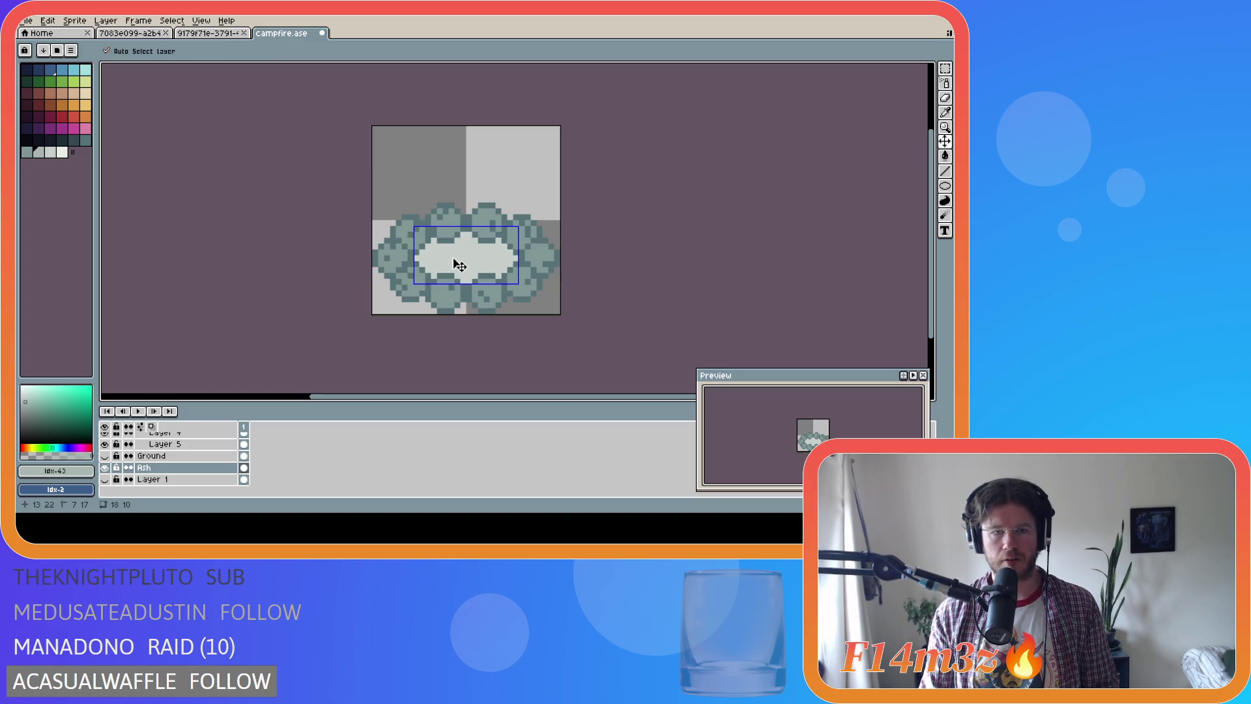
key("ctrl")
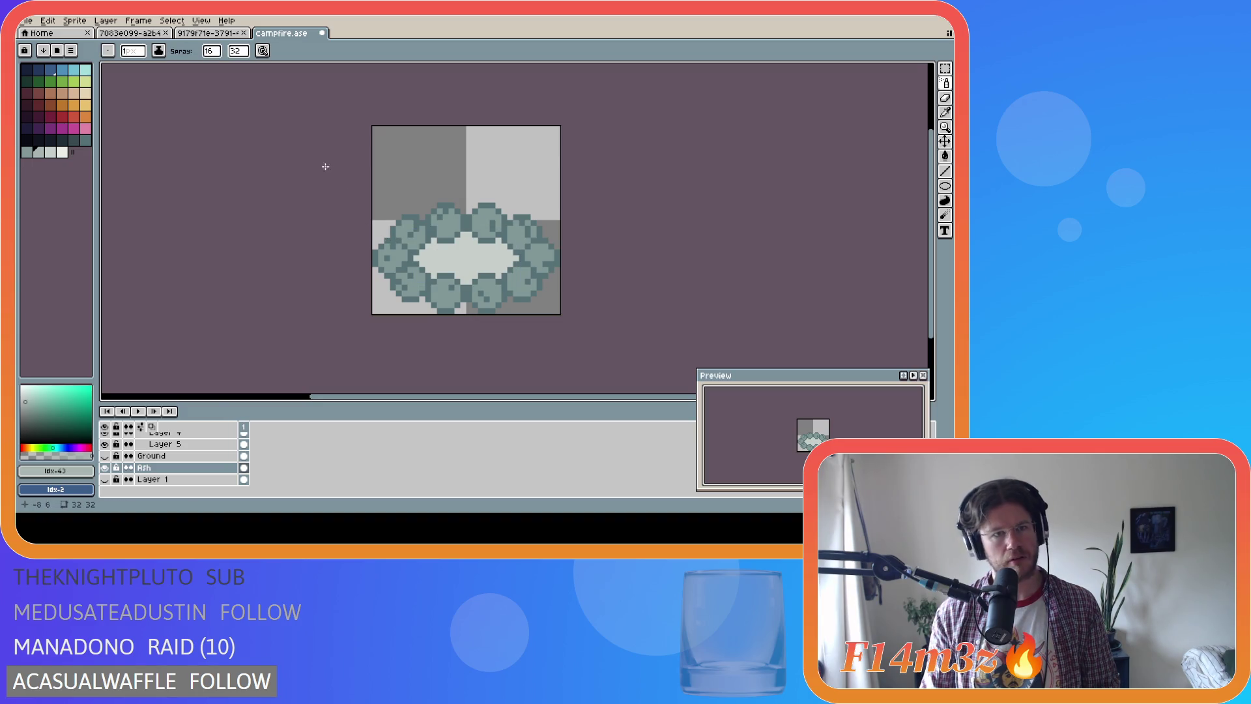
left_click_drag(499, 287, 468, 257)
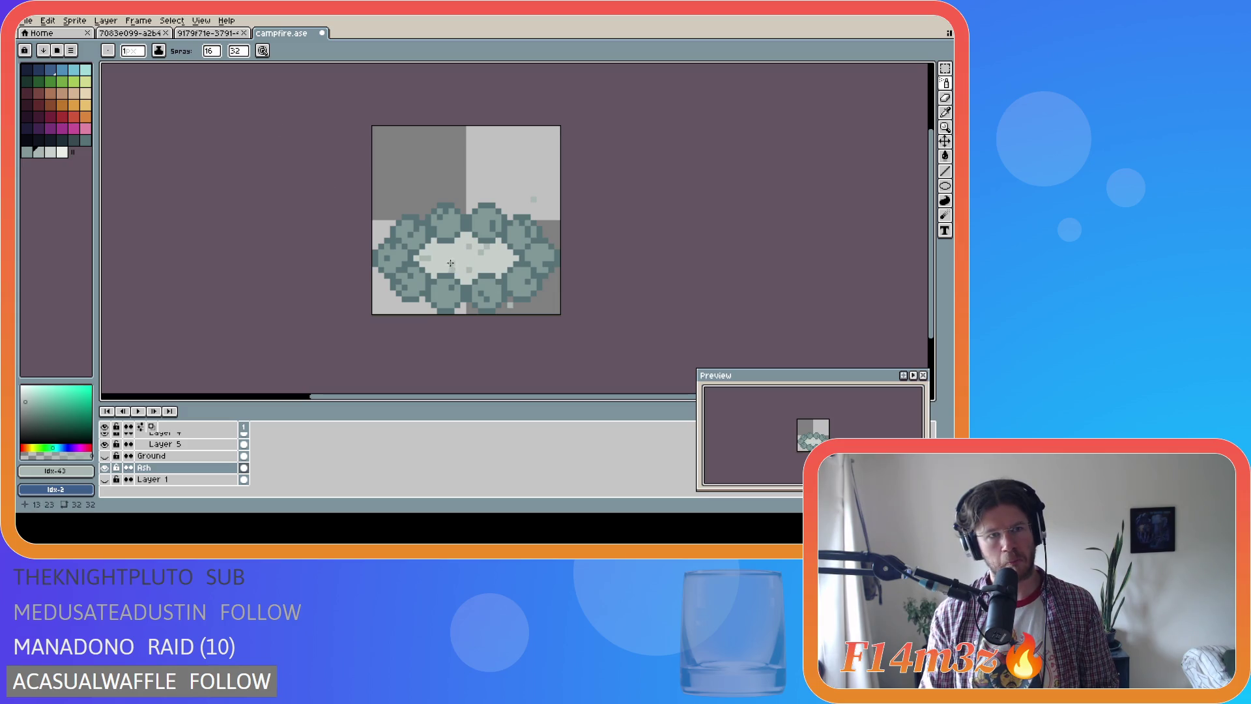
key("ctrl+z")
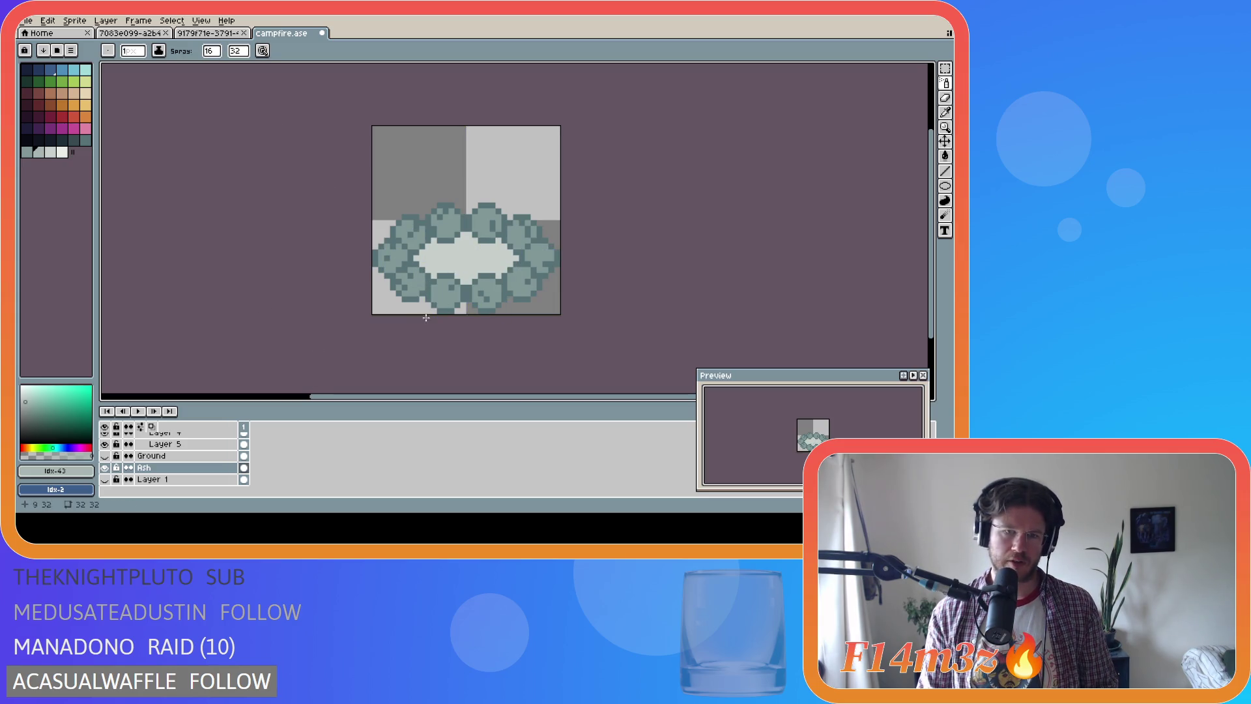
Magic Wand-select the light pit centre and spray darker ash dots inside it
key("w")
left_click(467, 276)
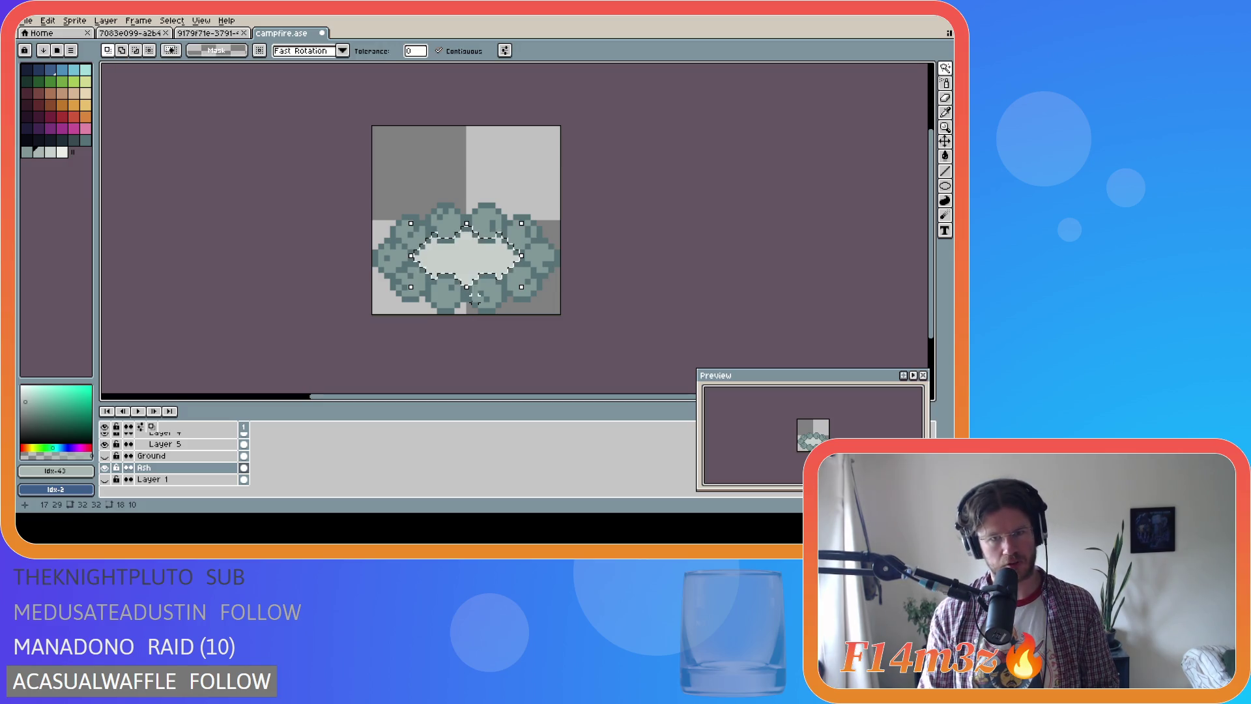
left_click(946, 80)
mouse_move(474, 257)
left_mouse_down()
mouse_move(471, 275)
mouse_move(449, 253)
mouse_move(476, 281)
left_mouse_up()
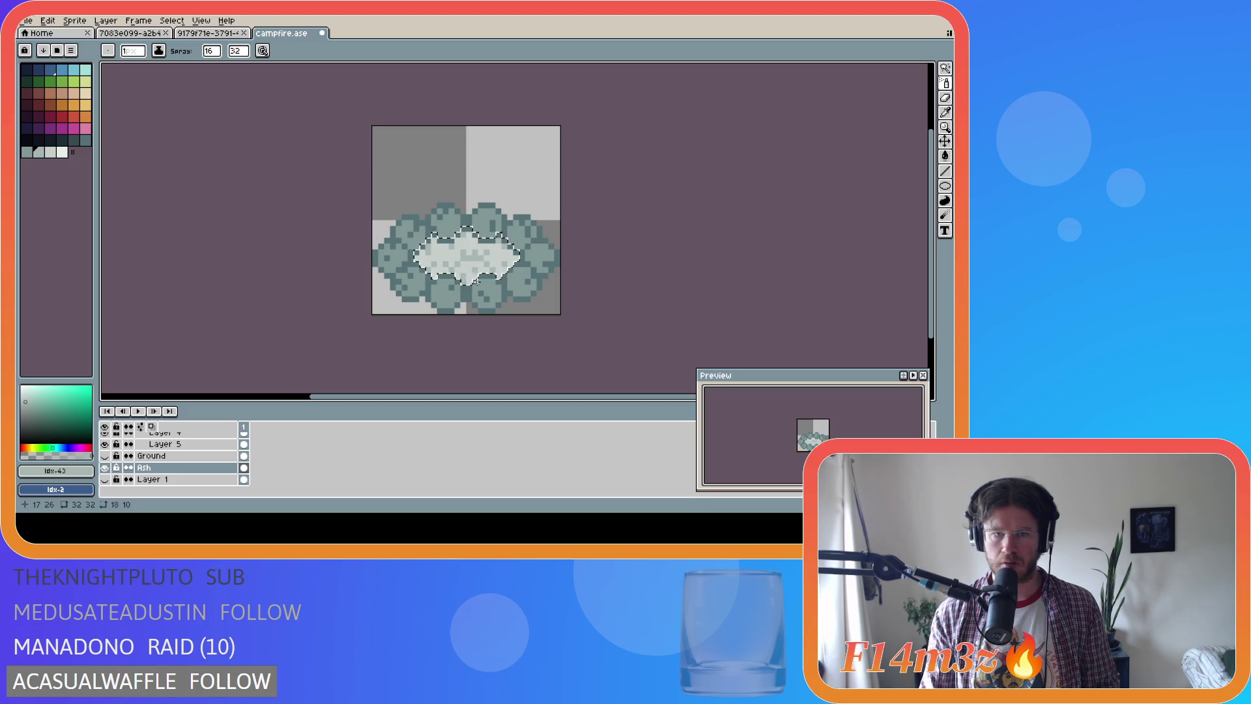
Undo the dark spray dots and return to the pencil
key("ctrl")
key("ctrl")
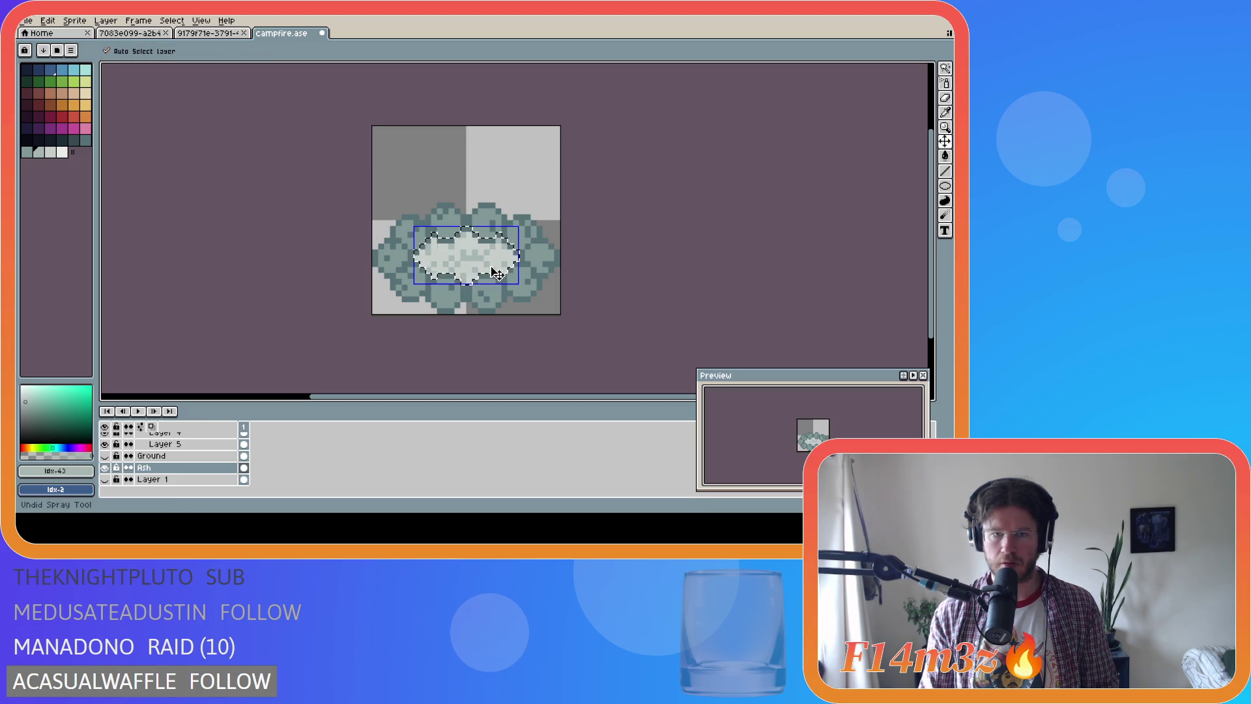
key("ctrl+z")
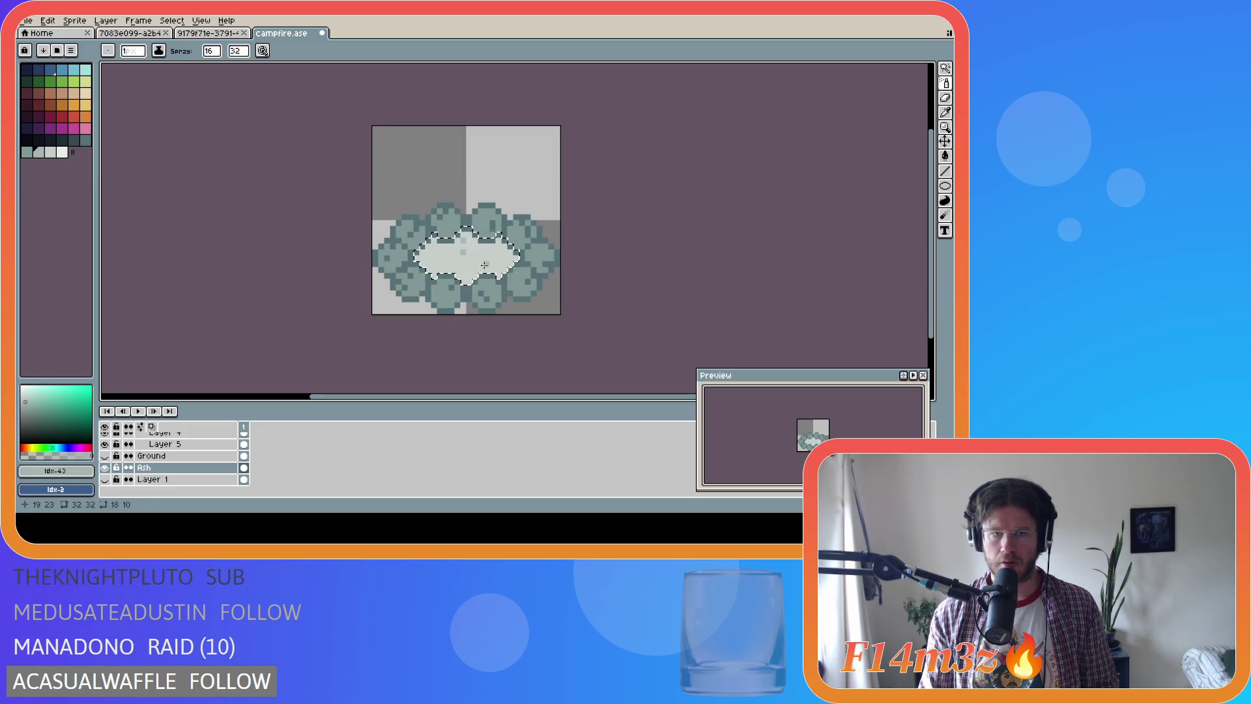
key("ctrl")
key("ctrl")
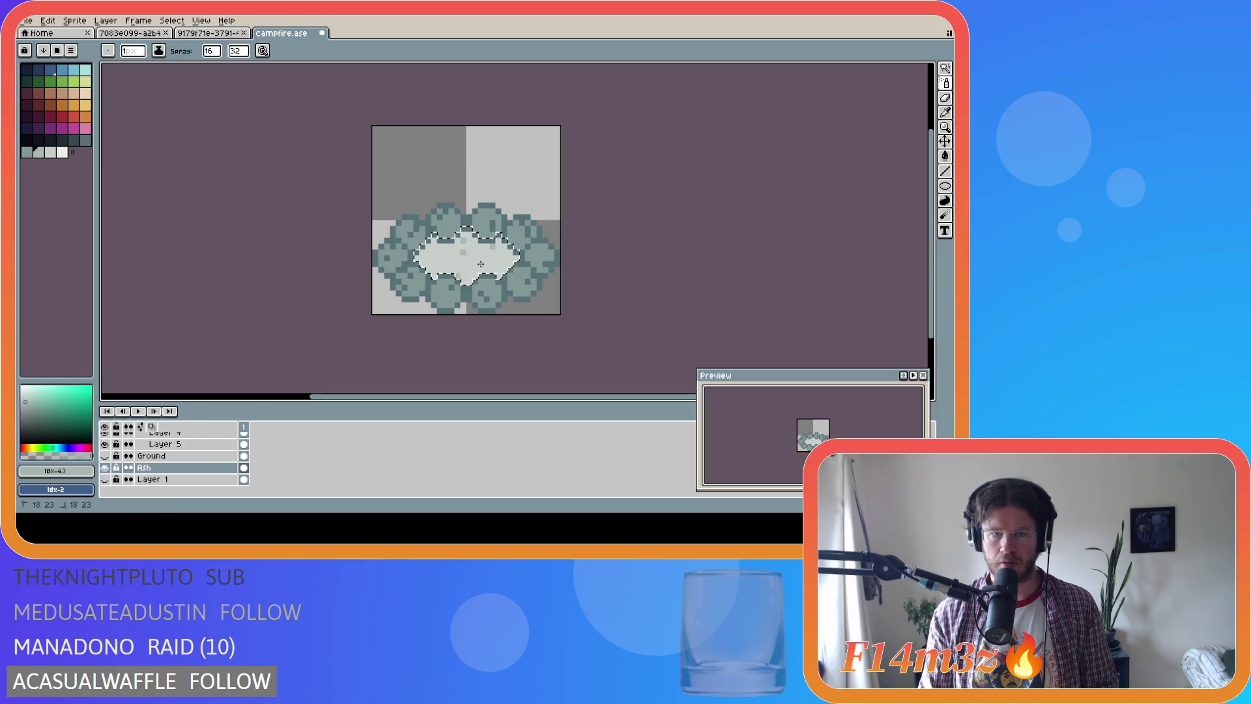
key("ctrl")
key("ctrl")
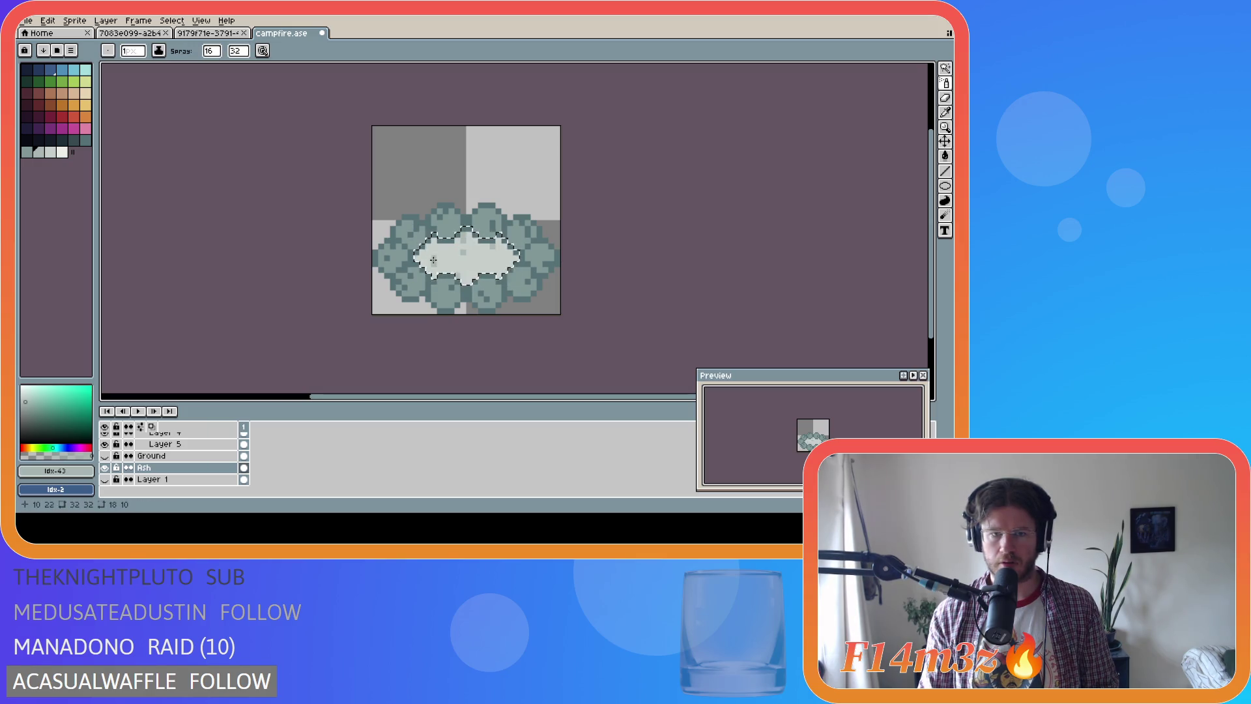
key("ctrl")
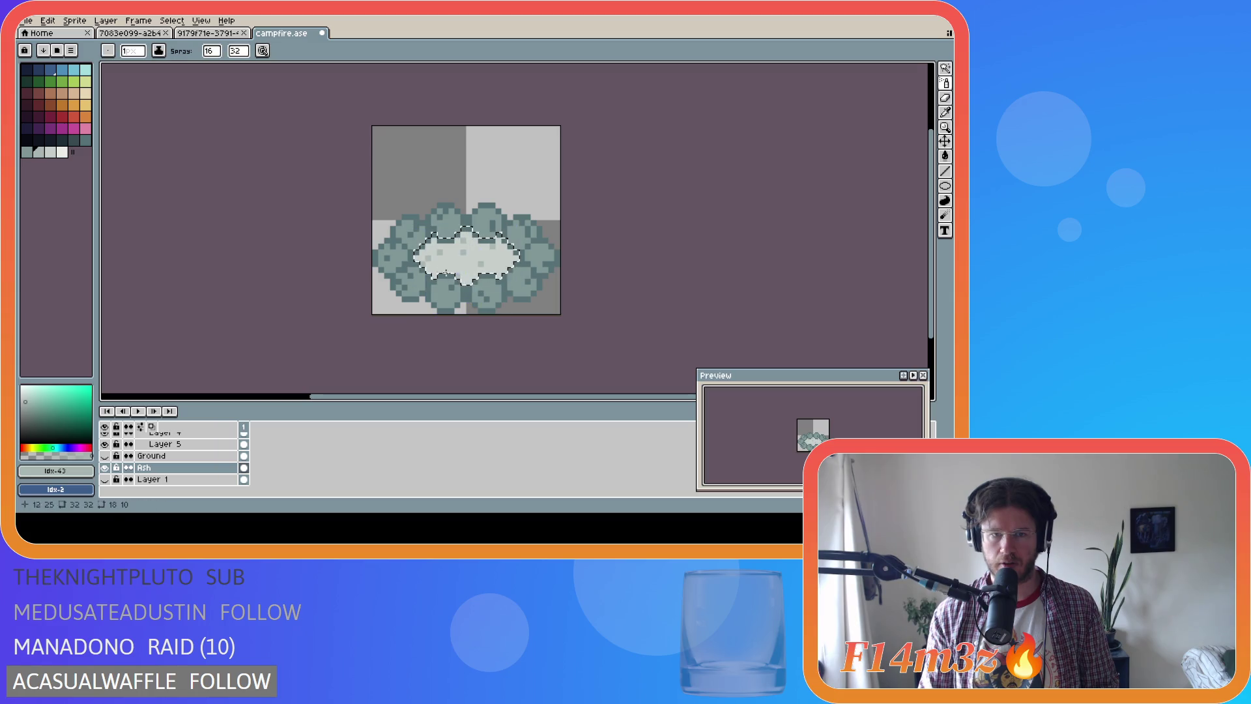
key("ctrl")
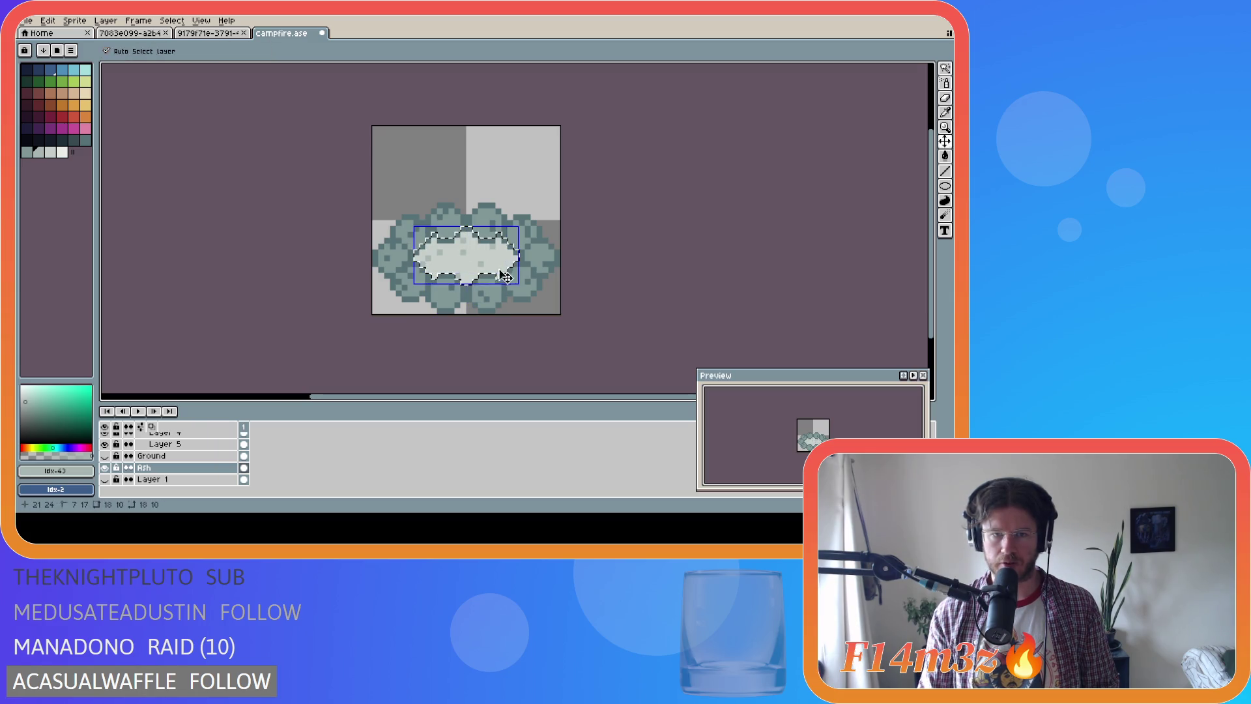
key("ctrl")
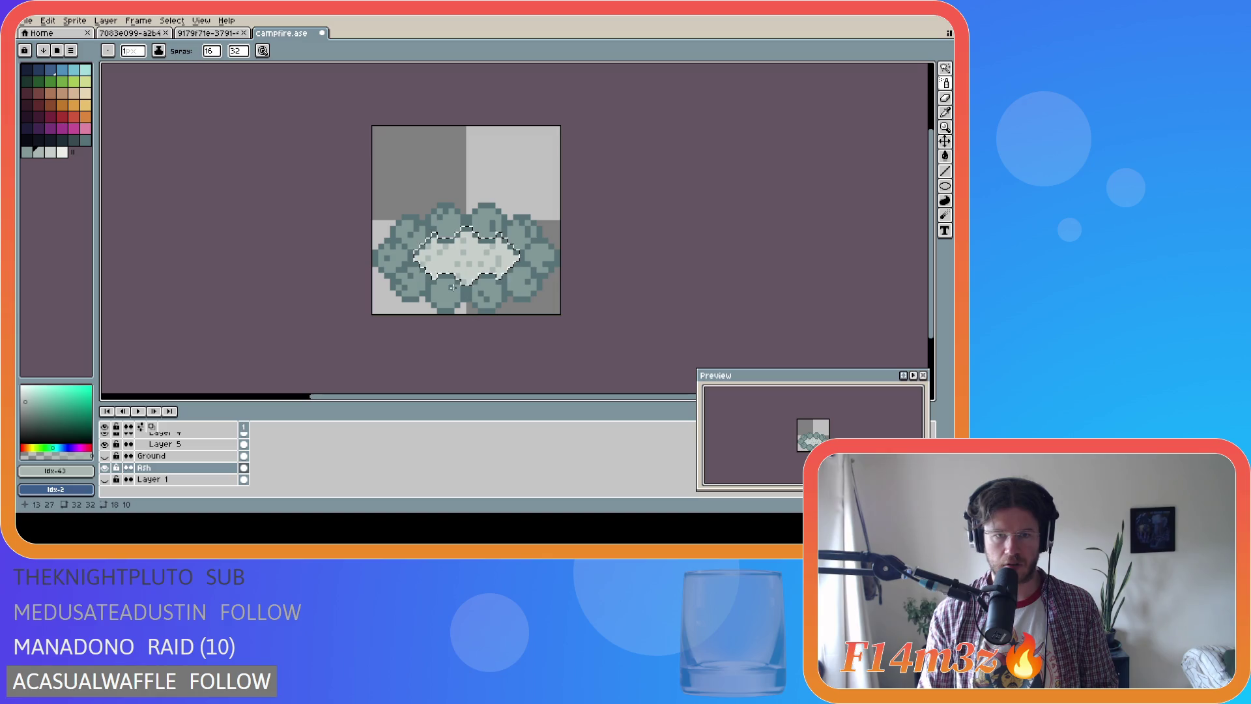
key("b")
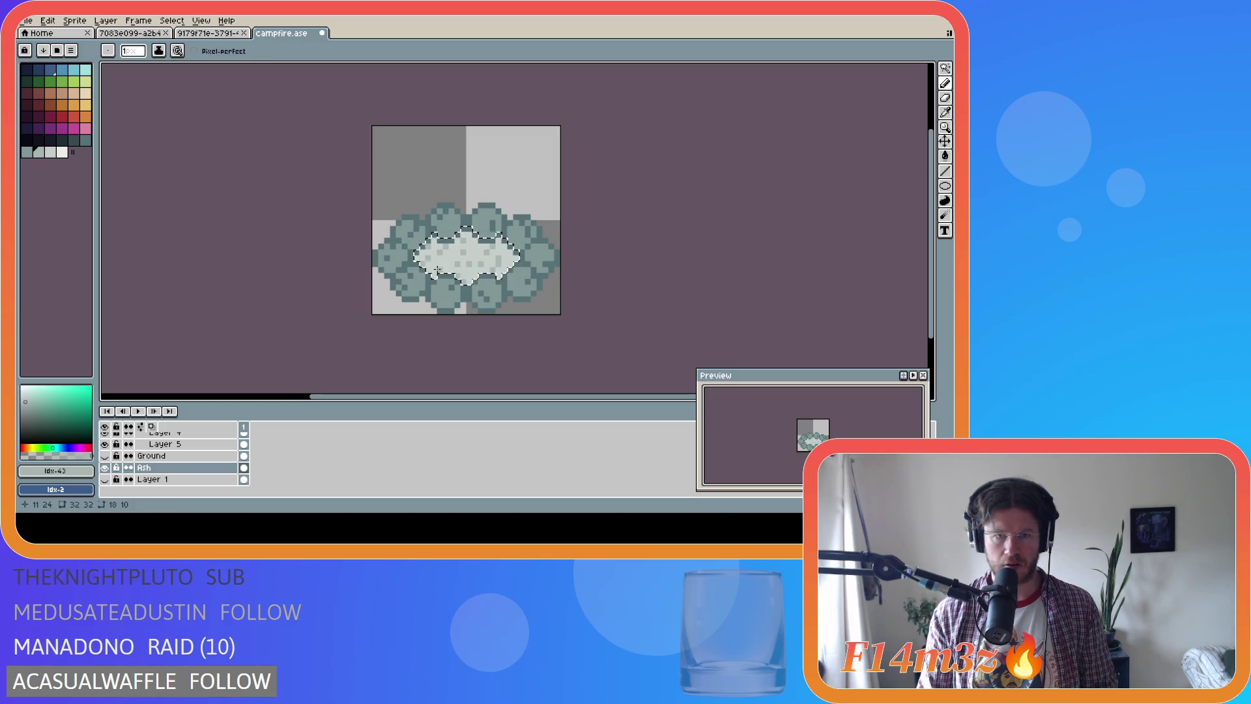
Sample the ash greys, undo the last pencil stroke, and clear the canvas selection
left_click(499, 260, "alt")
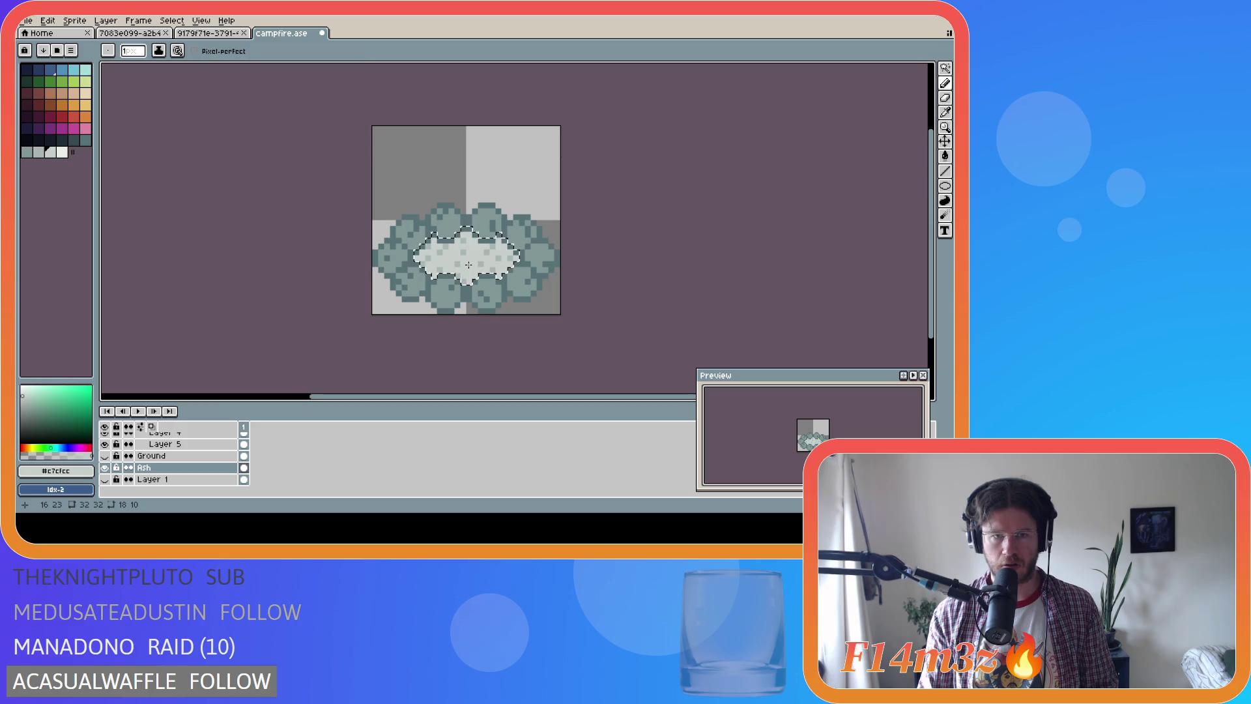
left_click(503, 277, "alt")
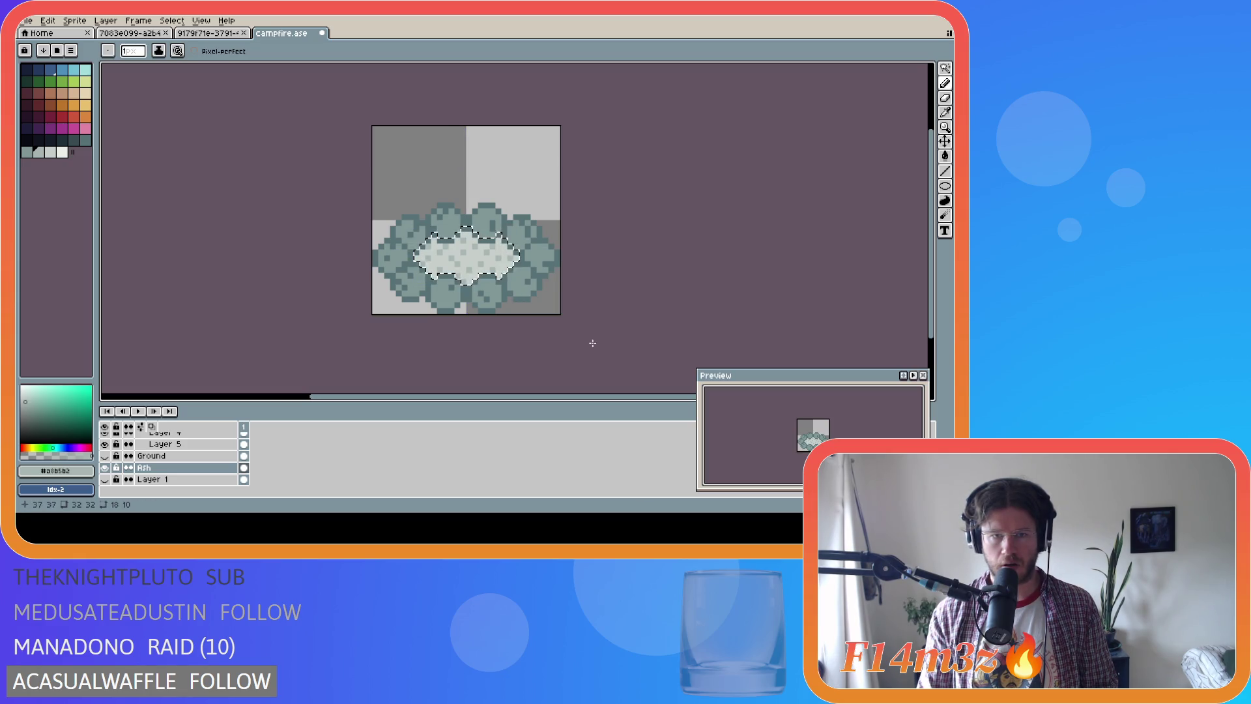
key("m")
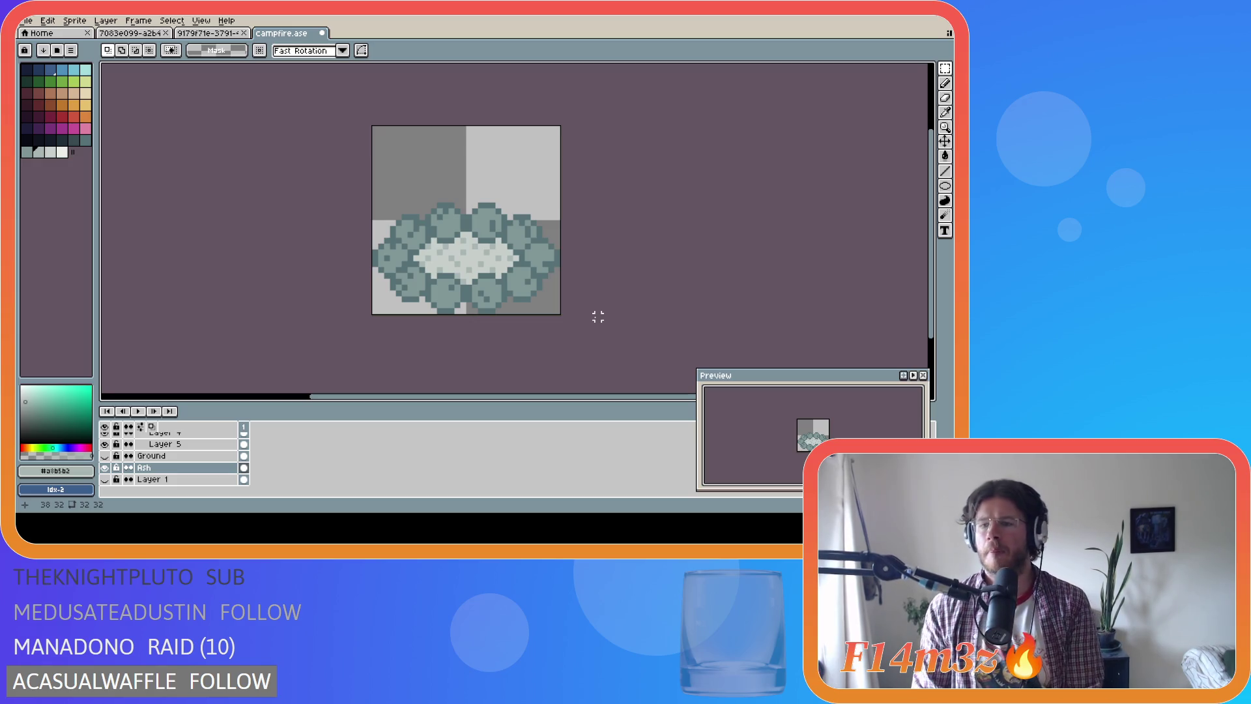
key("ctrl+z")
key("ctrl+z")
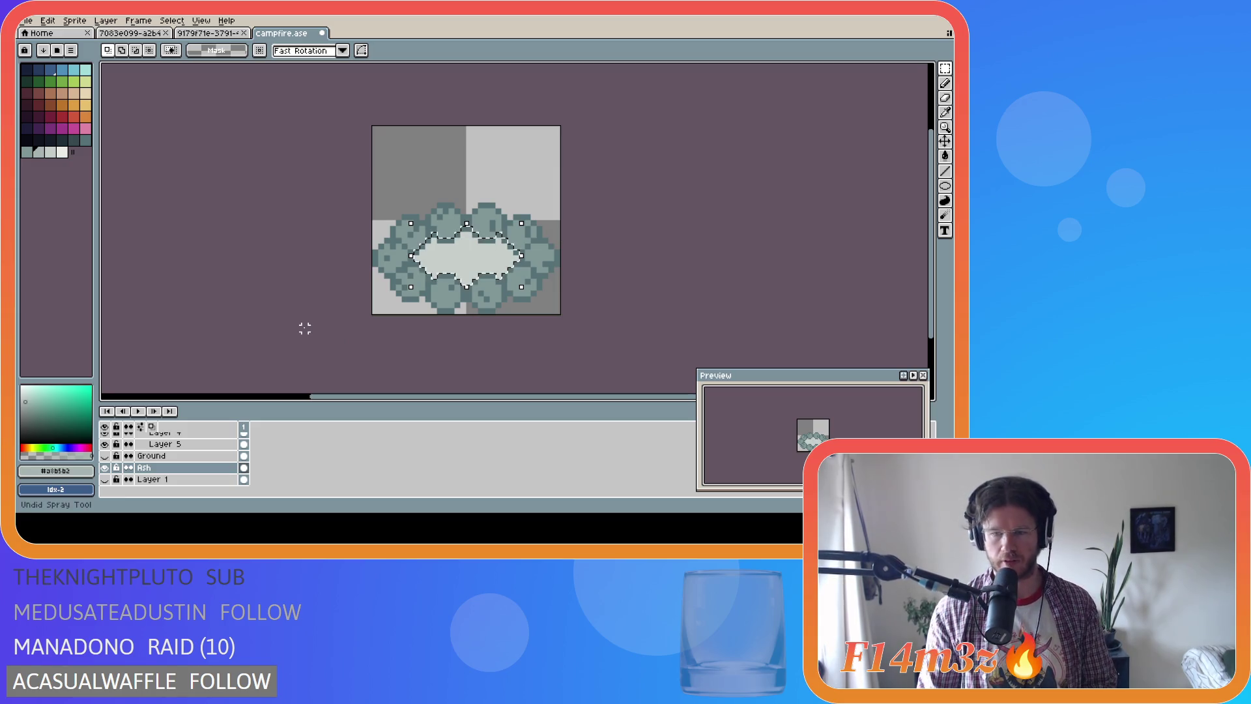
left_click(50, 152)
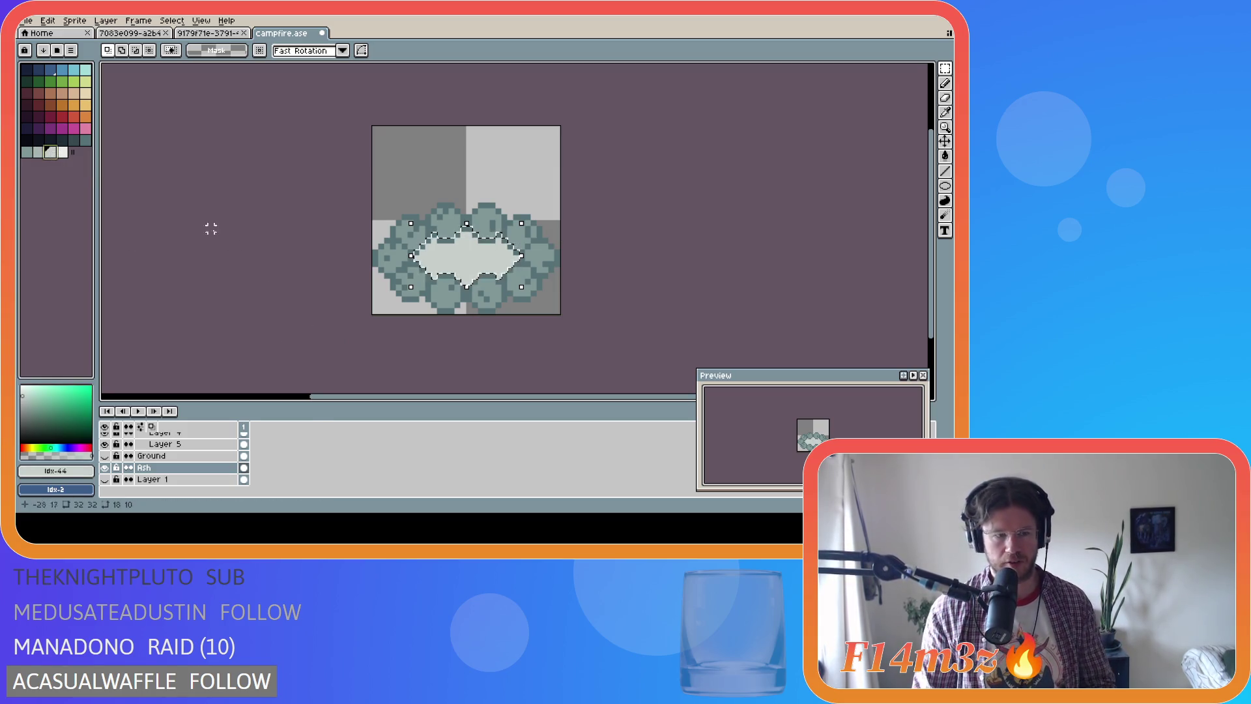
key("m")
left_click(579, 275)
Bucket-fill the centre with darker grey, undo it, and save campfire.ase
left_click(43, 152)
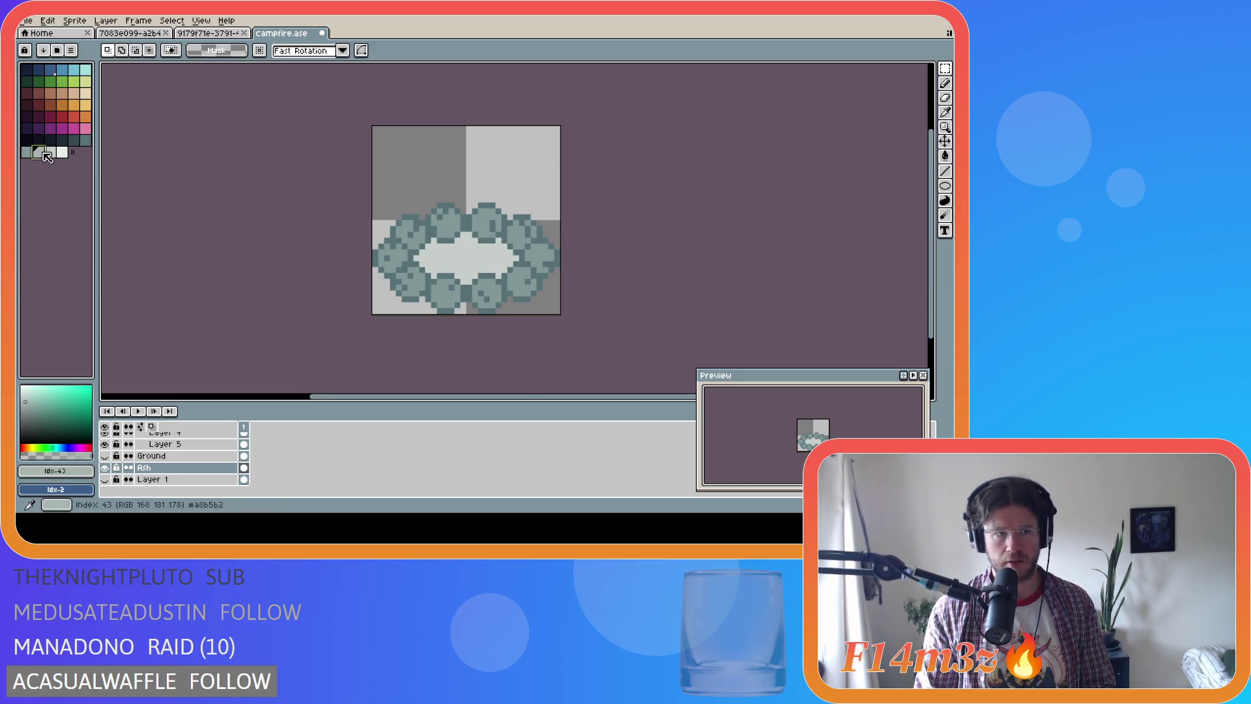
key("g")
left_click(456, 280)
key("ctrl+z")
key("ctrl+s")
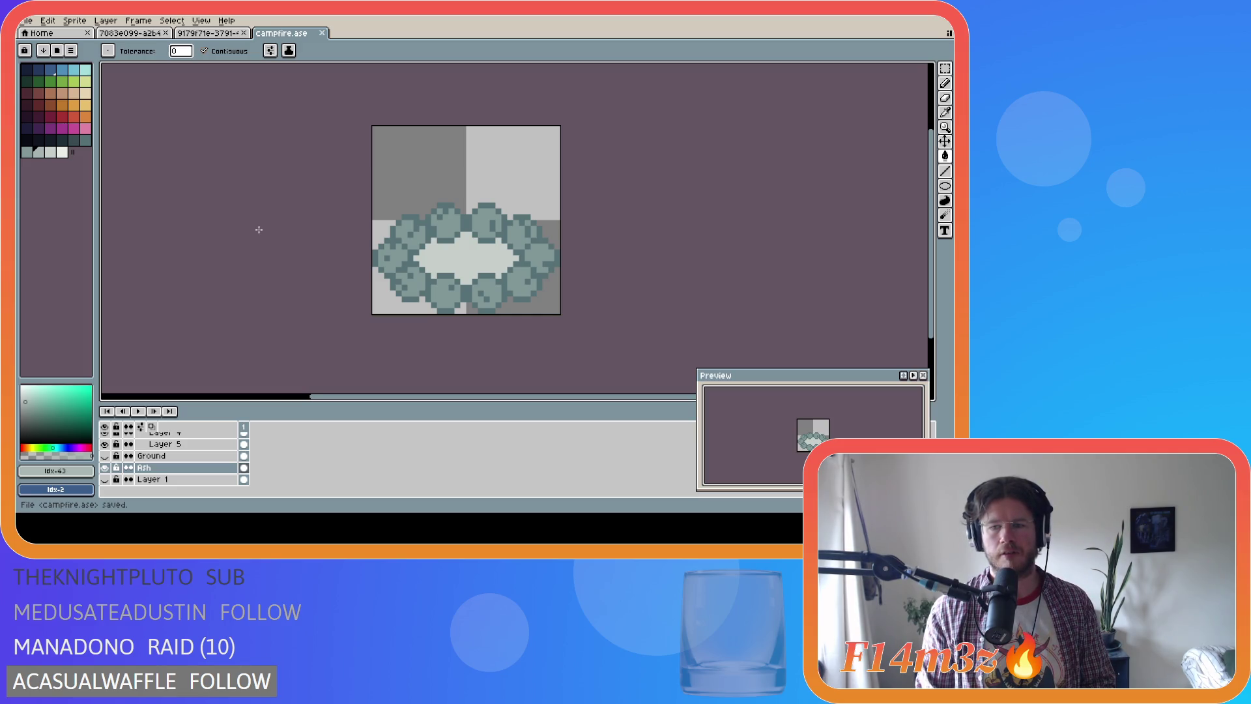
scroll(163, 459, "up", 3)
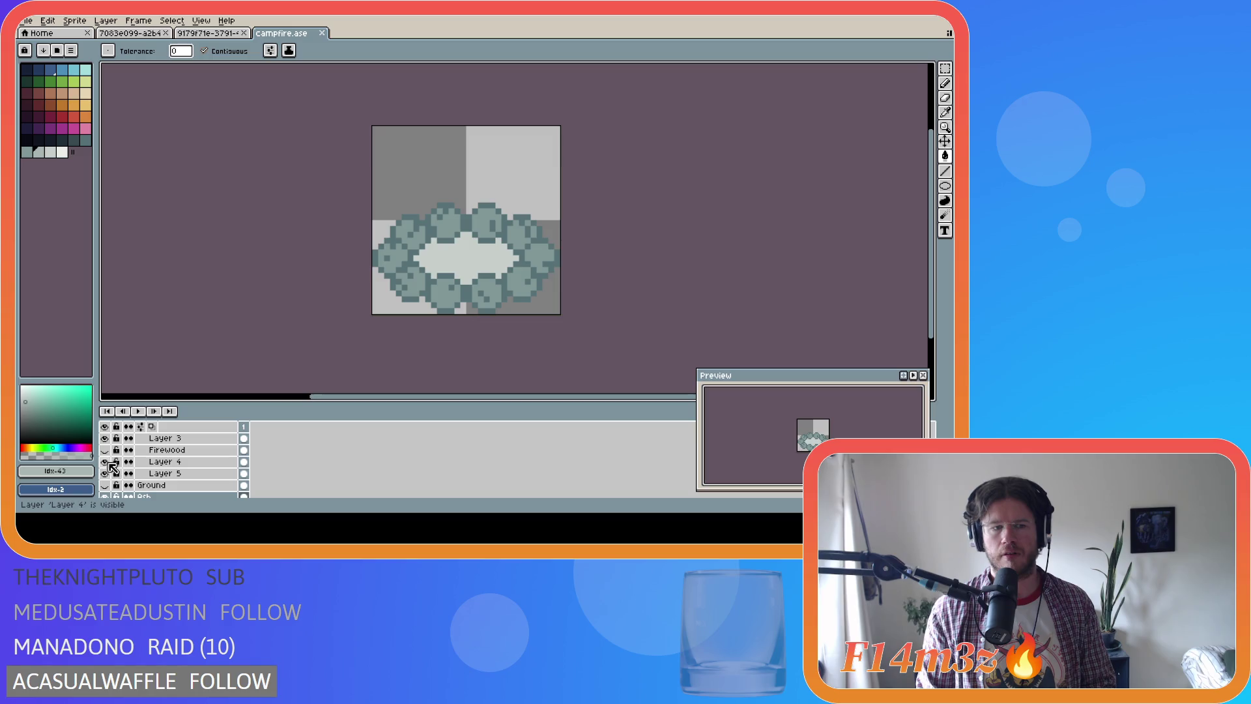
scroll(112, 468, "down", 1)
left_click(105, 461)
scroll(150, 470, "up", 2)
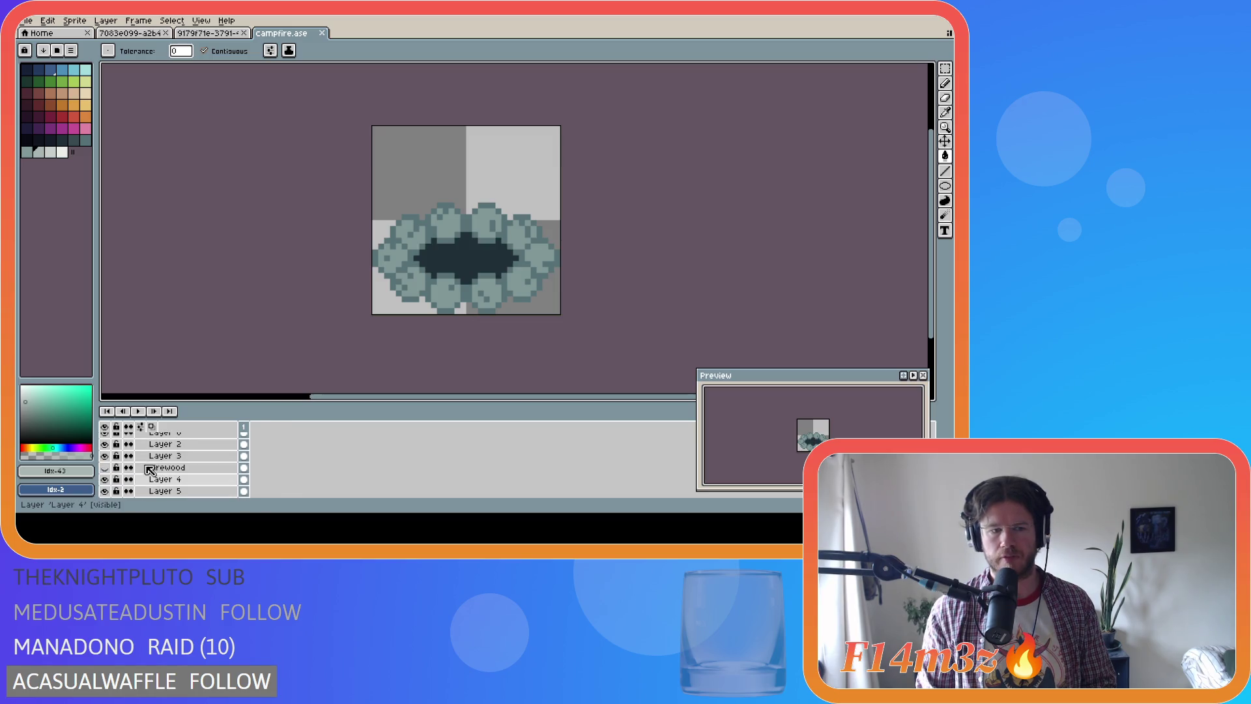
left_click(105, 467)
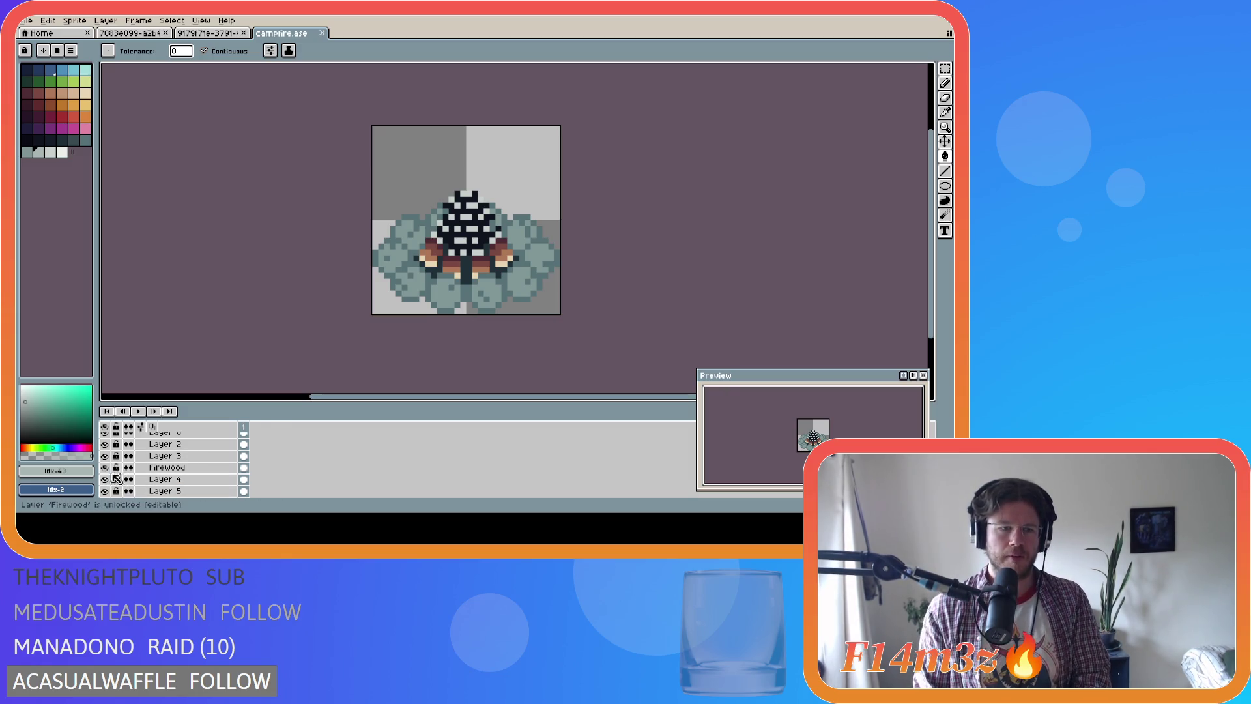
left_click(105, 467)
scroll(106, 474, "down", 2)
left_click(105, 479)
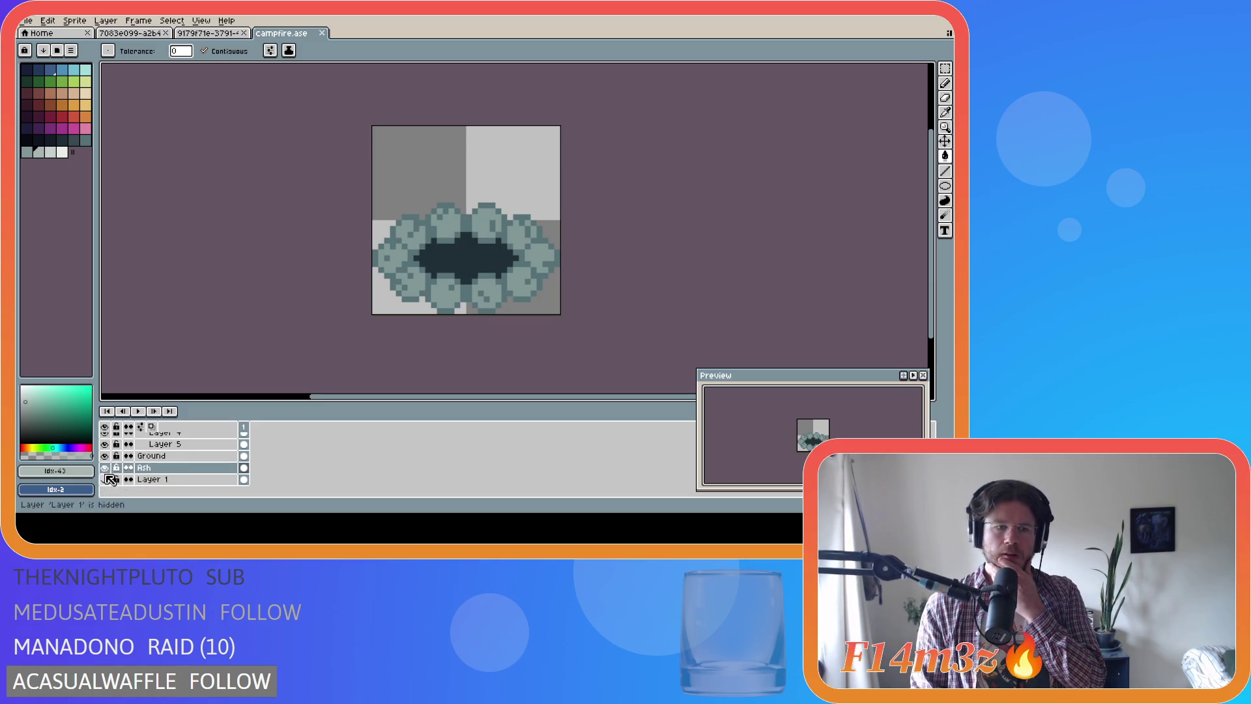
left_click(105, 456)
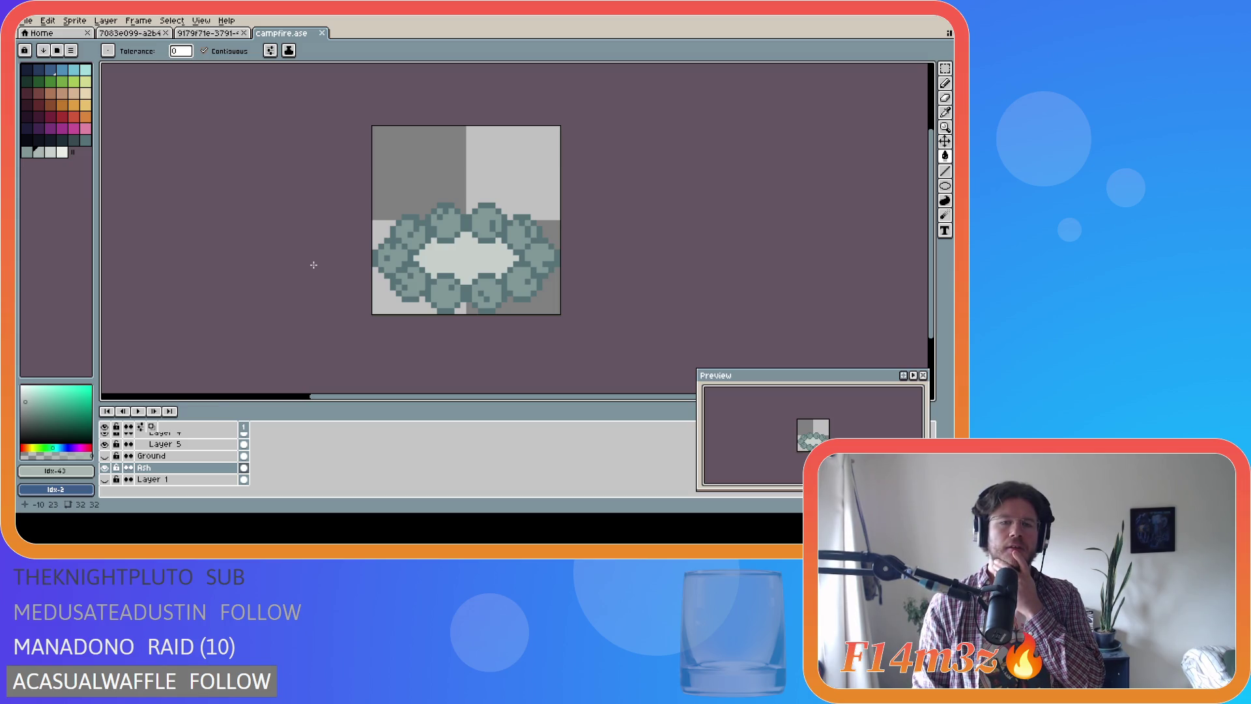
scroll(190, 475, "up", 3)
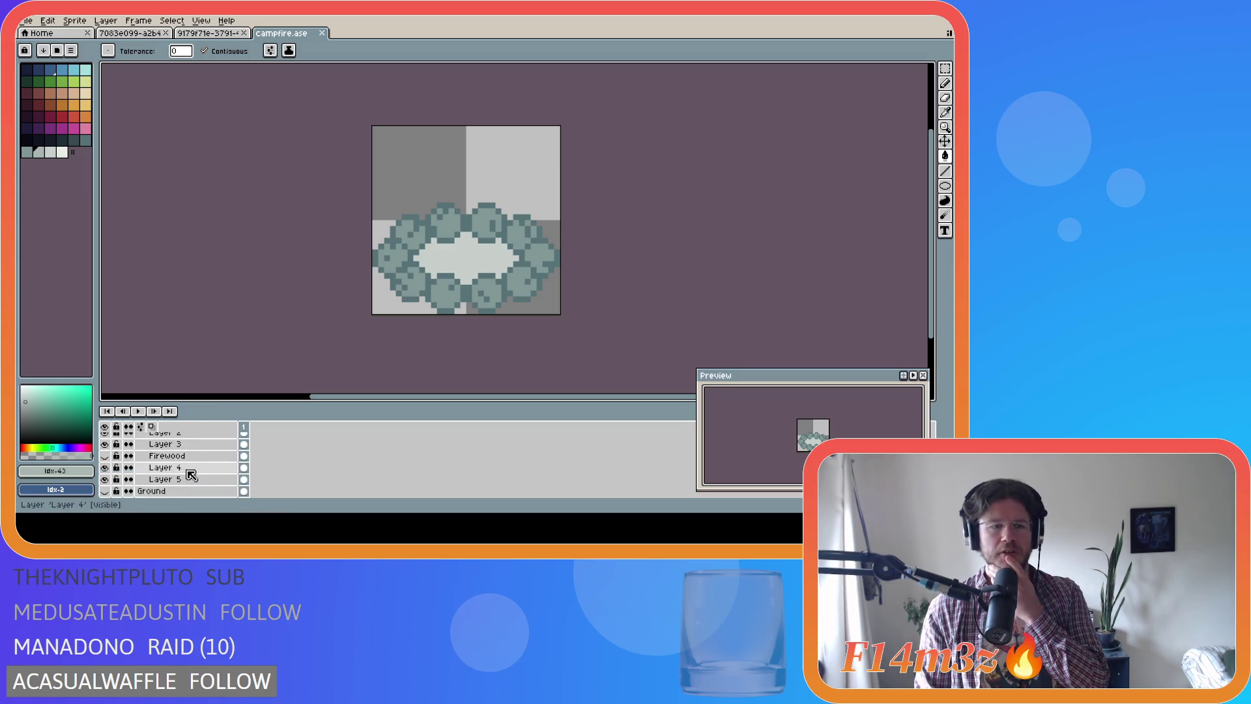
left_click(107, 479)
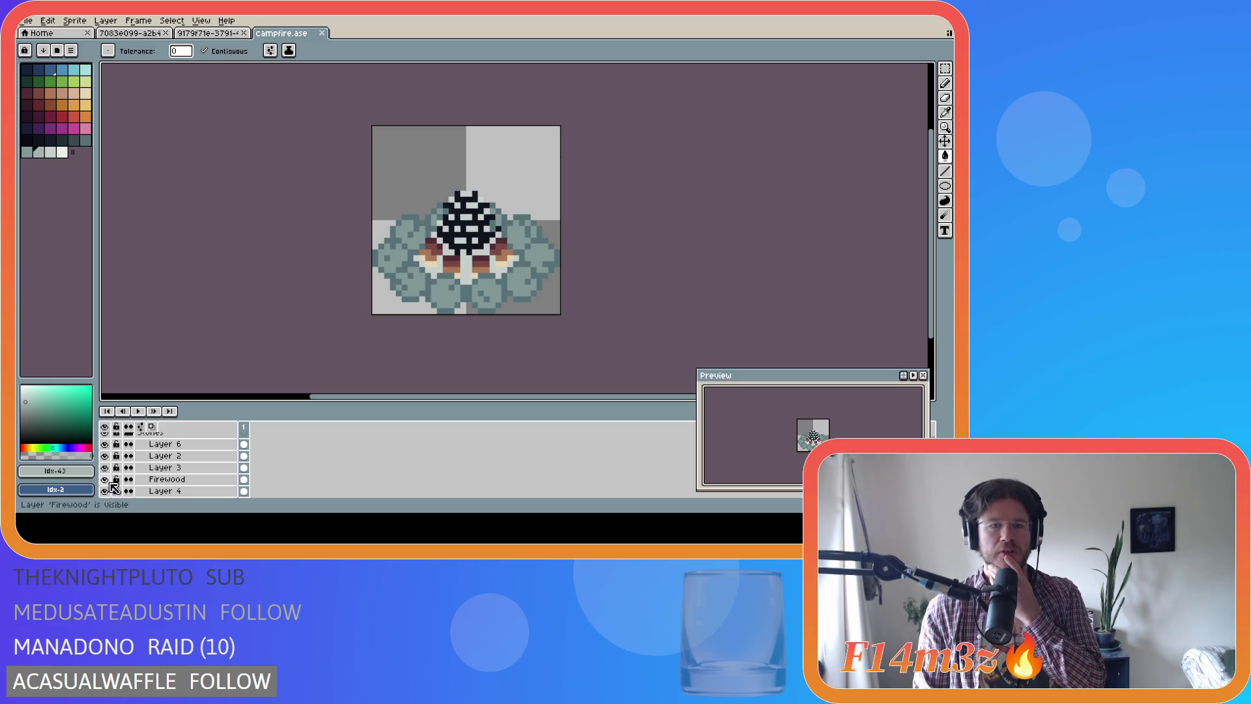
left_click(105, 480)
scroll(107, 479, "down", 2)
left_click(105, 479)
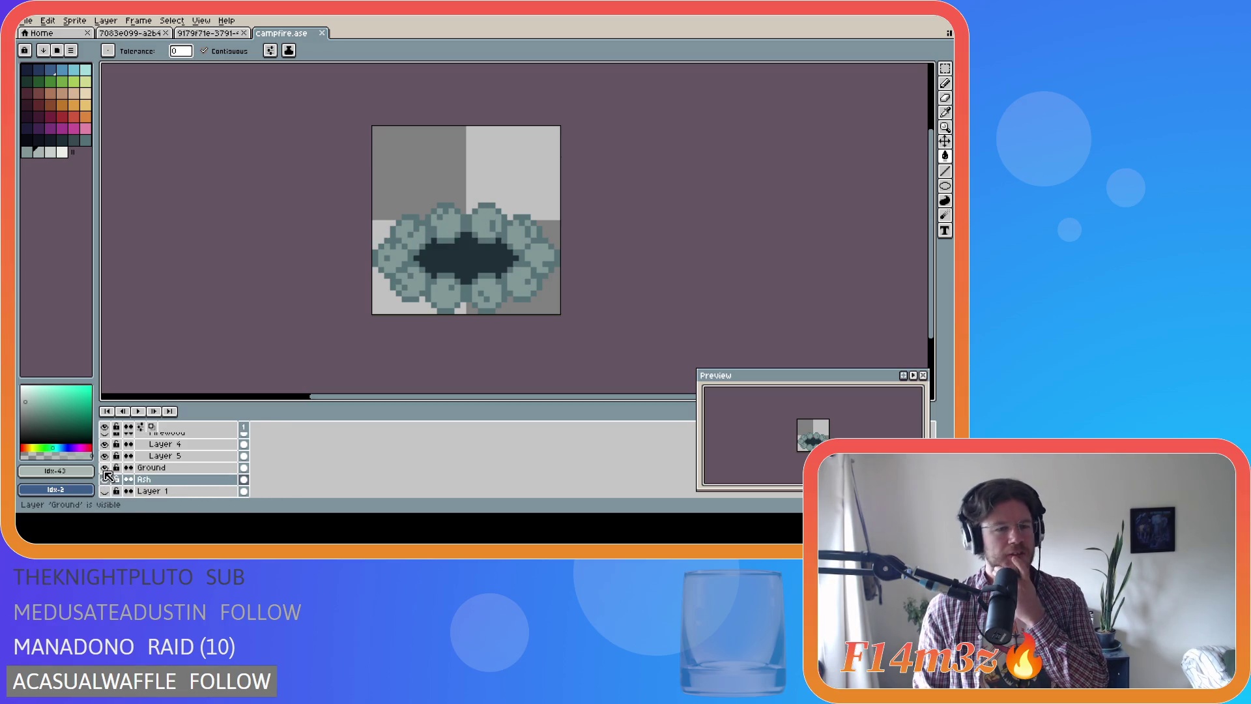
scroll(107, 476, "up", 2)
left_click(106, 486)
left_click(106, 485)
scroll(109, 482, "down", 2)
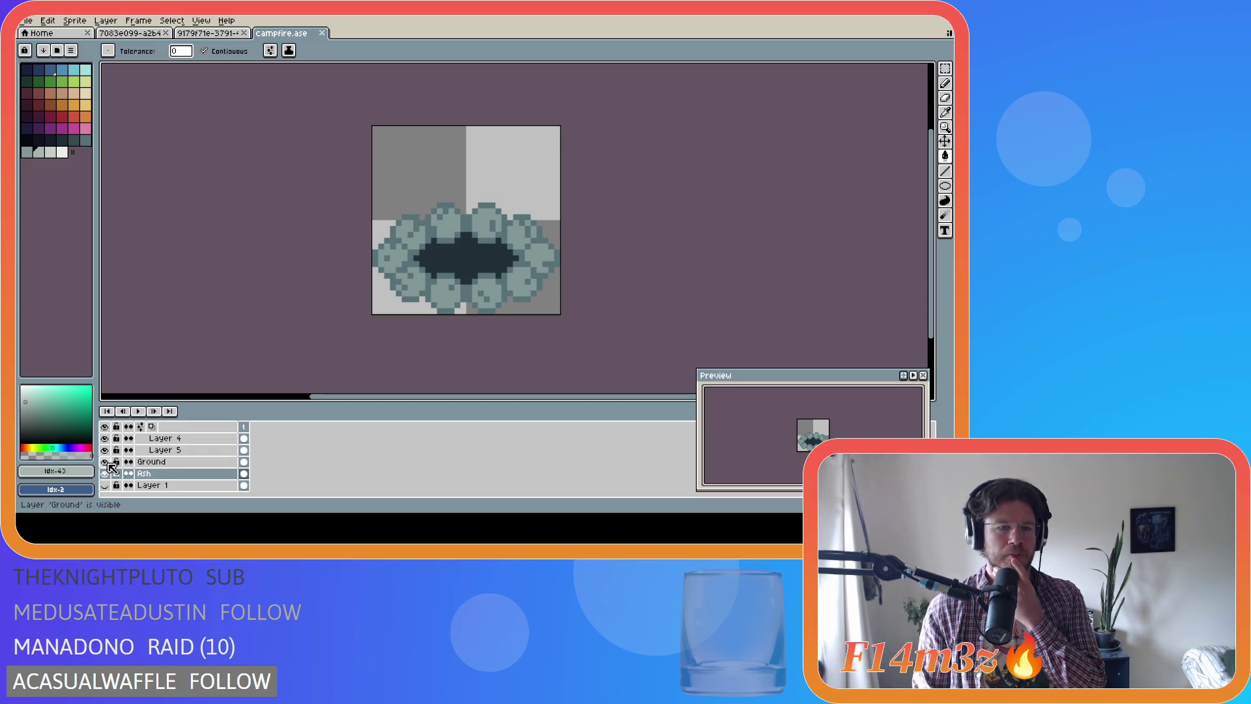
left_click(104, 461)
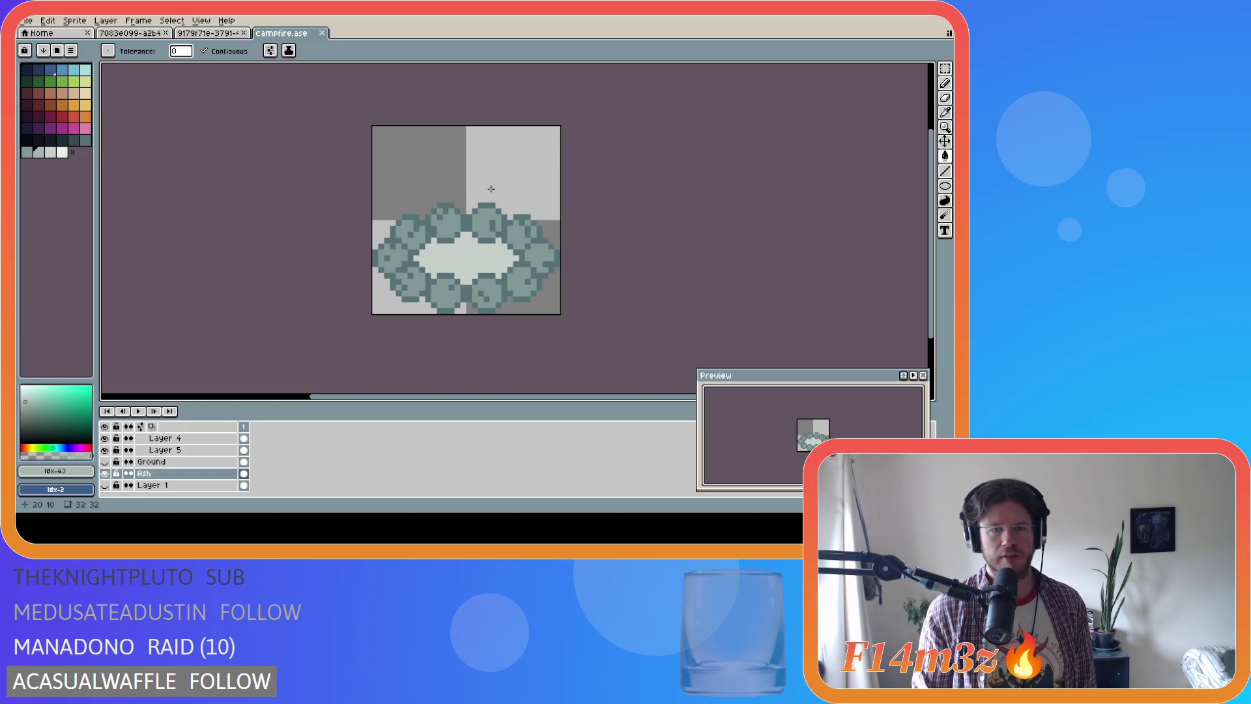
left_click(113, 34)
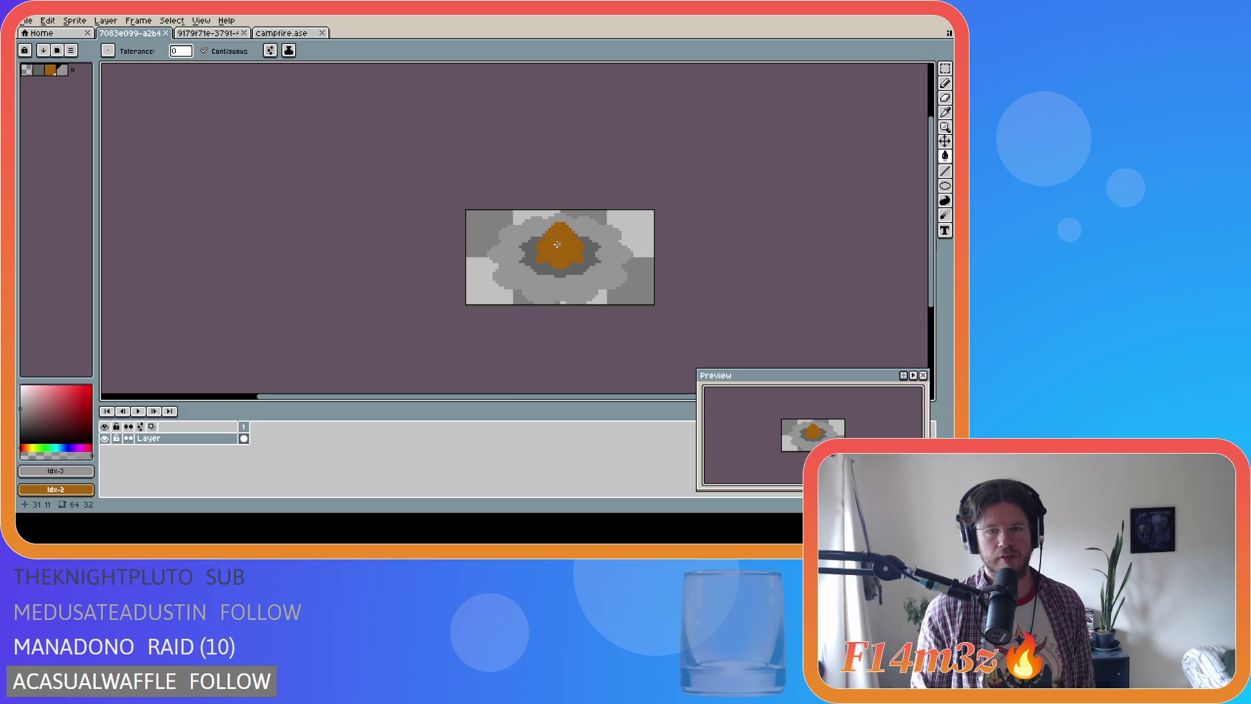
left_click(280, 33)
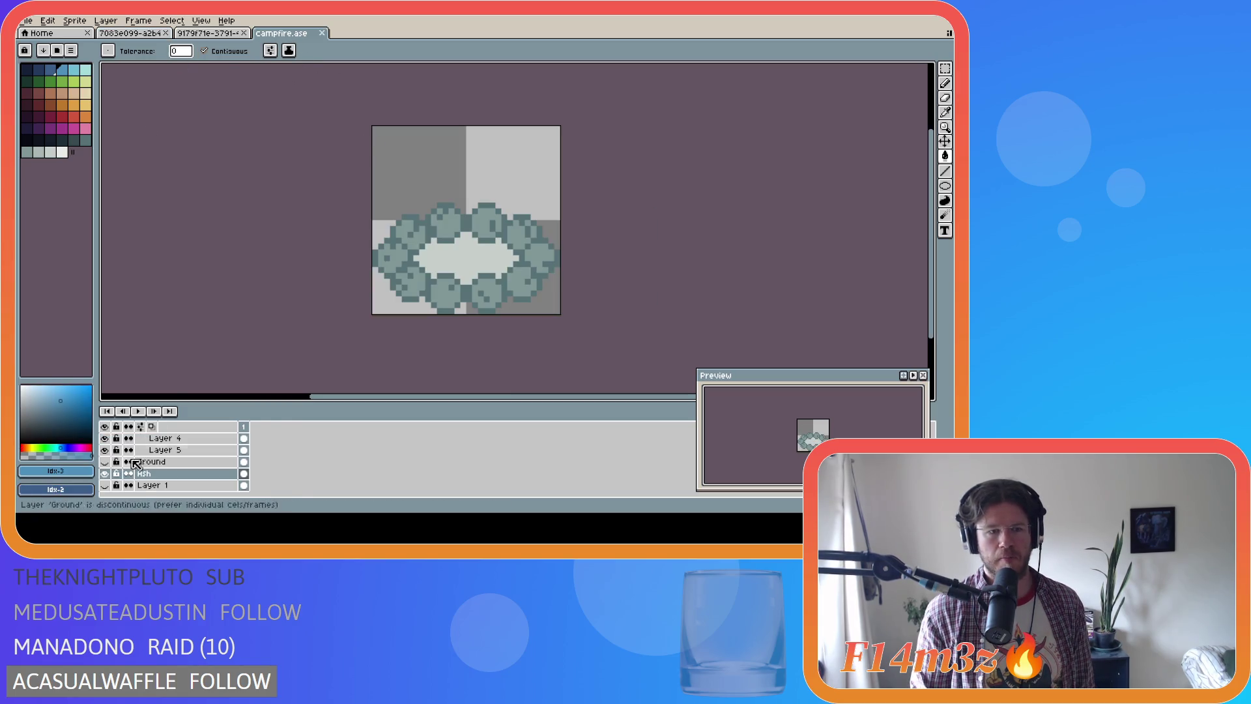
left_click(29, 22)
Export the campfire as sp_campfire_out.png into a recent output folder
mouse_move(72, 118)
left_click(180, 120)
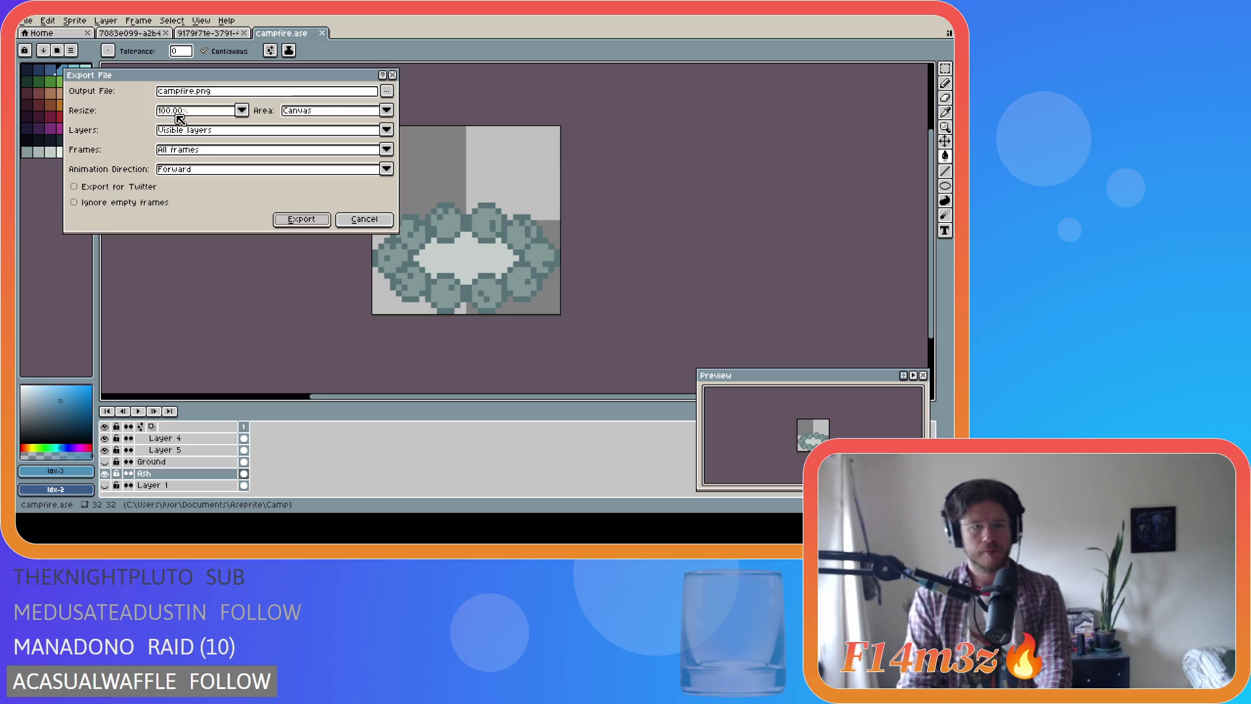
left_click(387, 92)
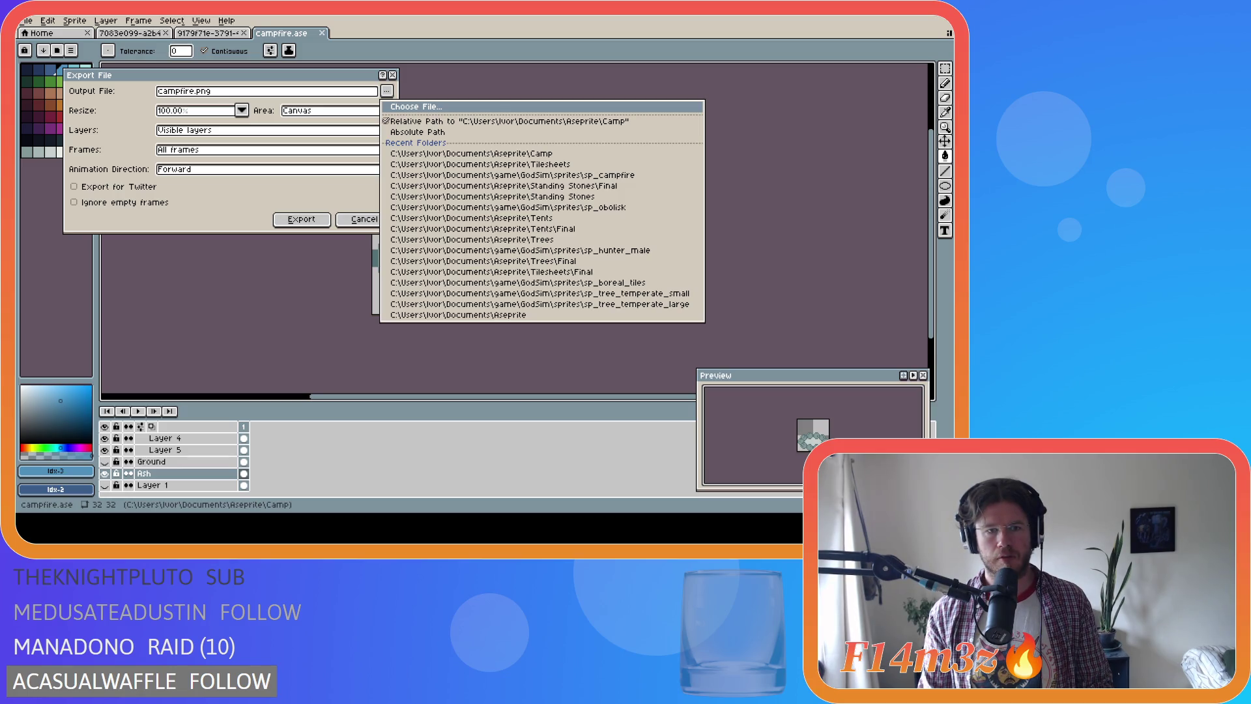
left_click(399, 263)
left_click(302, 220)
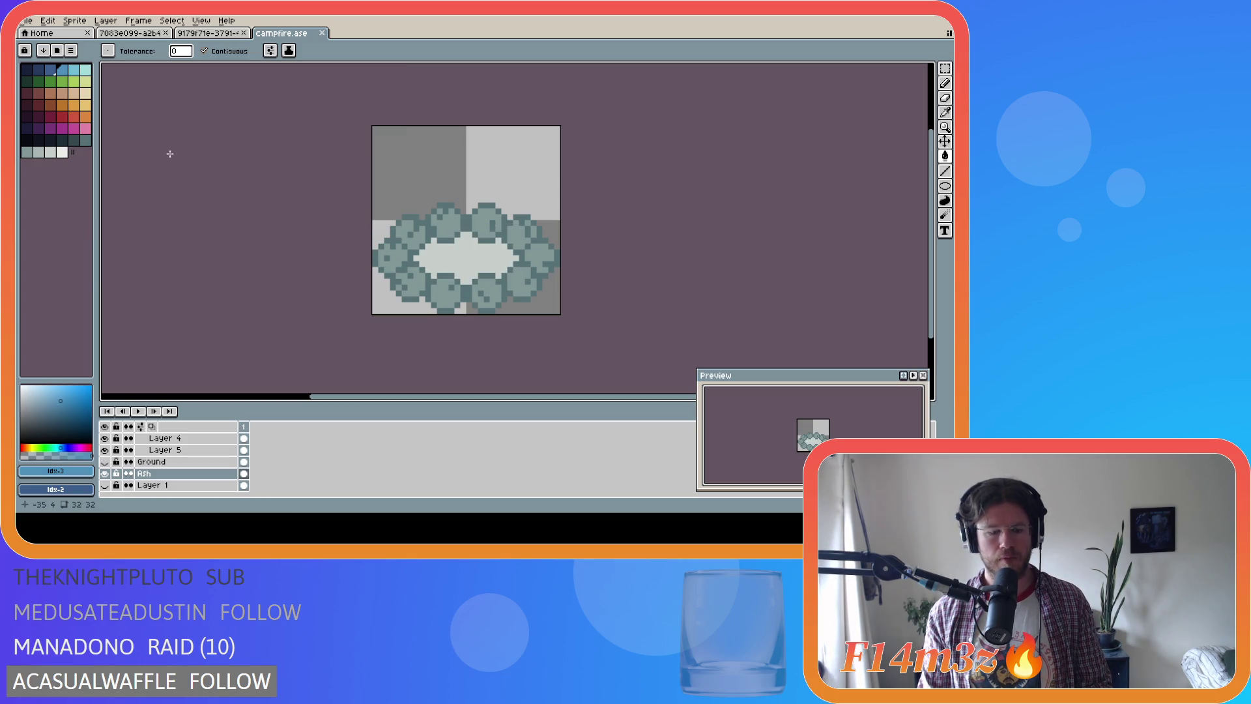
Reopen and cancel the export, then make the hidden campfire wood layers visible
key("ctrl+alt+shift+s")
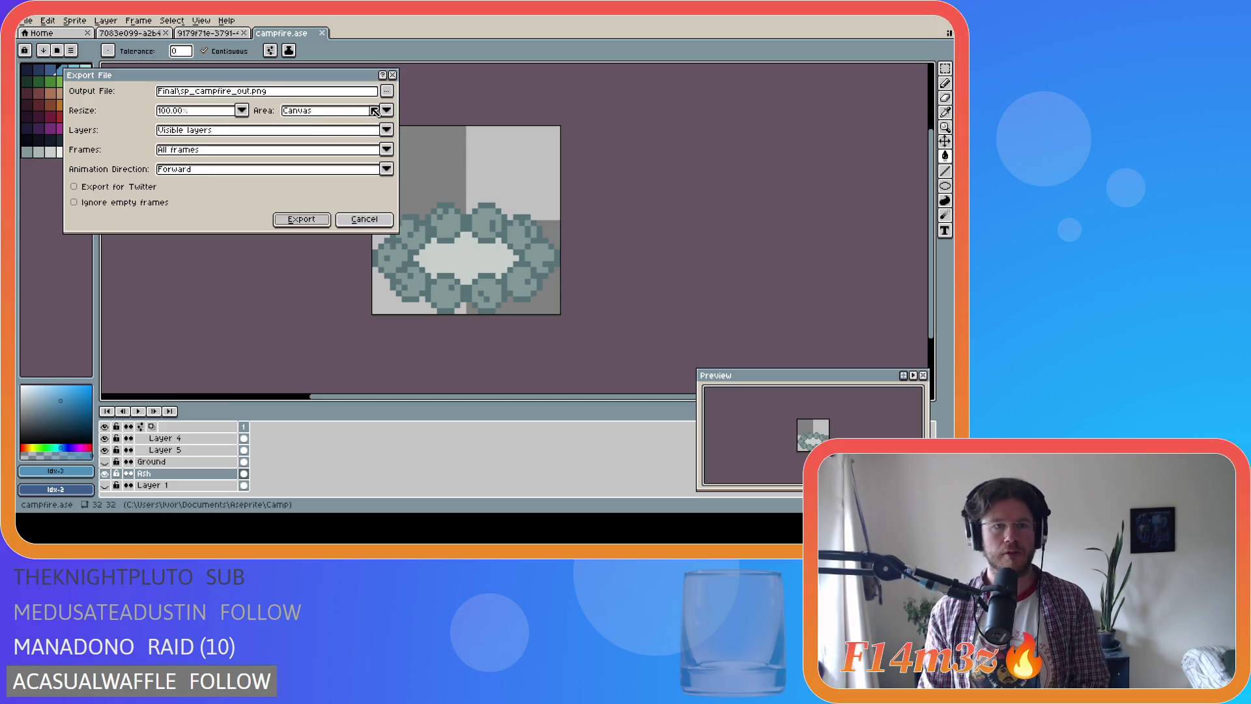
left_click(384, 92)
key("Escape")
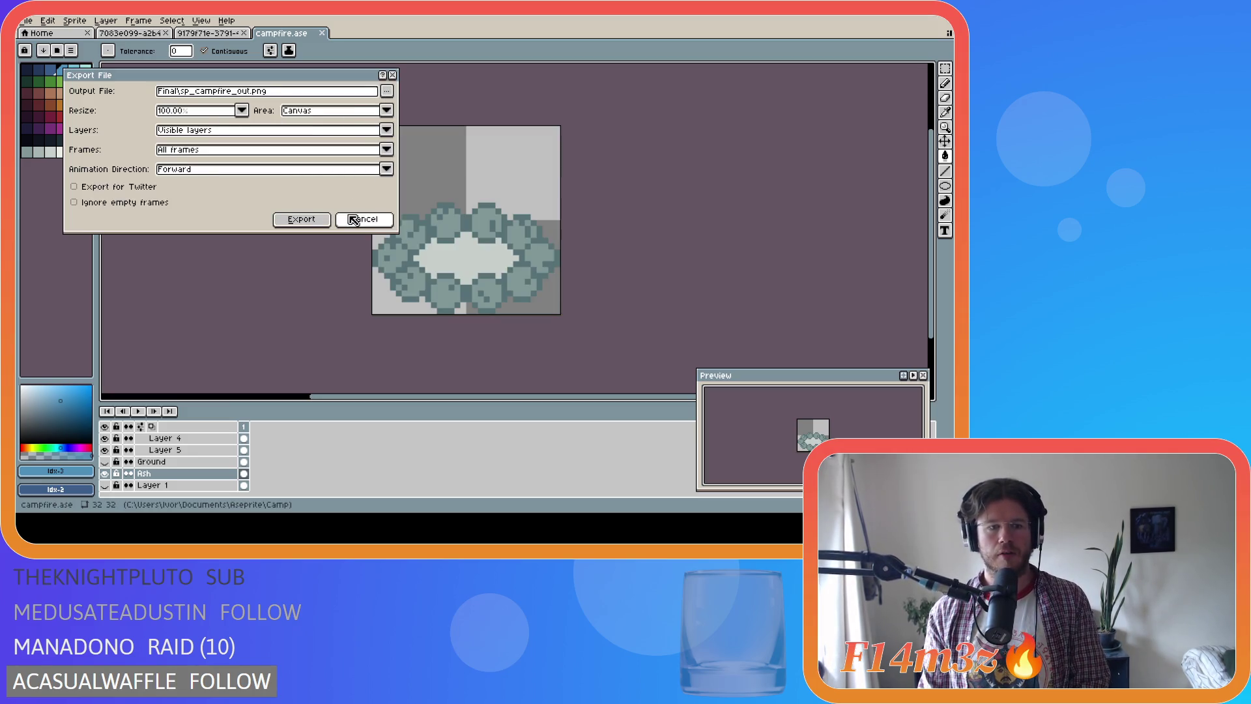
left_click(374, 220)
scroll(149, 463, "up", 1)
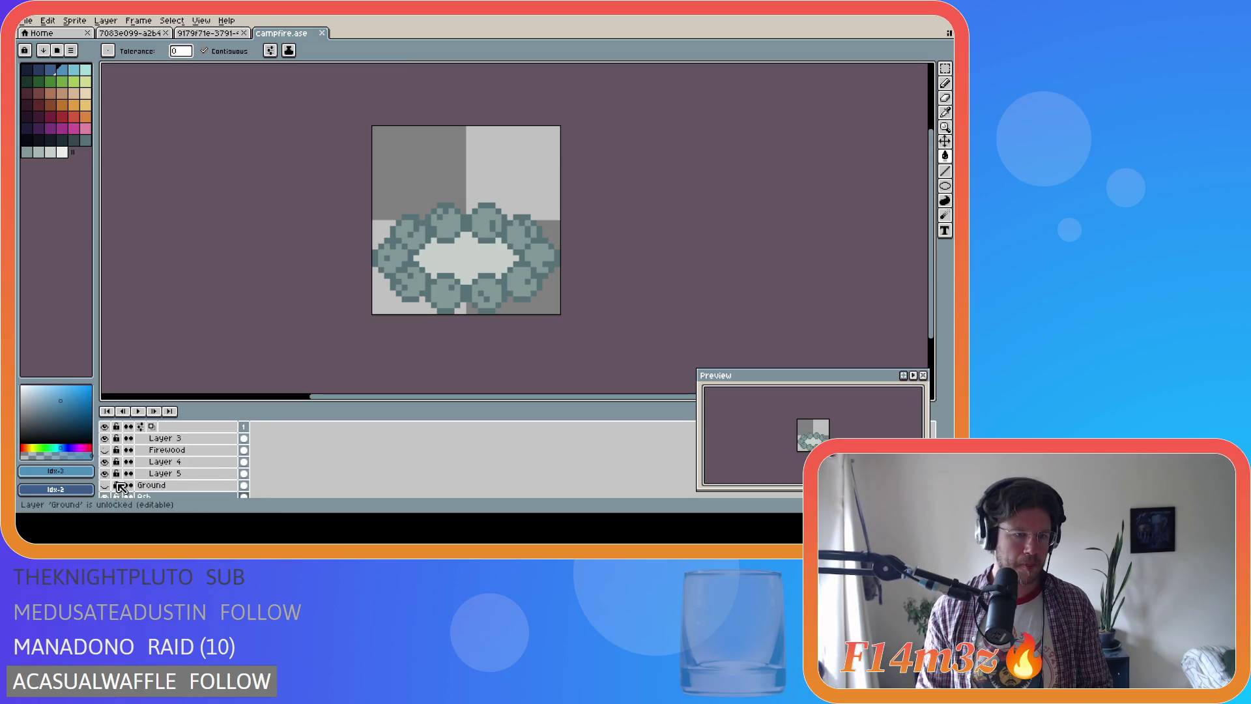
left_click(105, 473)
scroll(150, 462, "up", 2)
left_click(104, 474)
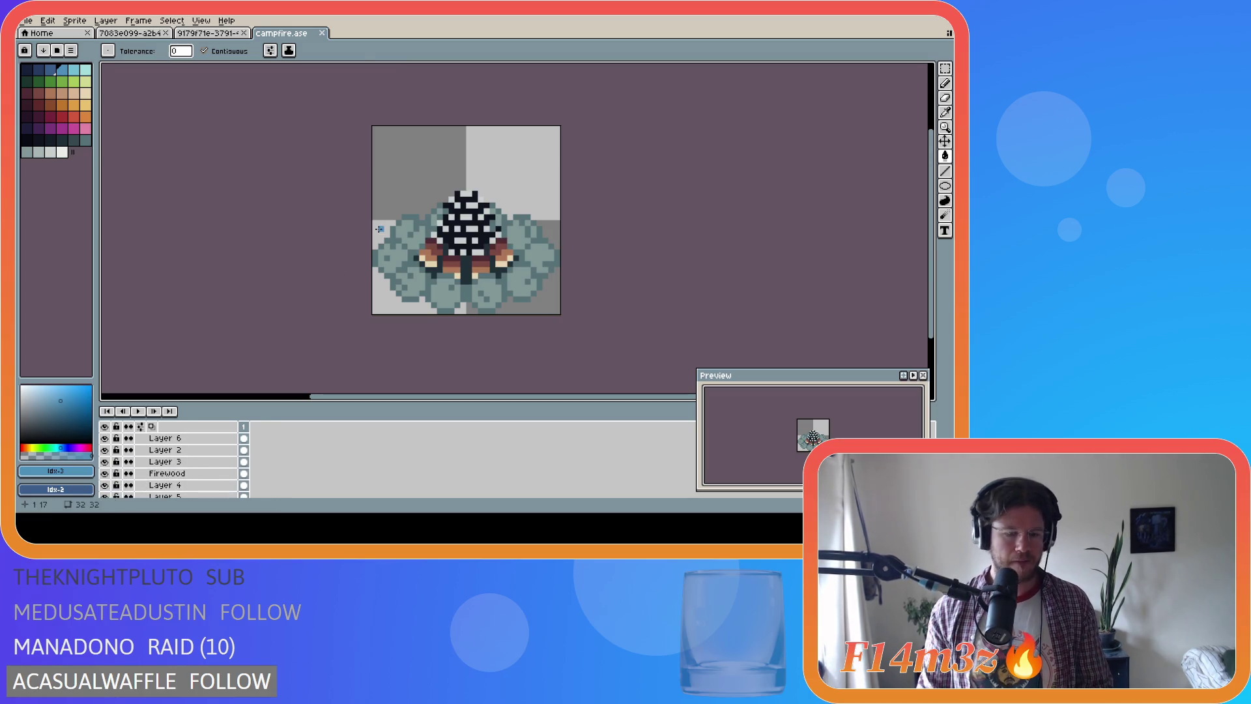
Export the campfire with its wood visible, save campfire.ase, and switch to GameMaker
key("ctrl+alt+shift+s")
left_click(386, 91)
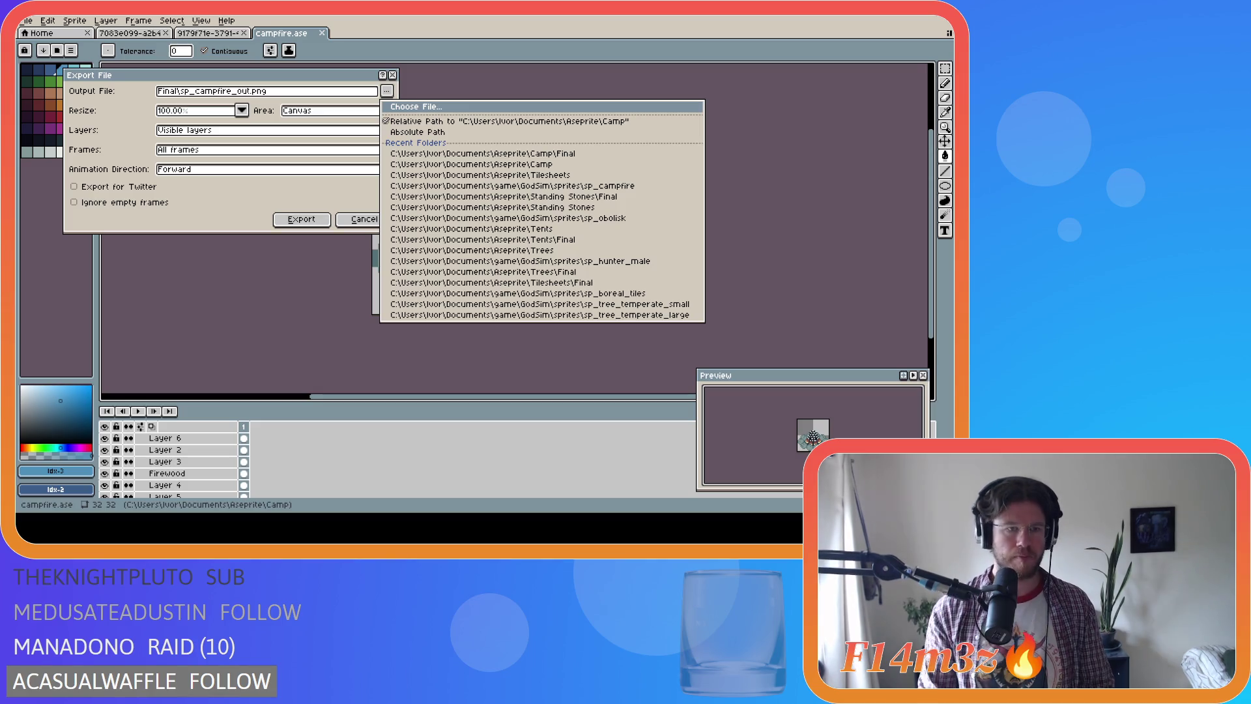
key("Escape")
left_click(303, 219)
key("Return")
key("ctrl+s")
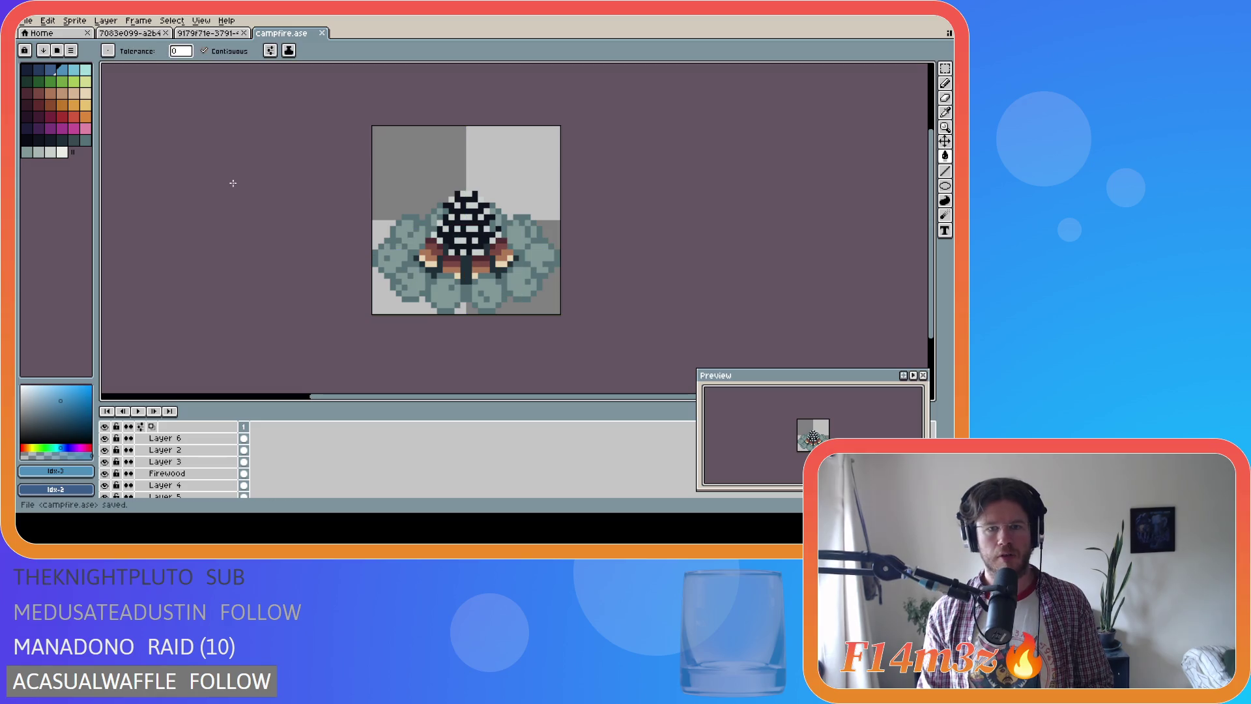
key("alt+Tab")
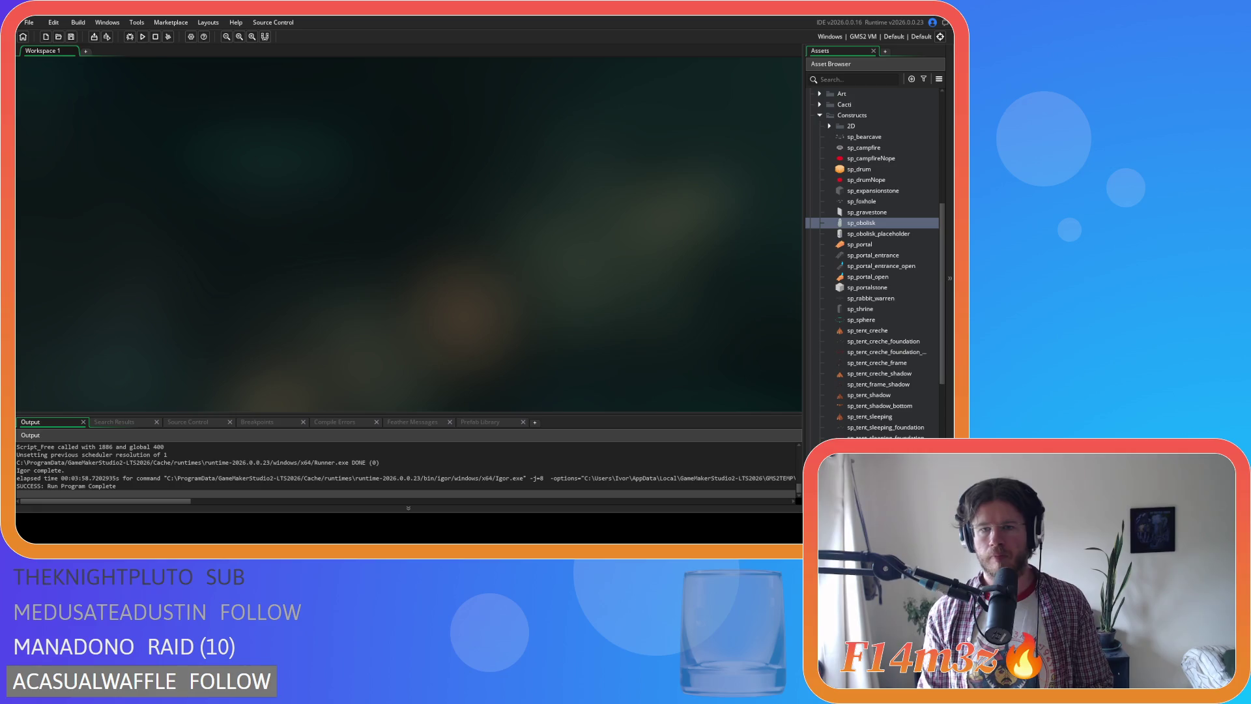
Import the stone-ring PNG into sp_campfire, set origin Y to 24, and open Edit Image
double_click(884, 148)
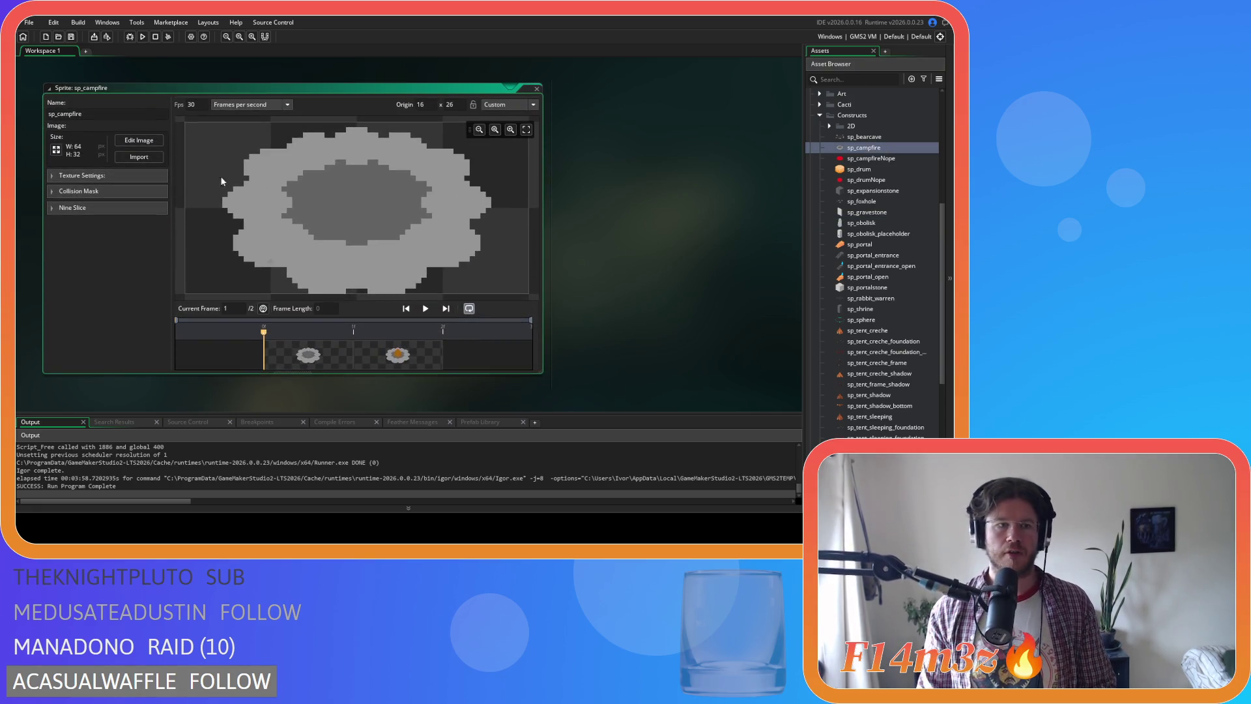
left_click(134, 157)
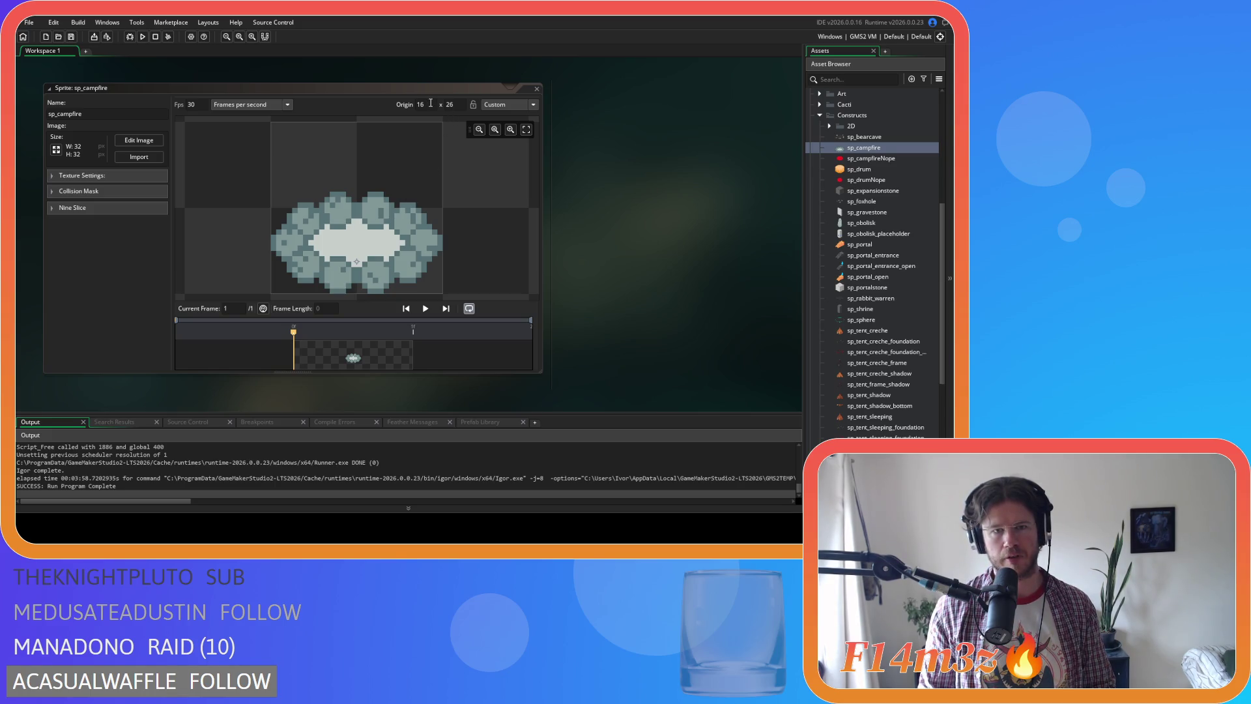
left_click(432, 105)
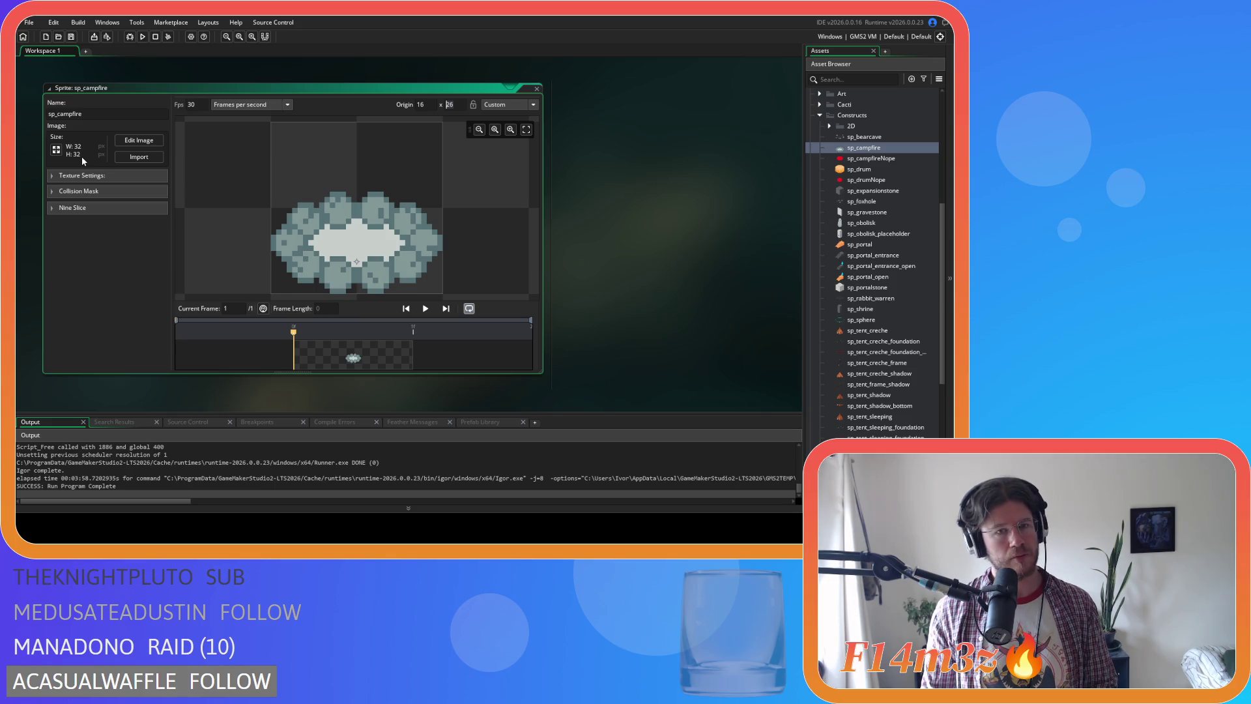
key("BackSpace")
type("4")
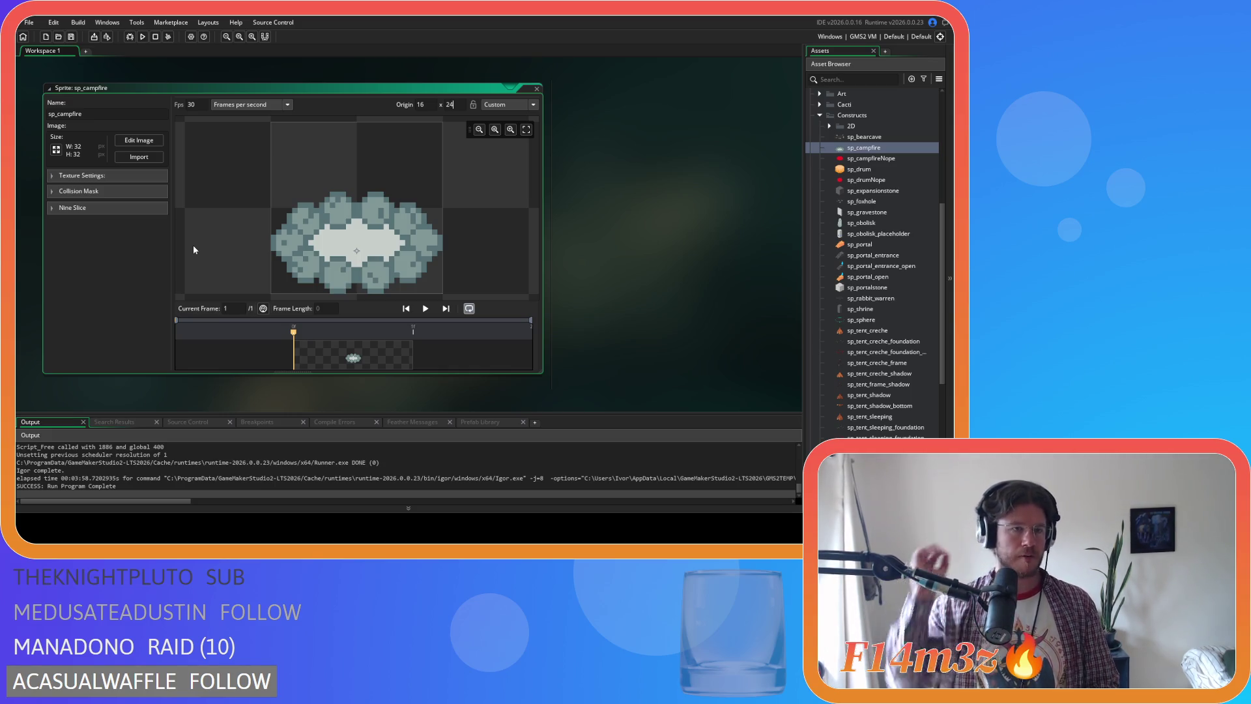
left_click(144, 140)
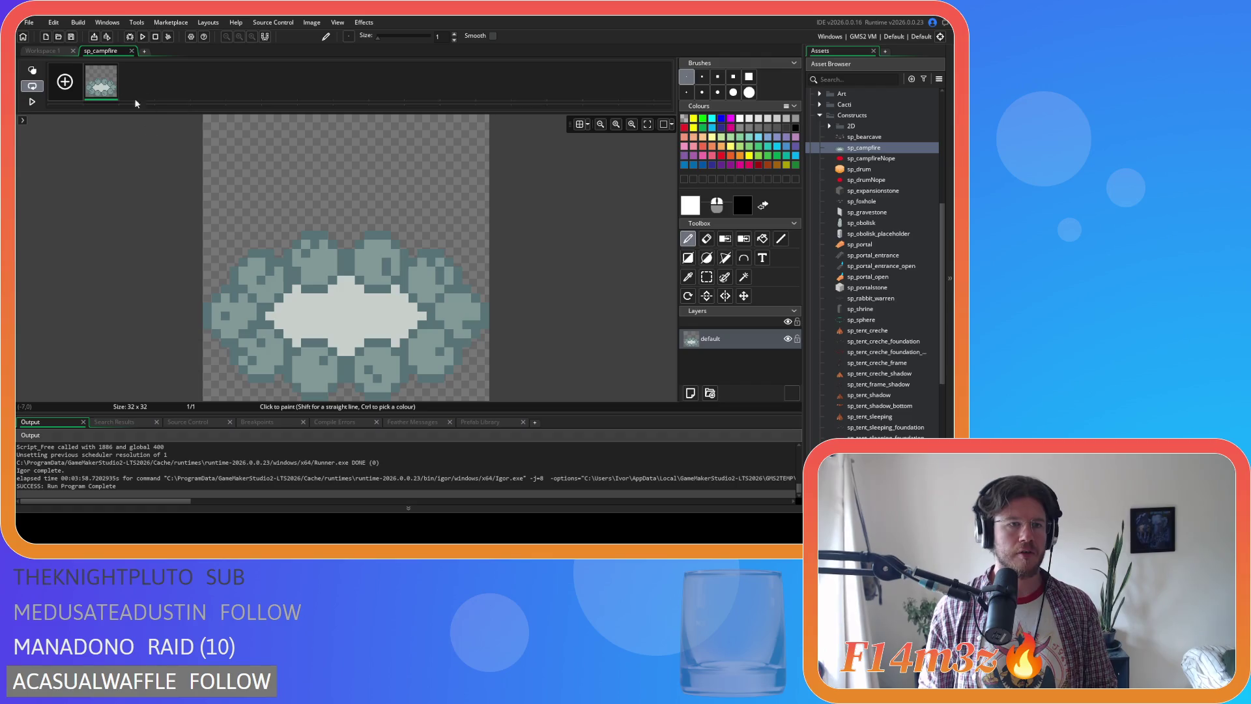
Import the lit campfire as a second frame and compare both frames
left_click(311, 23)
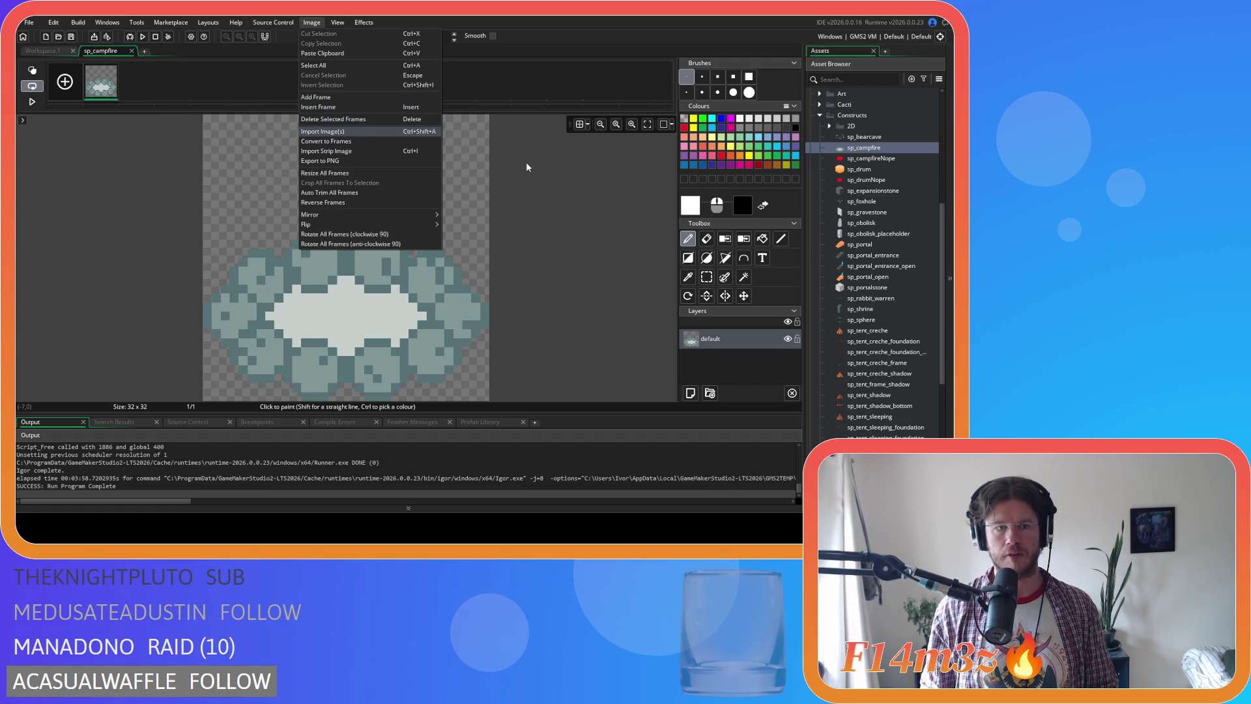
key("ctrl+v")
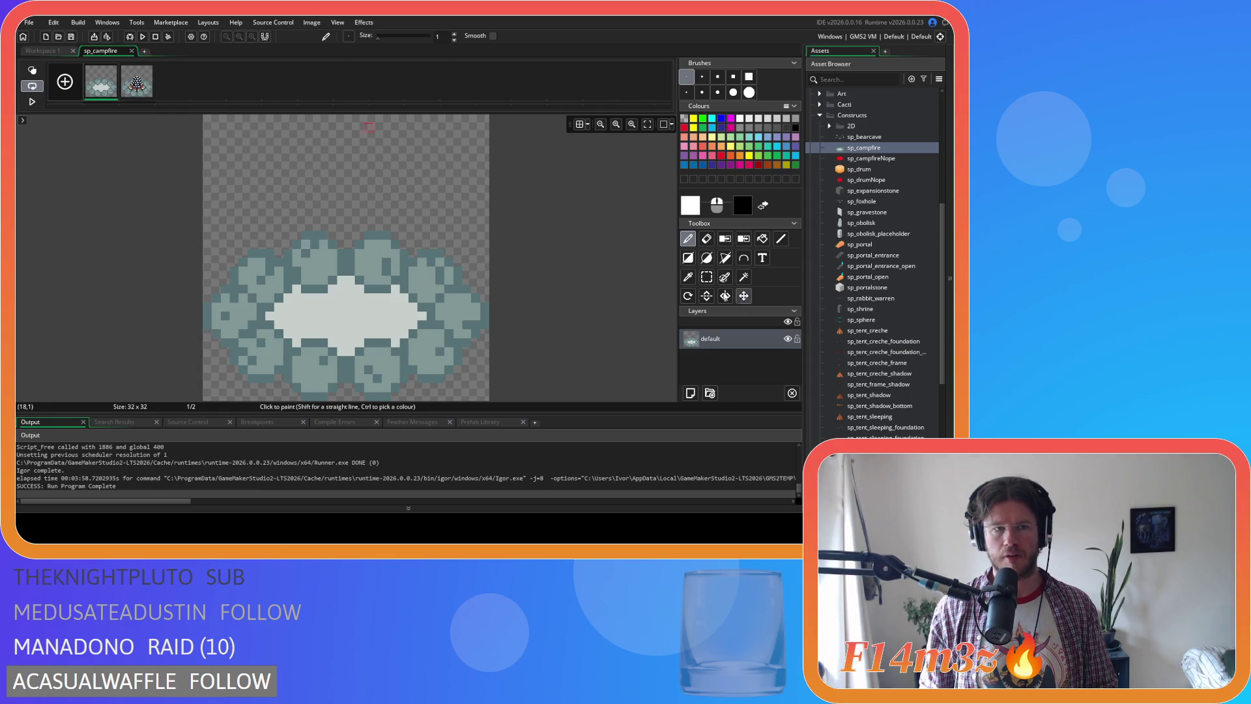
left_click(137, 82)
left_click(101, 81)
left_click(137, 81)
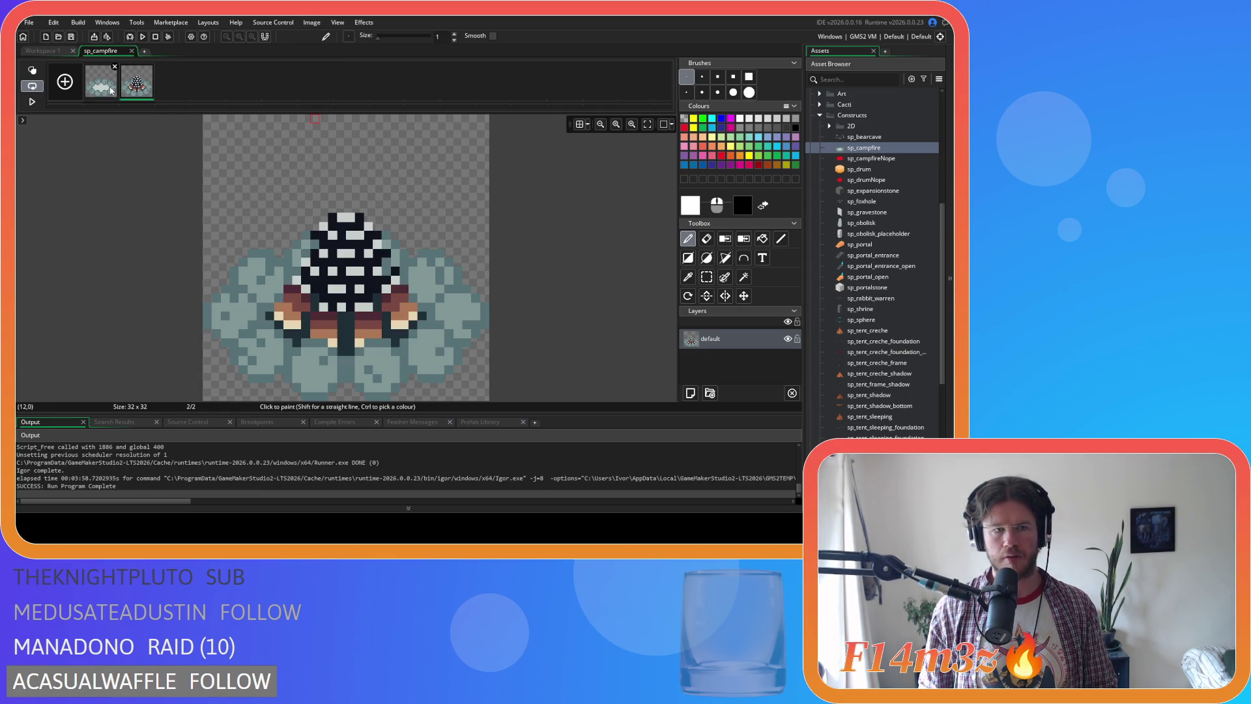
left_click(112, 91)
left_click(137, 87)
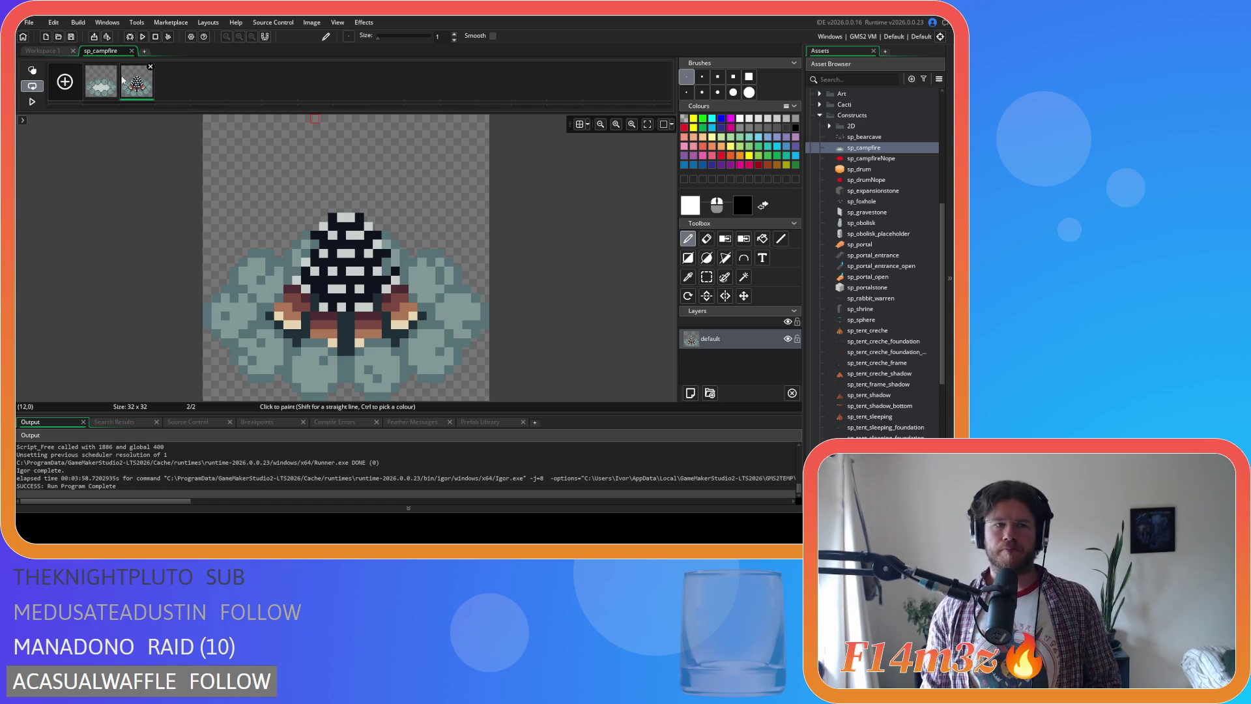
Close the image editor and all open editor windows, then build and run the game
left_click(131, 51)
right_click(623, 154)
mouse_move(642, 168)
left_click(677, 191)
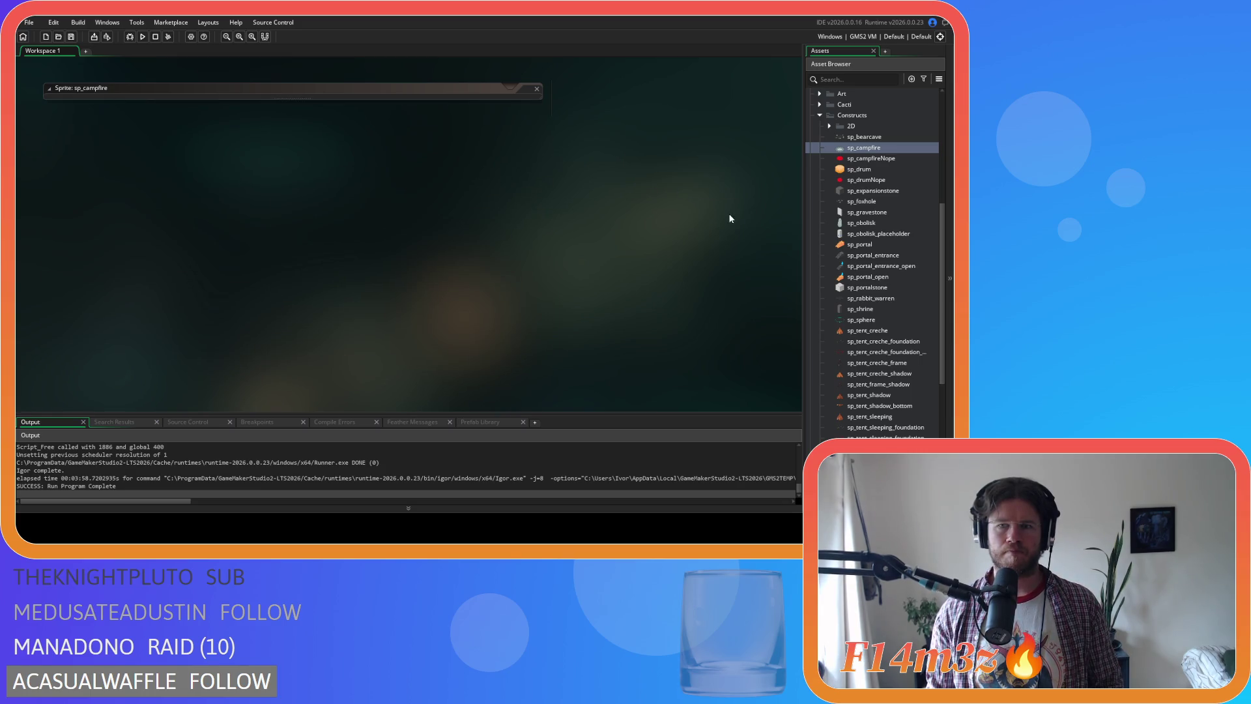
key("F5")
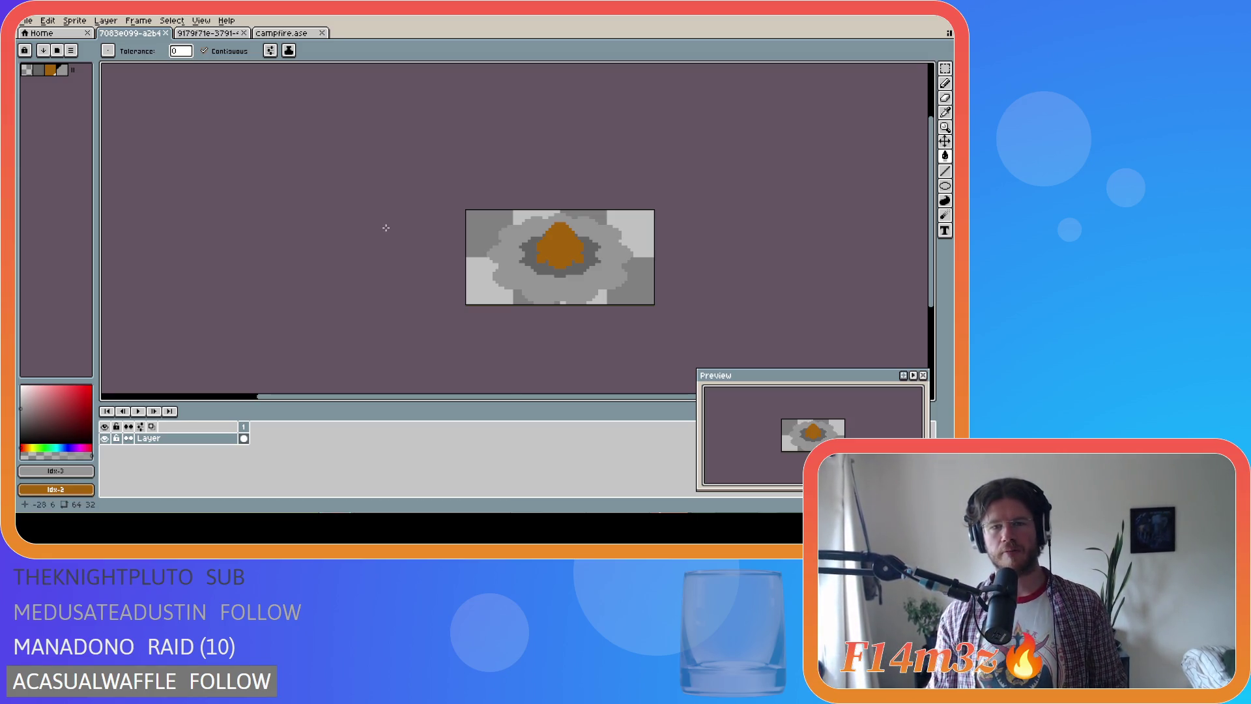
Switch between the eyedropper and bucket tools, then rebuild and run the game with F5
key("i")
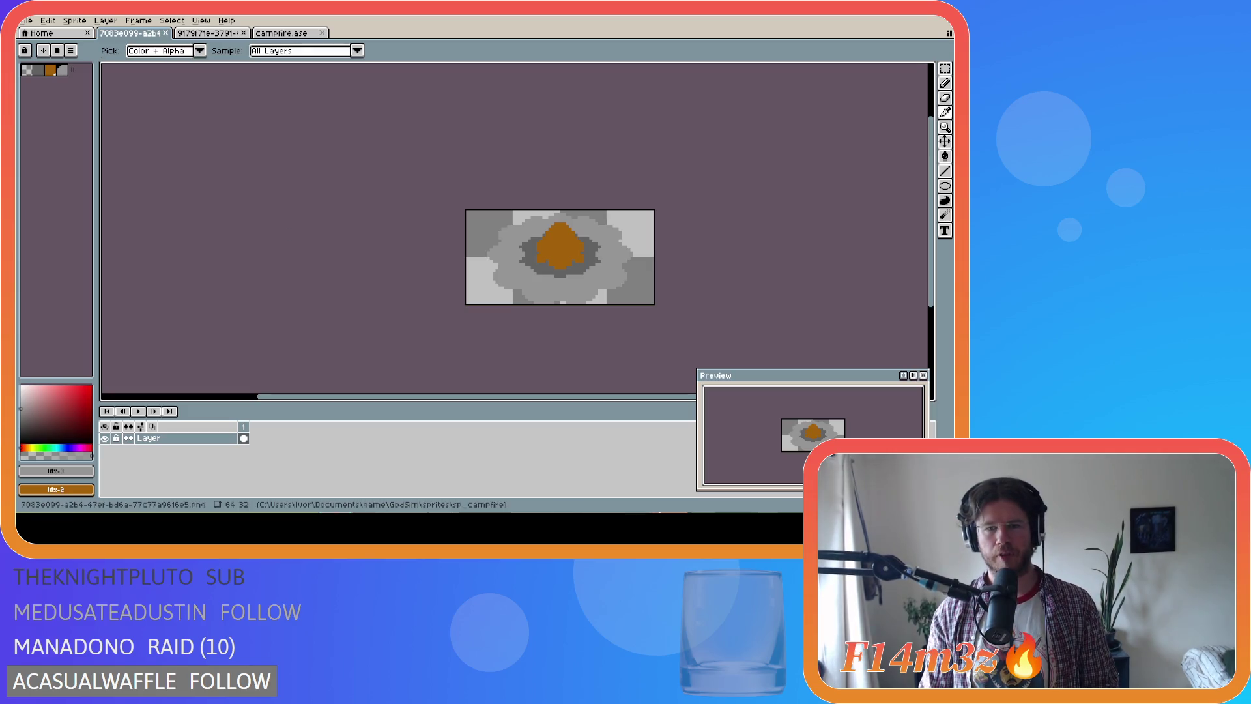
key("g")
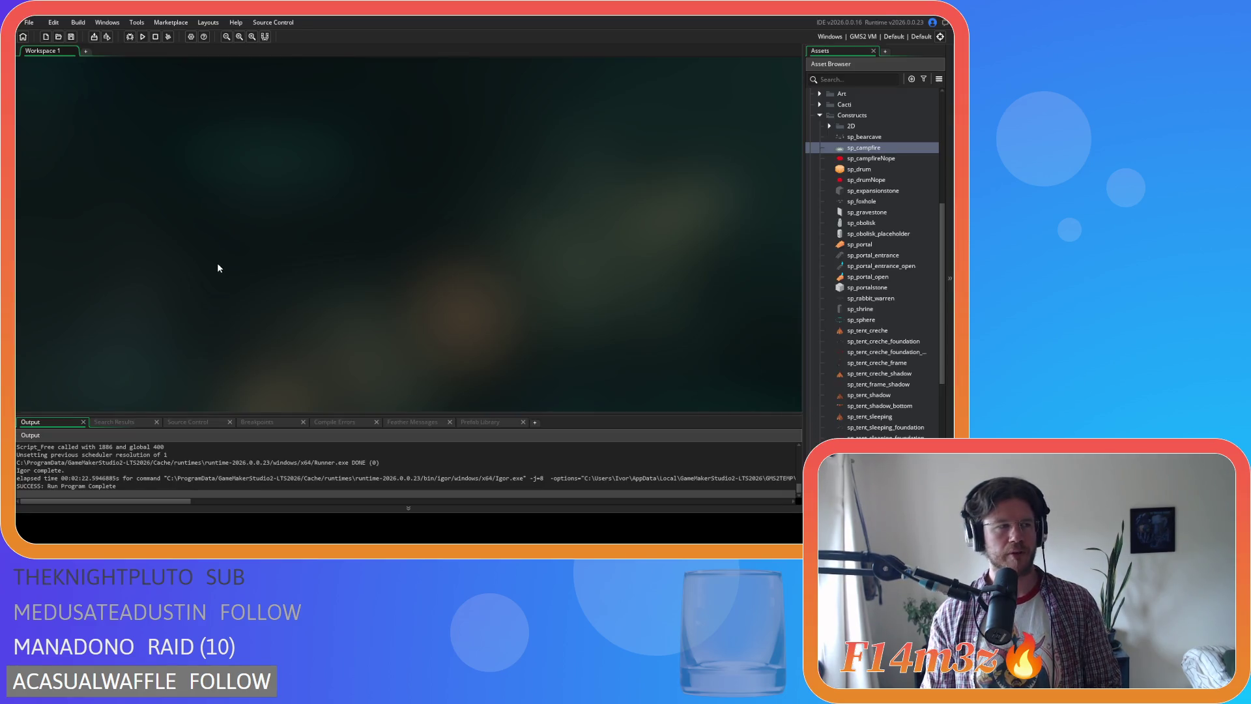
key("F5")
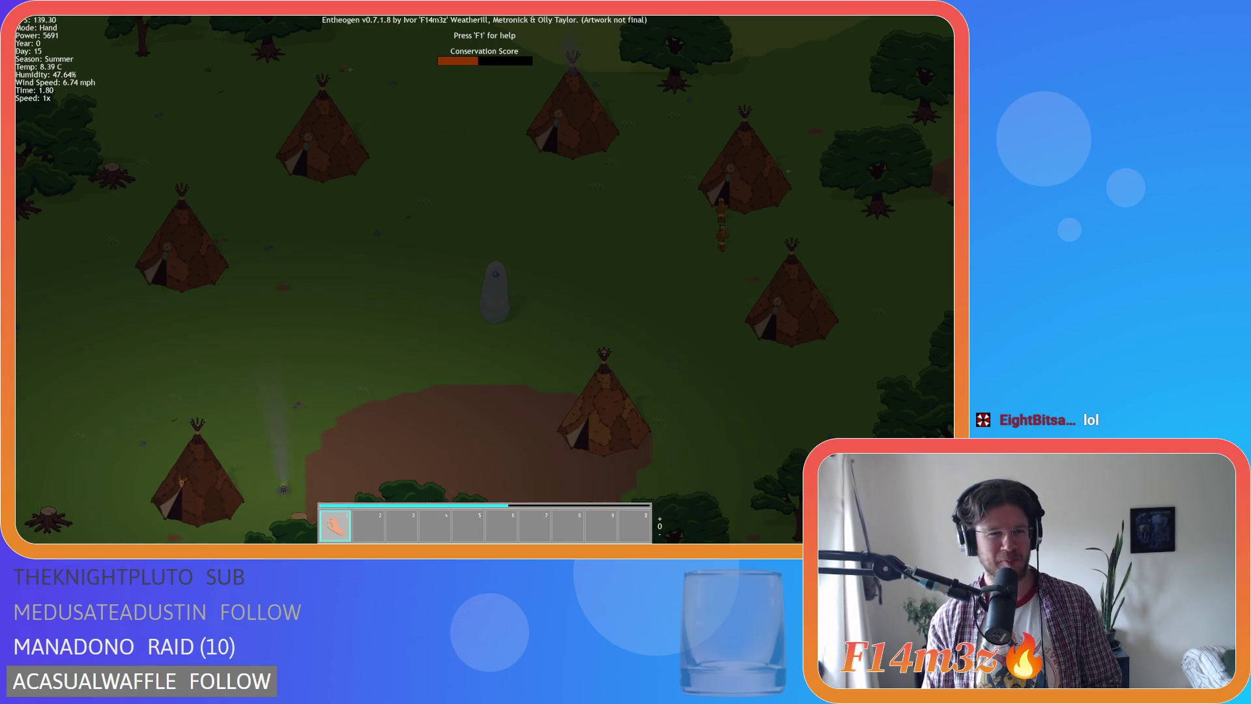
Zoom in on the new campfire beside the tipi and pan around it
key("a")
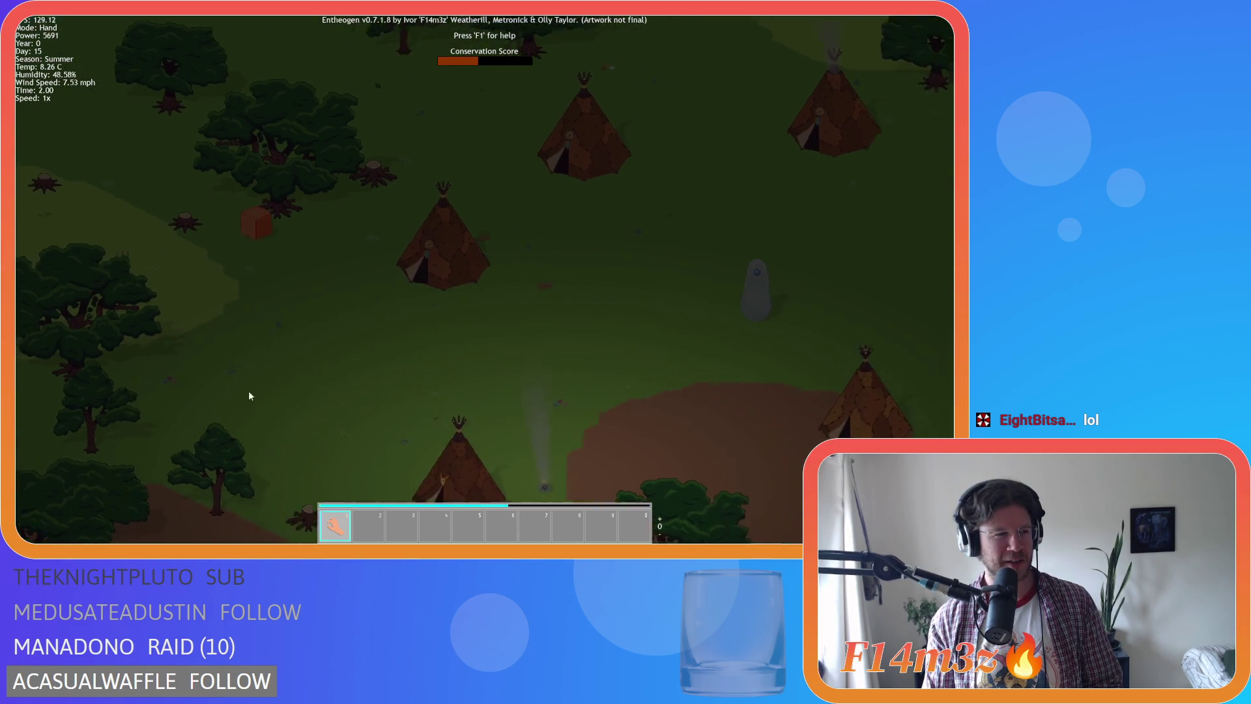
scroll(364, 358, "up", 3)
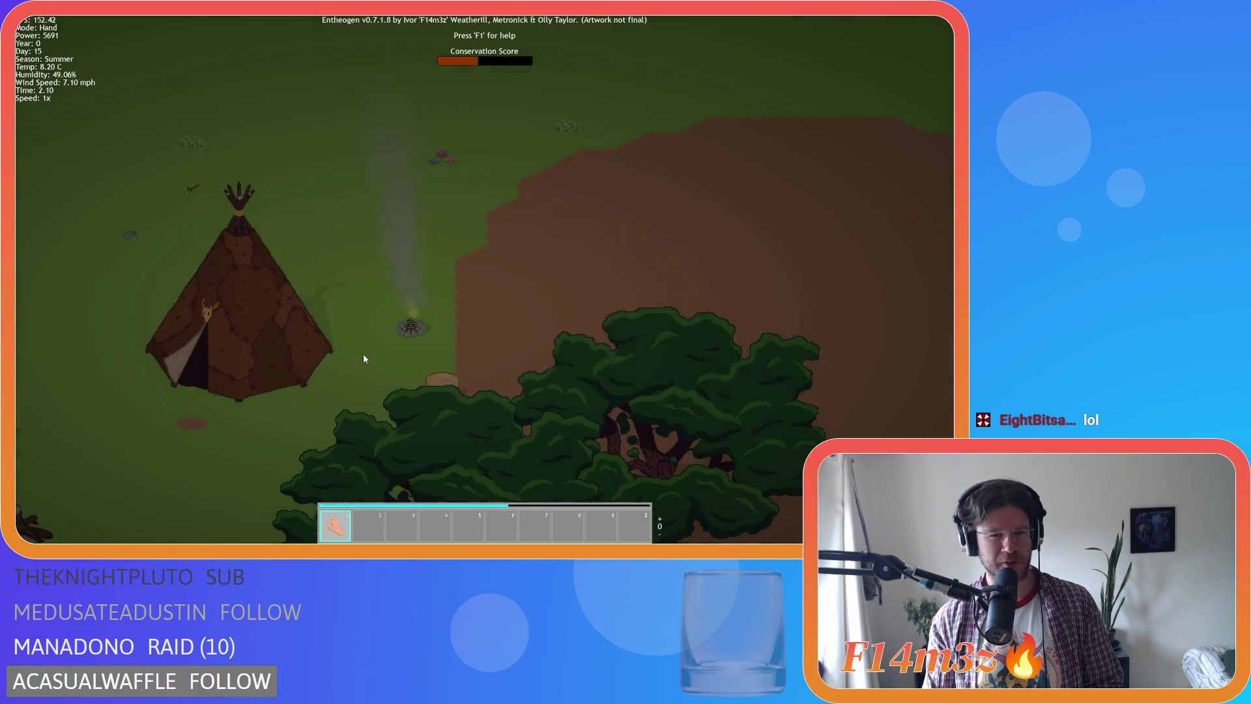
scroll(363, 359, "up", 5)
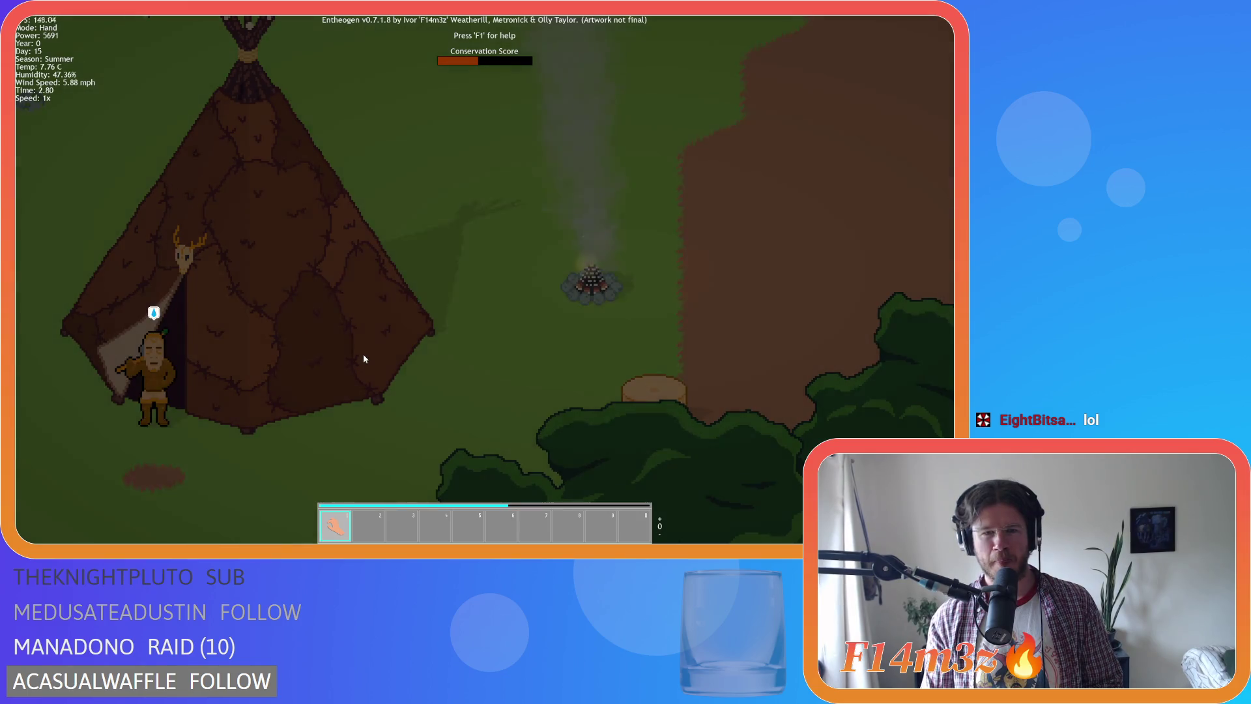
key("d")
key("w")
key("d")
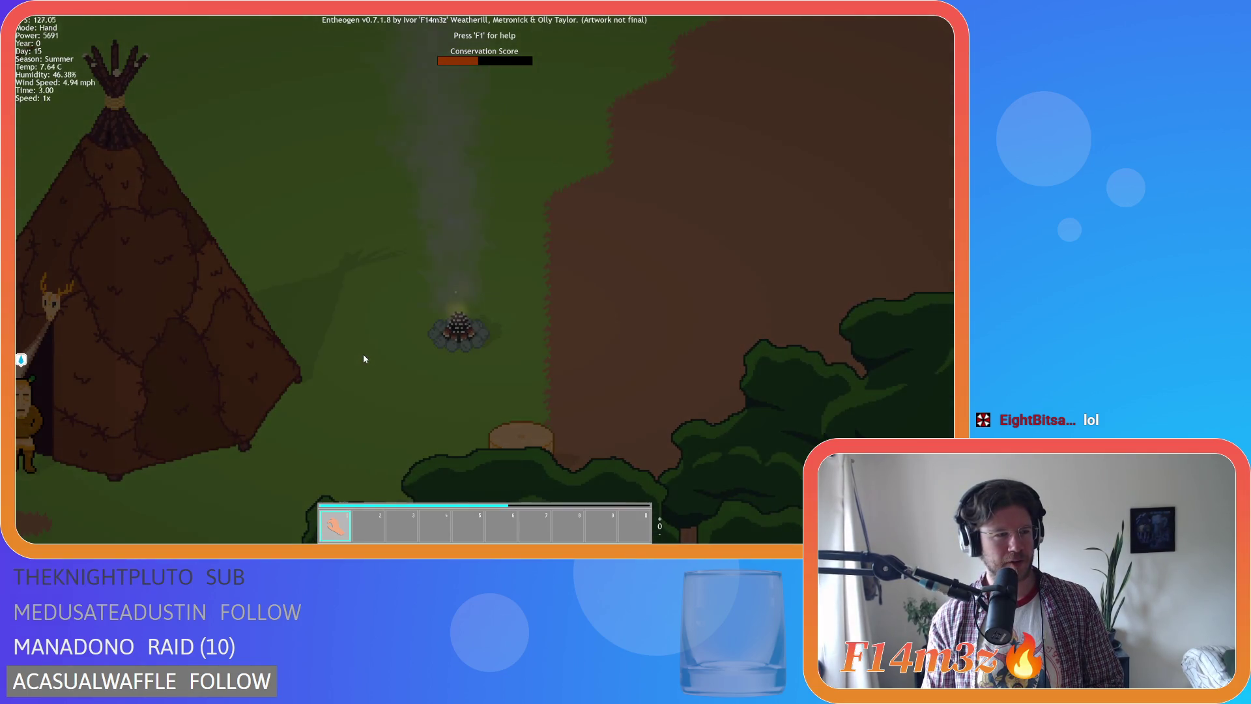
key("a")
Pan away from the tipi, then quit the Entheogen test build and confirm with Y
key("d")
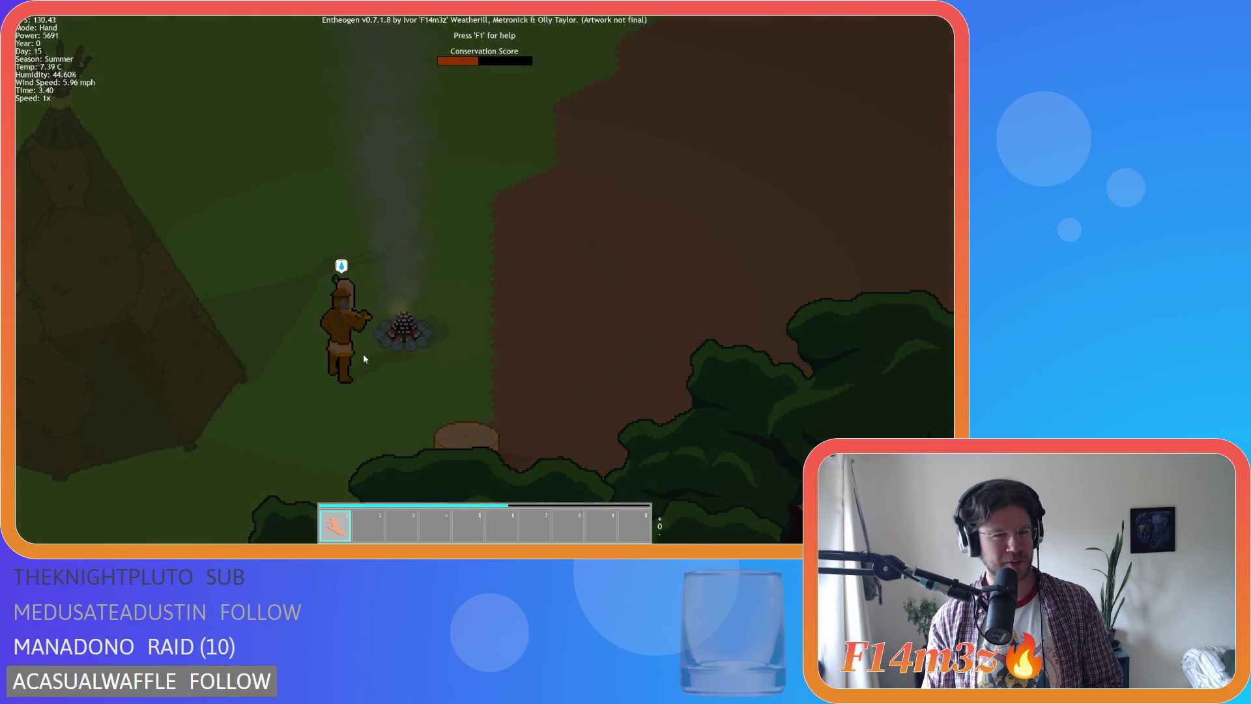
key("a")
key("s")
key("Escape")
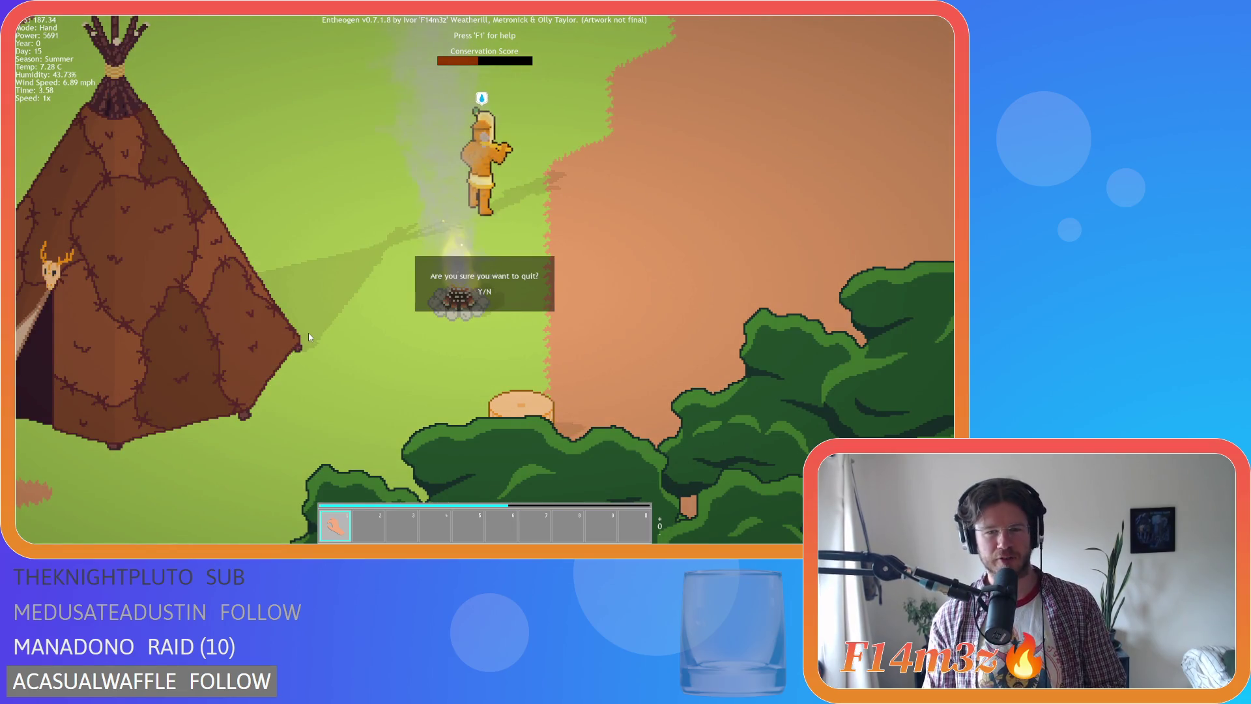
key("y")
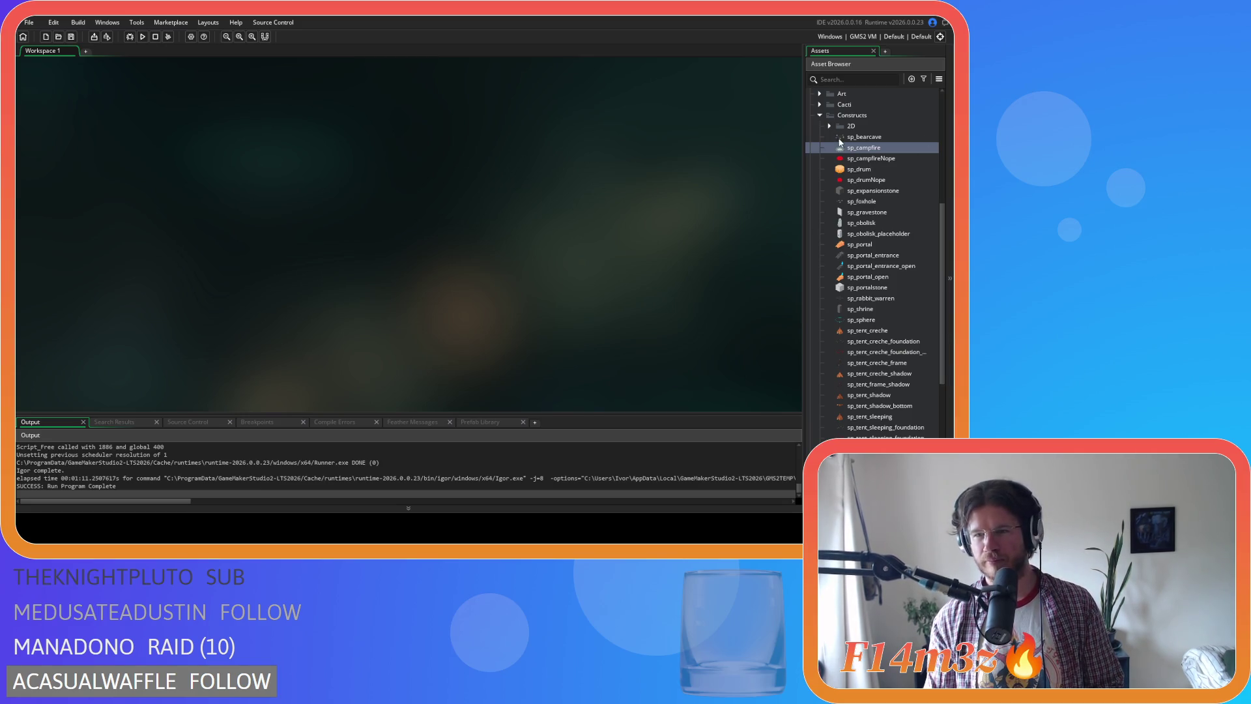
Collapse the expanded Constructs and Sprites folders in the Asset Browser
scroll(830, 146, "up", 2)
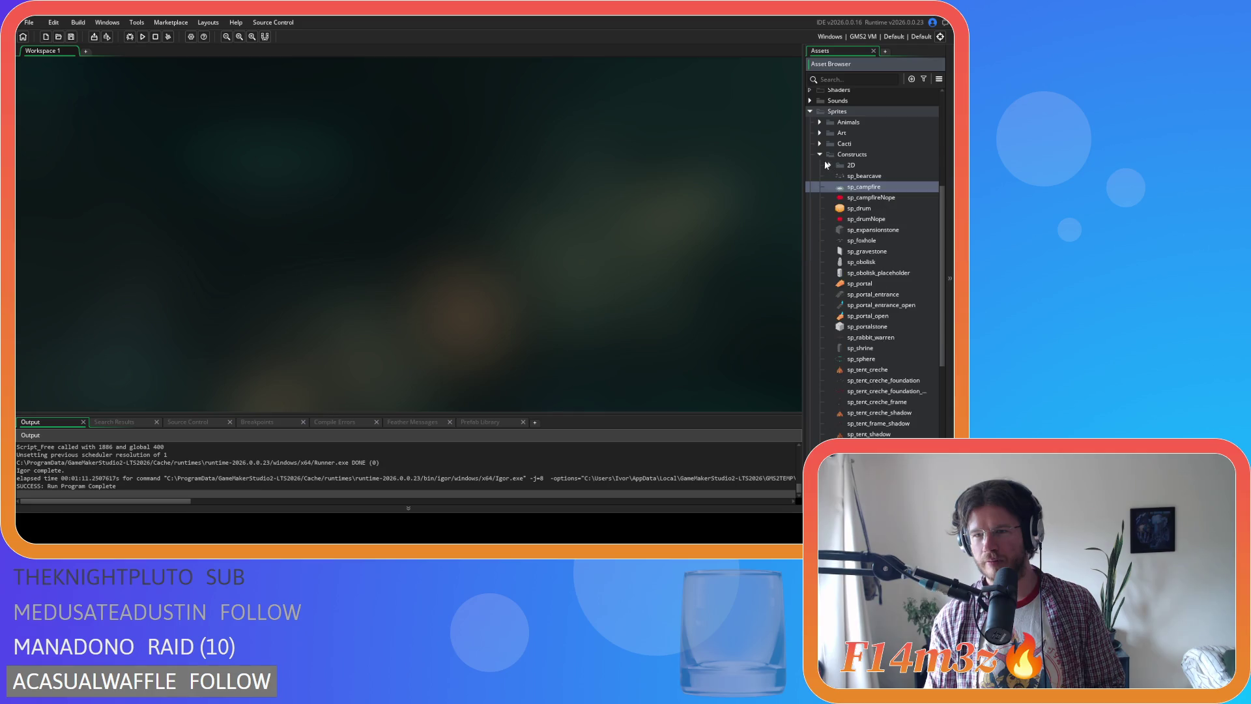
left_click(819, 154)
left_click(811, 251)
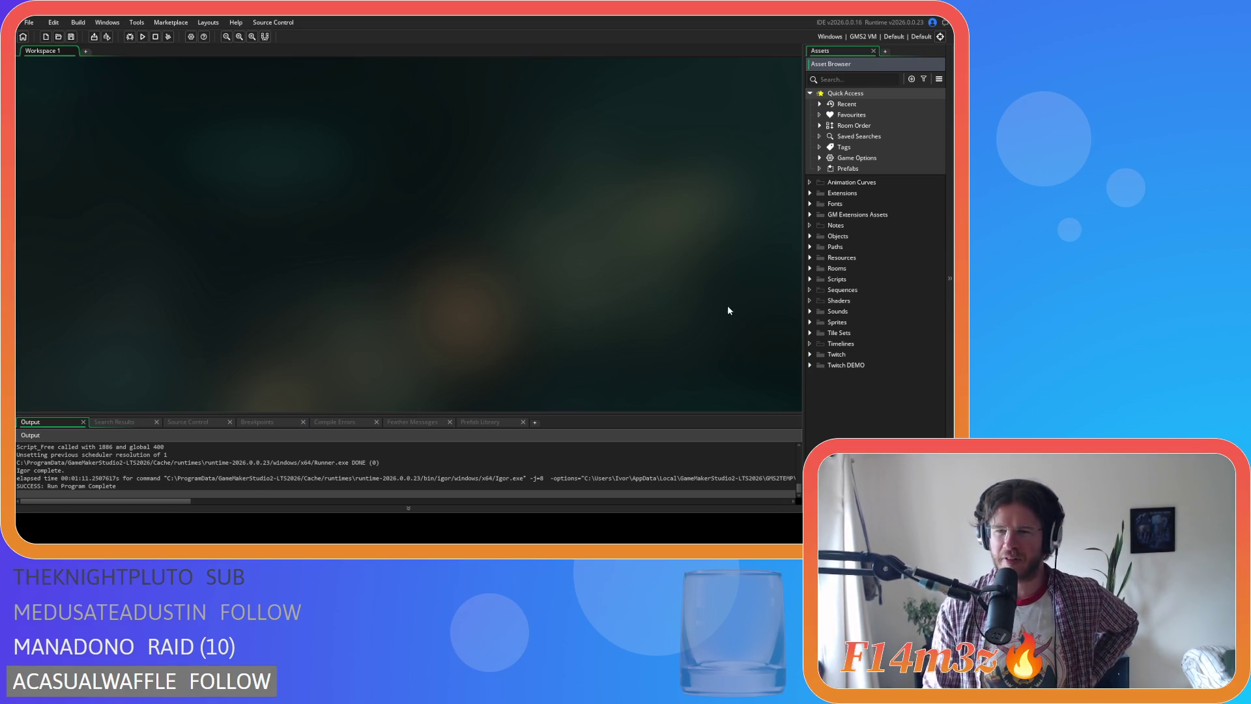
left_click(71, 37)
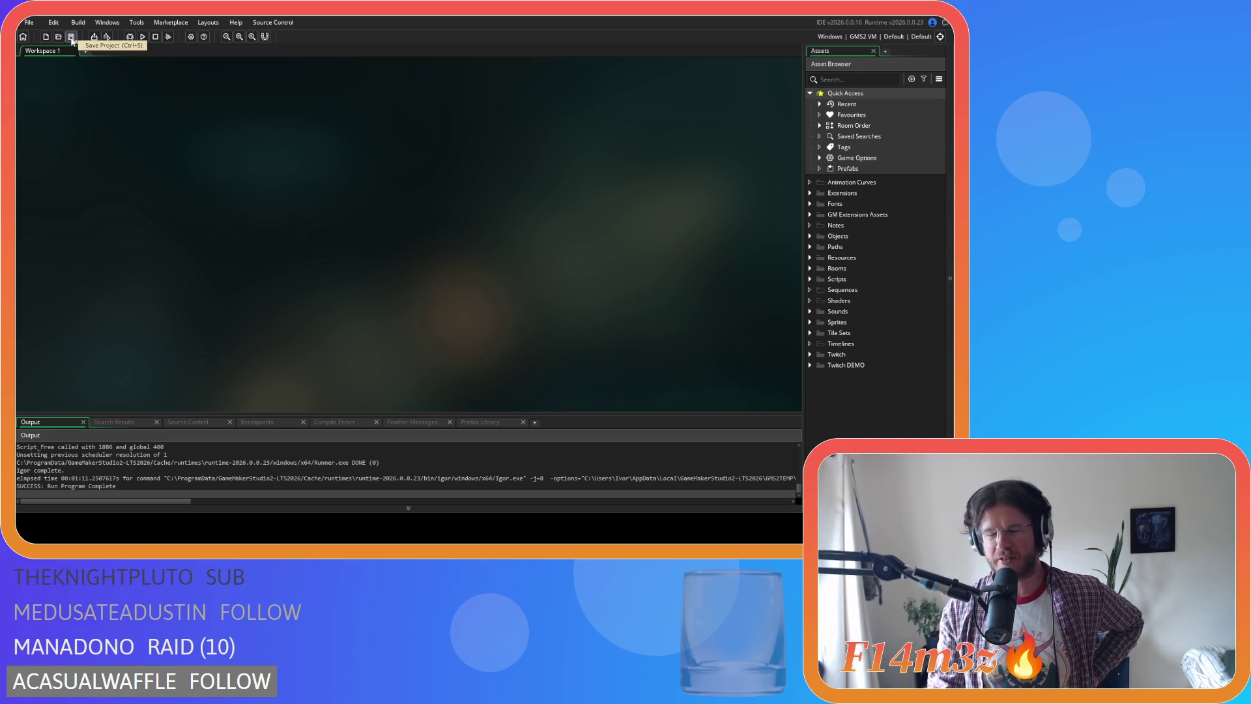
Expand Objects > Construct and open the ob_campfire object for editing
left_click(811, 237)
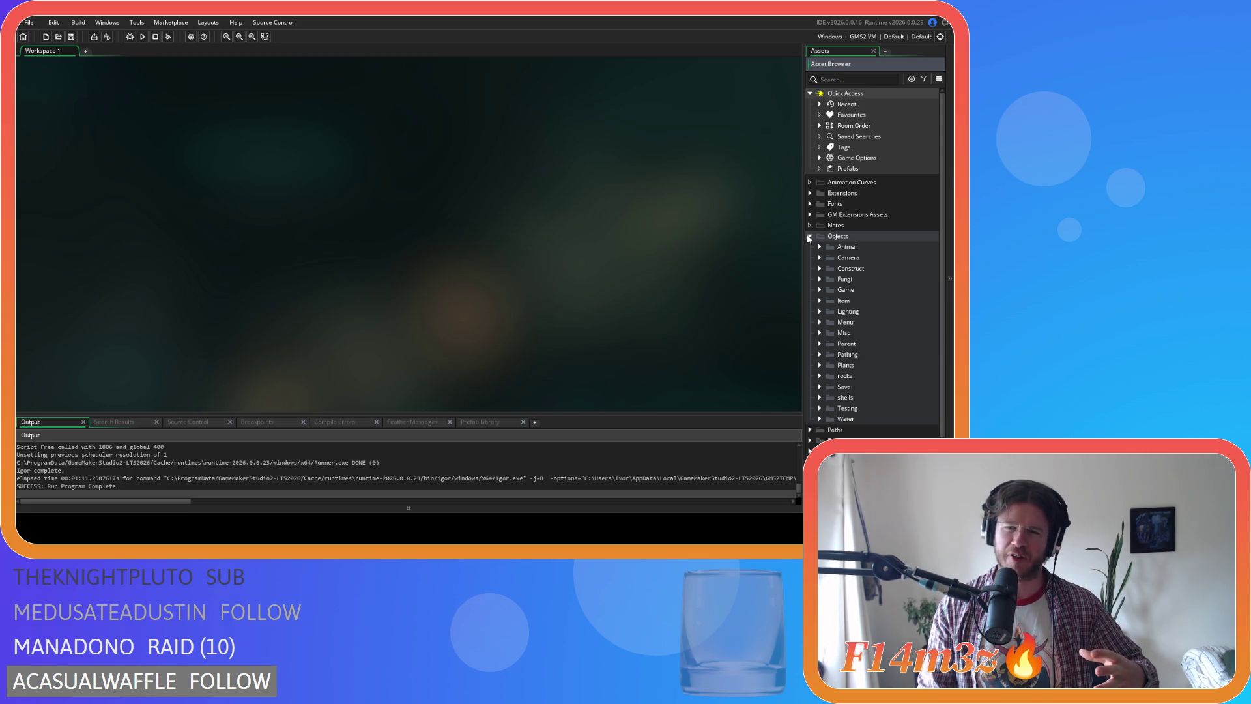
left_click(810, 238)
left_click(810, 239)
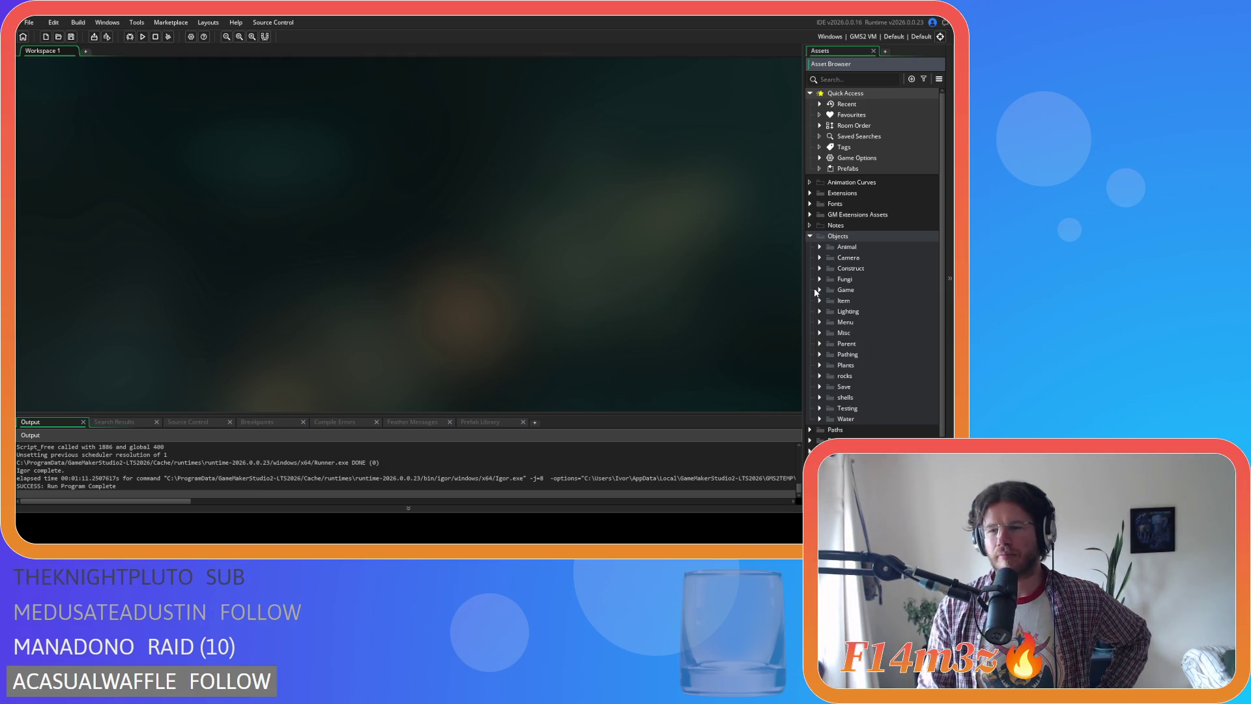
left_click(825, 292)
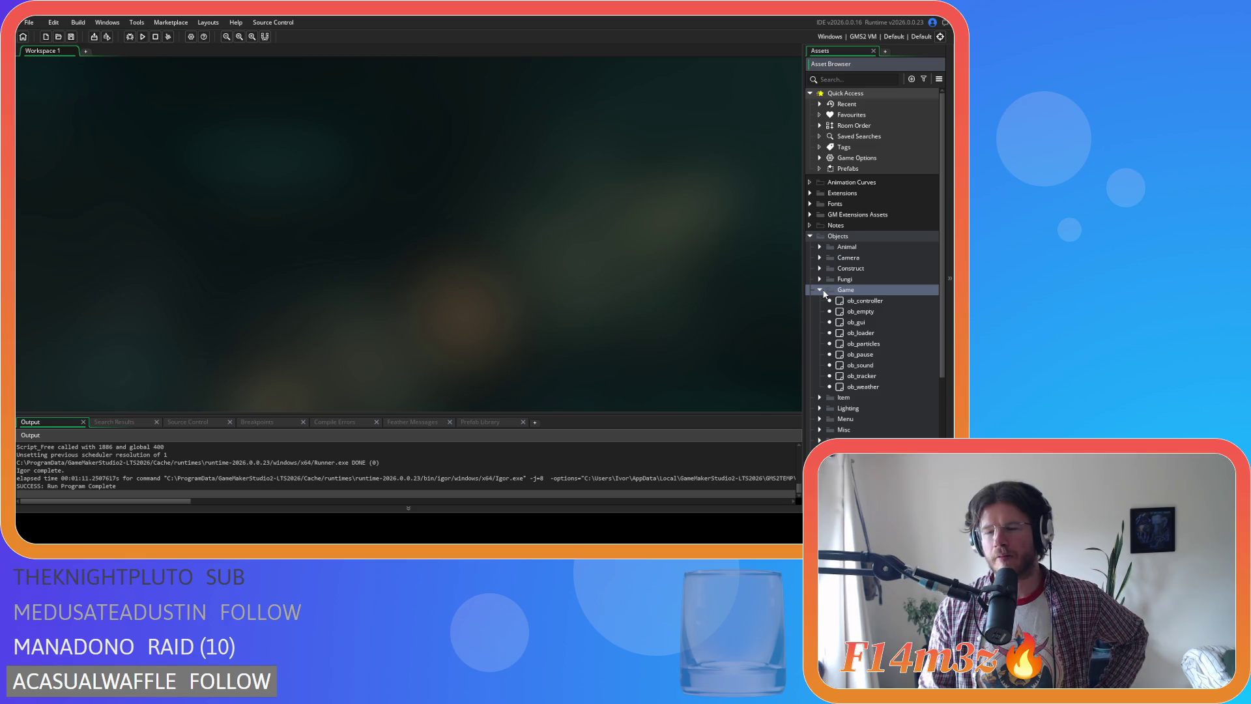
left_click(821, 291)
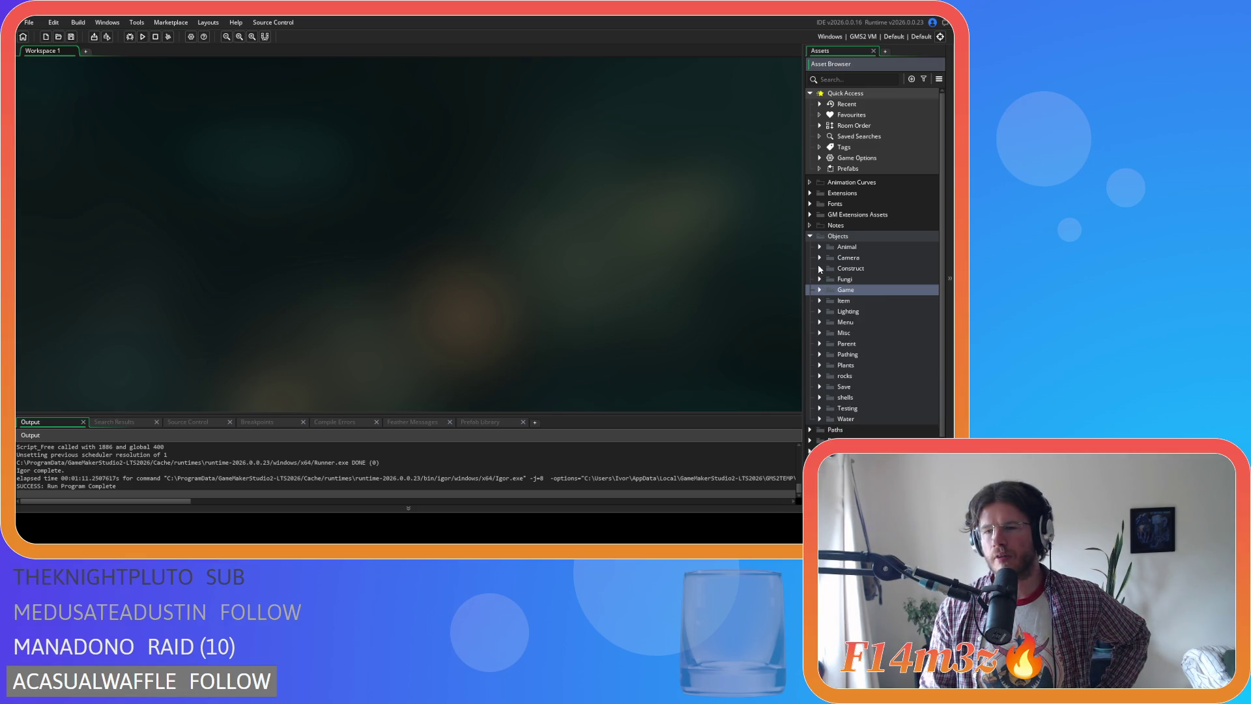
left_click(820, 269)
double_click(846, 280)
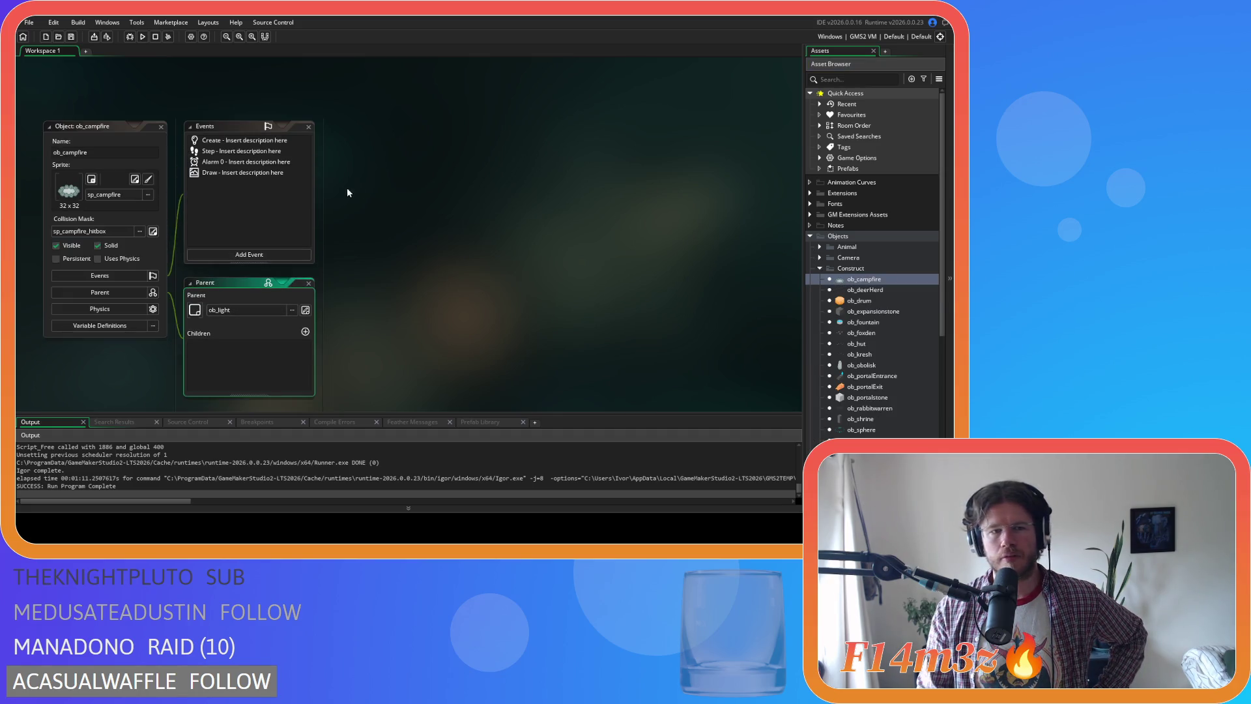
Review ob_campfire's Step, Alarm 0 and Create event code, then close the editors
double_click(243, 153)
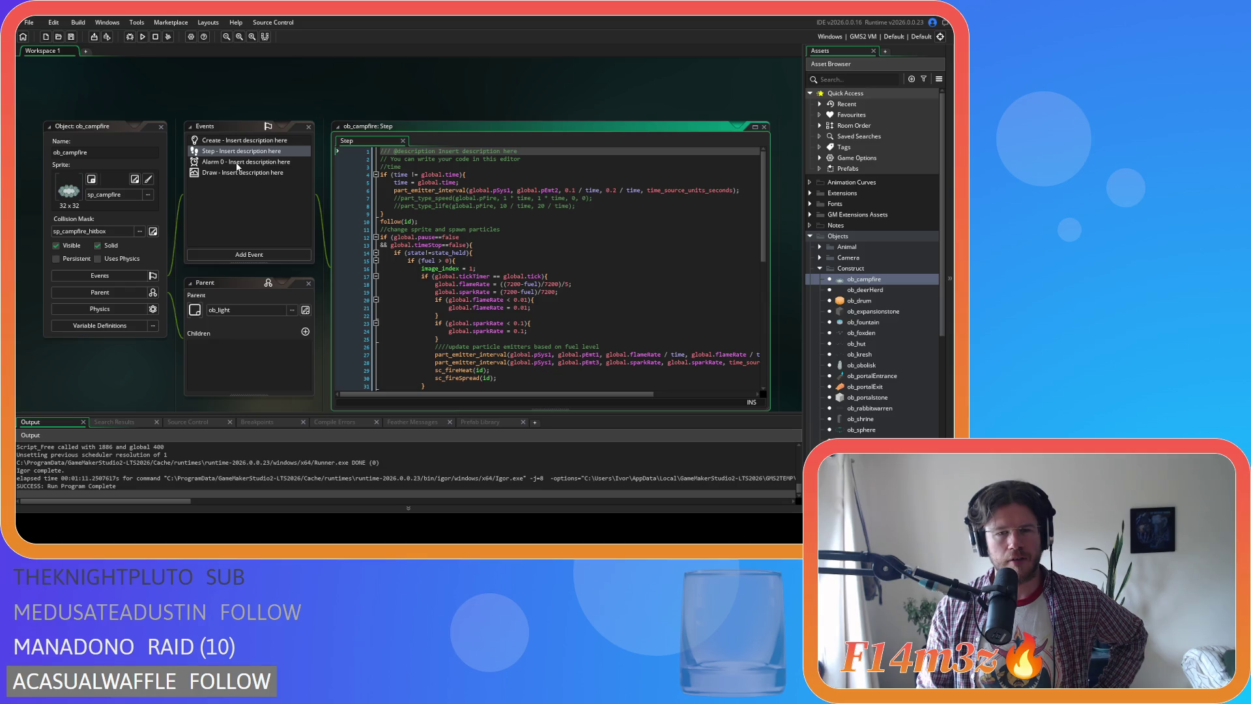
left_click(237, 163)
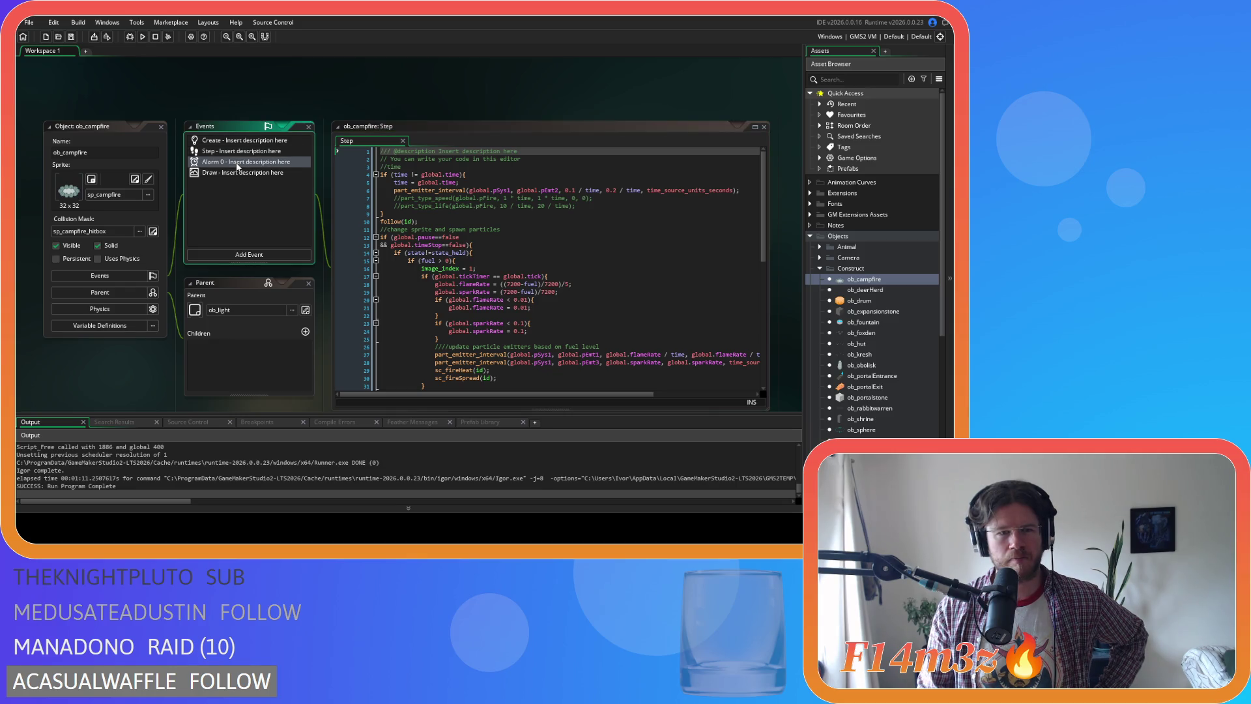
double_click(232, 142)
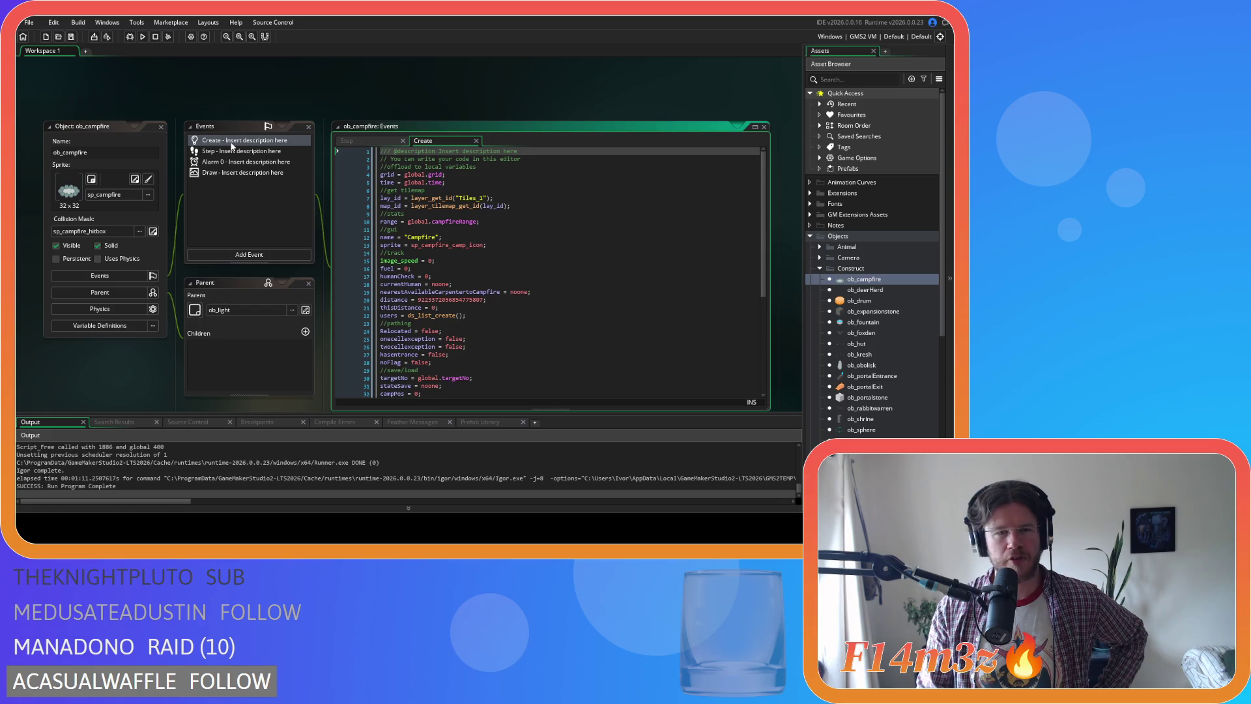
key("ctrl+w")
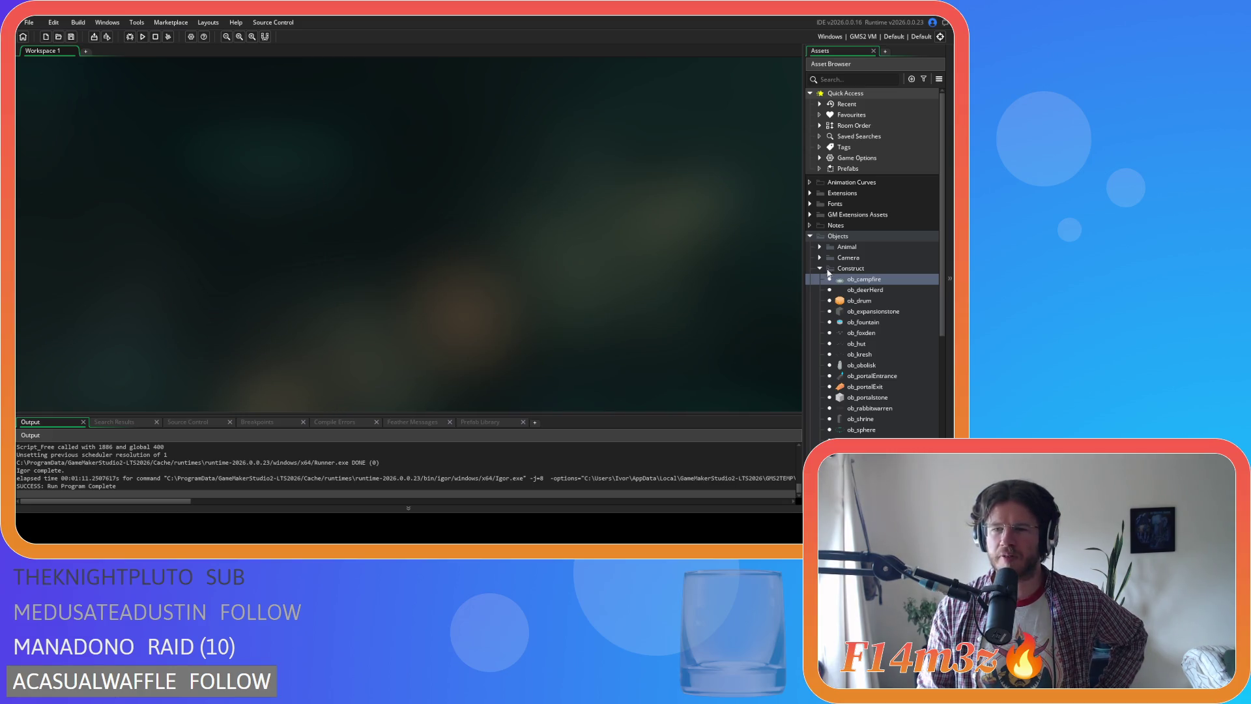
Collapse Construct and open sc_buildCampfire from the Scripts > Build folder
left_click(820, 269)
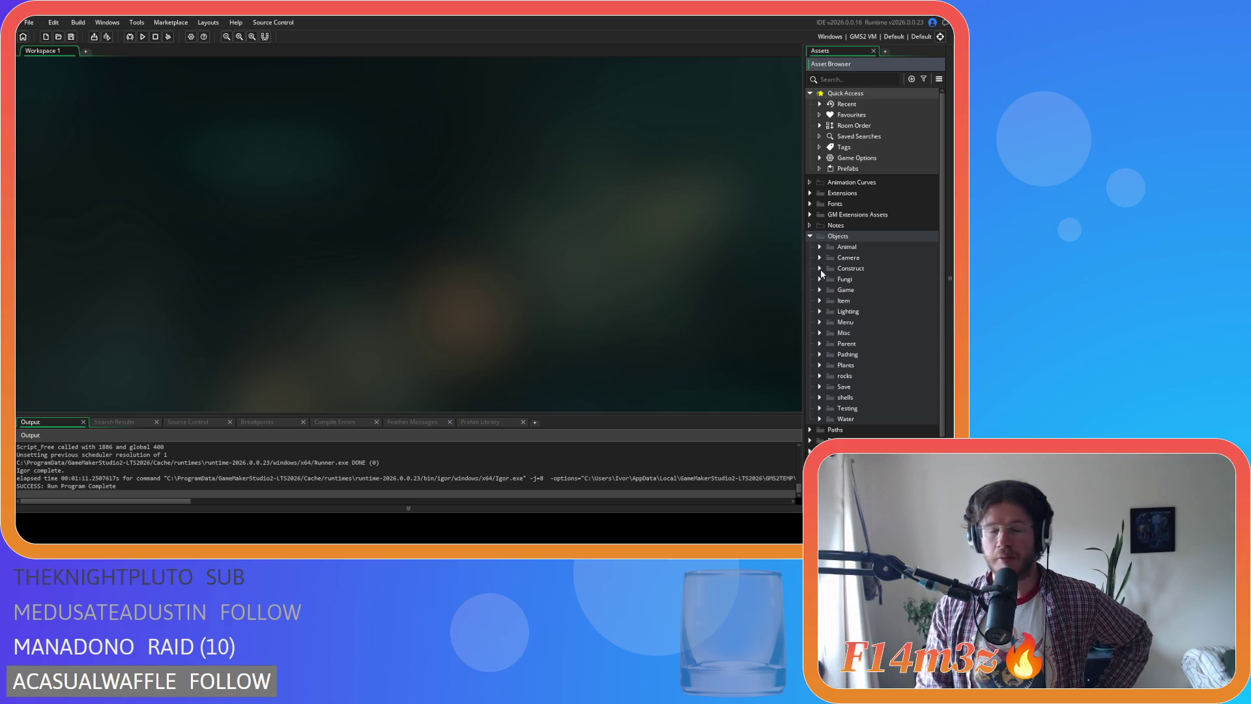
scroll(839, 352, "down", 2)
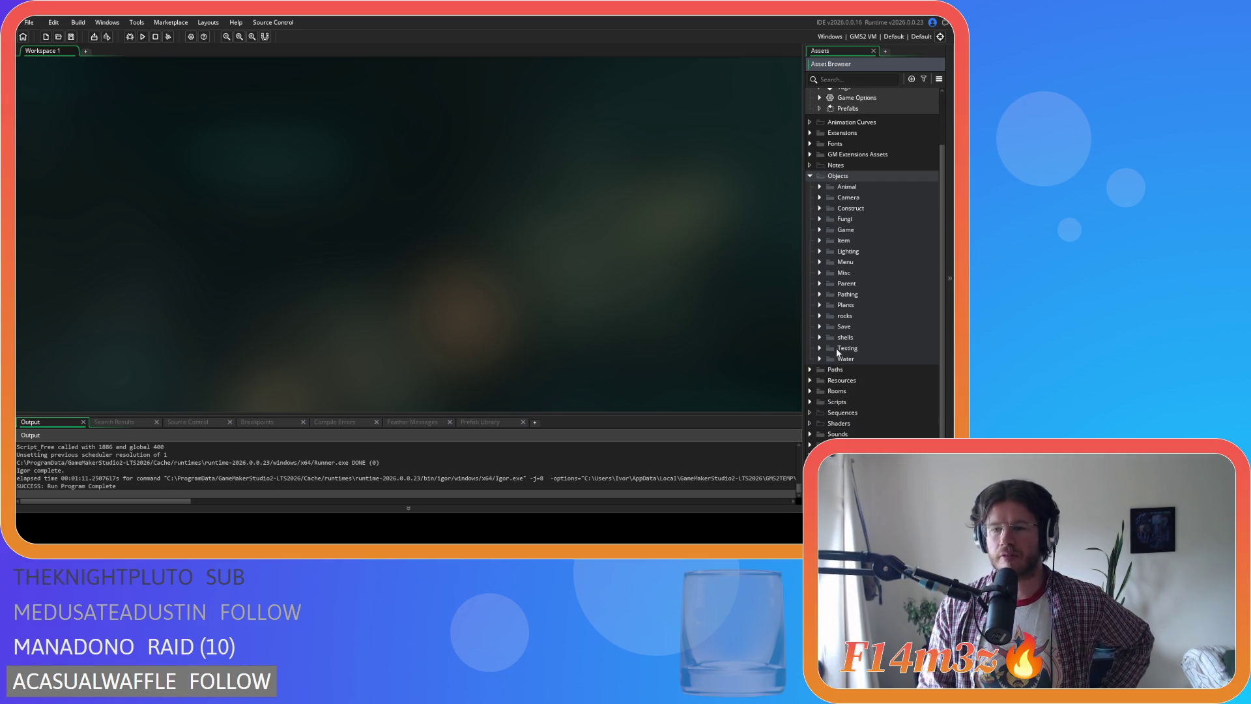
left_click(810, 402)
scroll(829, 396, "down", 4)
left_click(820, 292)
double_click(893, 304)
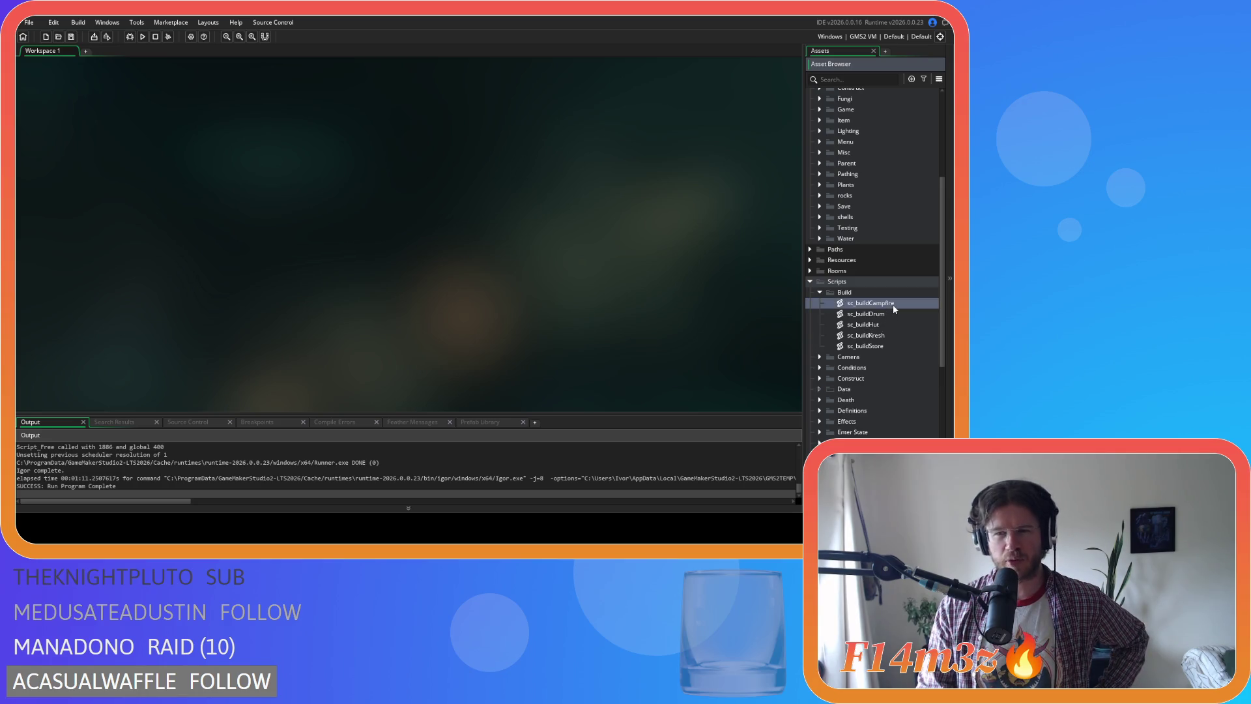
scroll(475, 249, "down", 9)
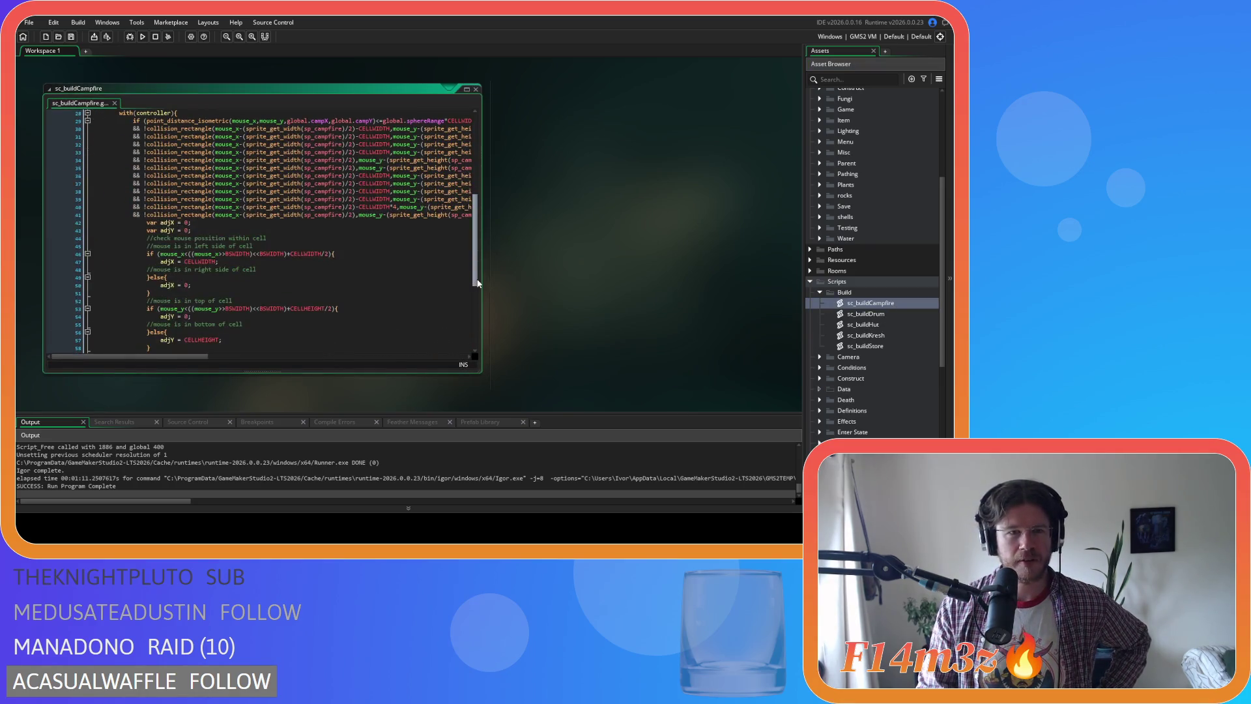
left_click_drag(476, 290, 470, 338)
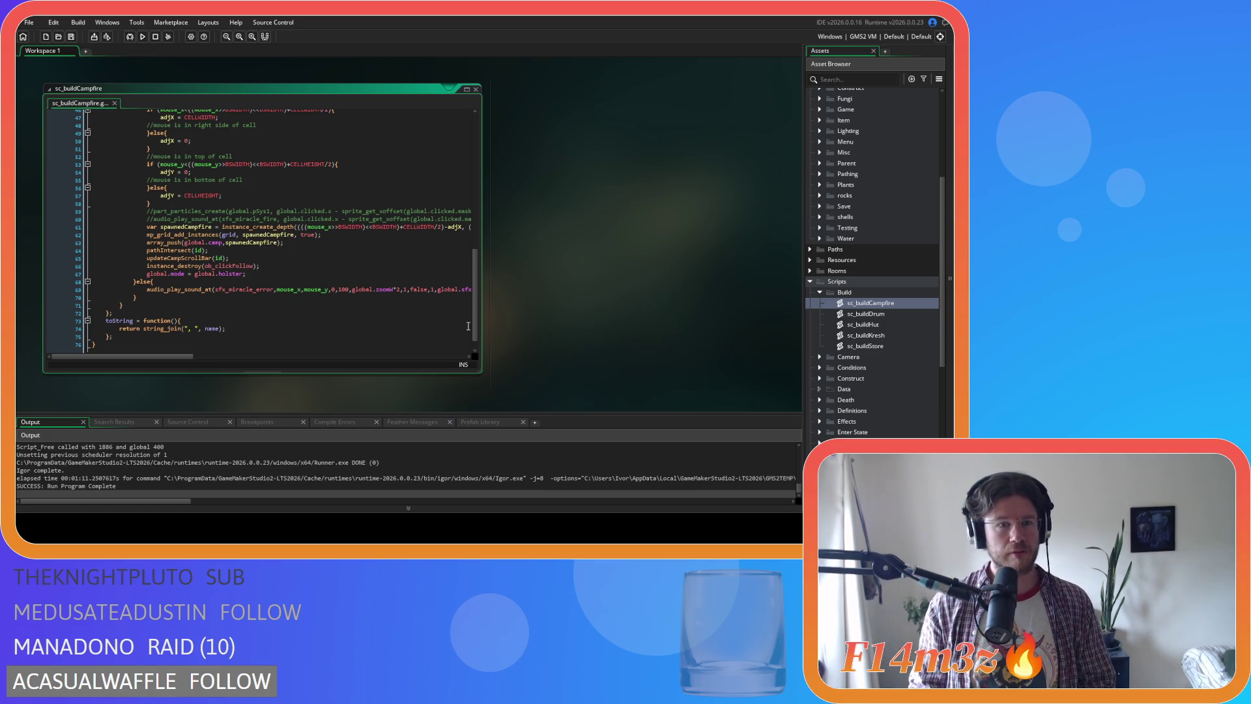
double_click(469, 92)
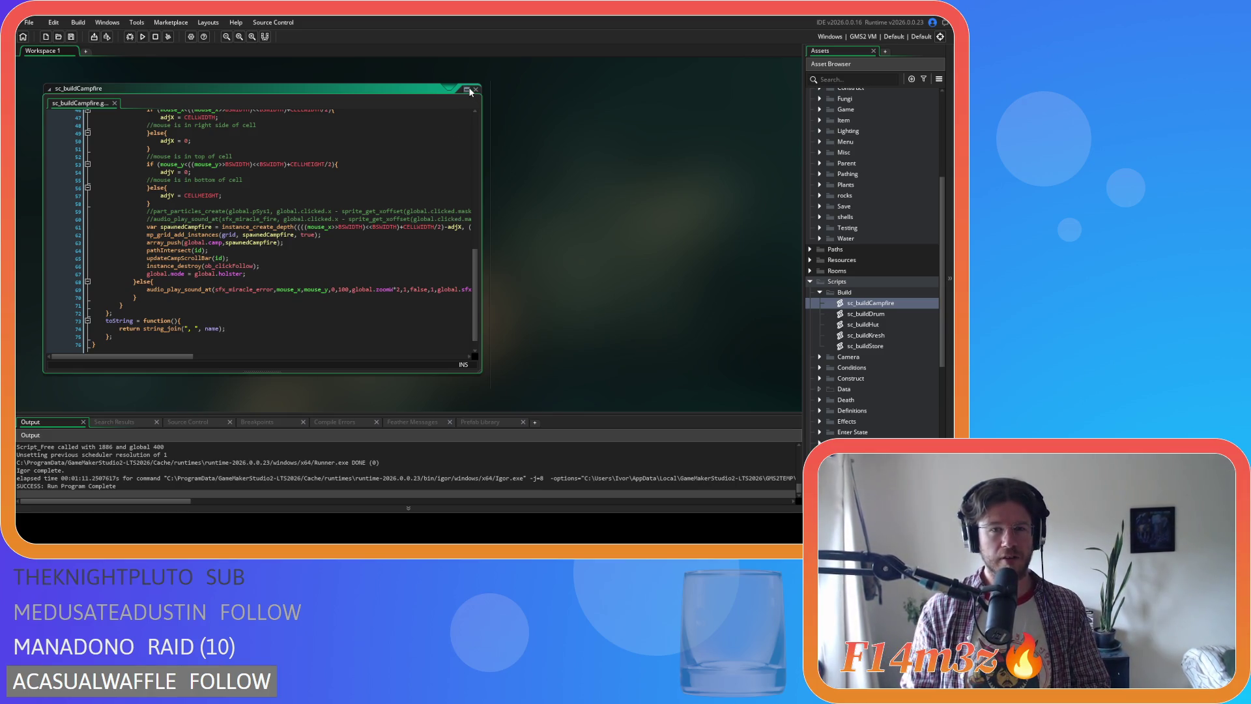
scroll(860, 280, "up", 5)
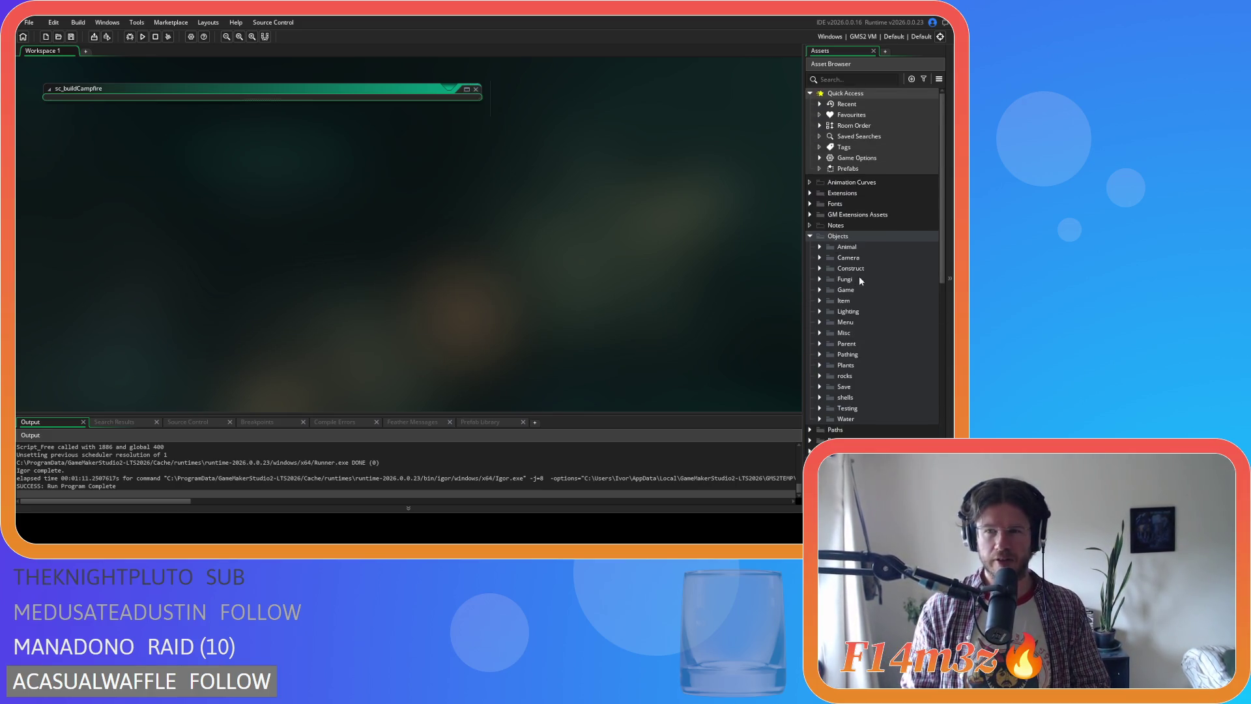
Open ob_campfire again from Objects > Construct, showing its Create code
left_click(821, 291)
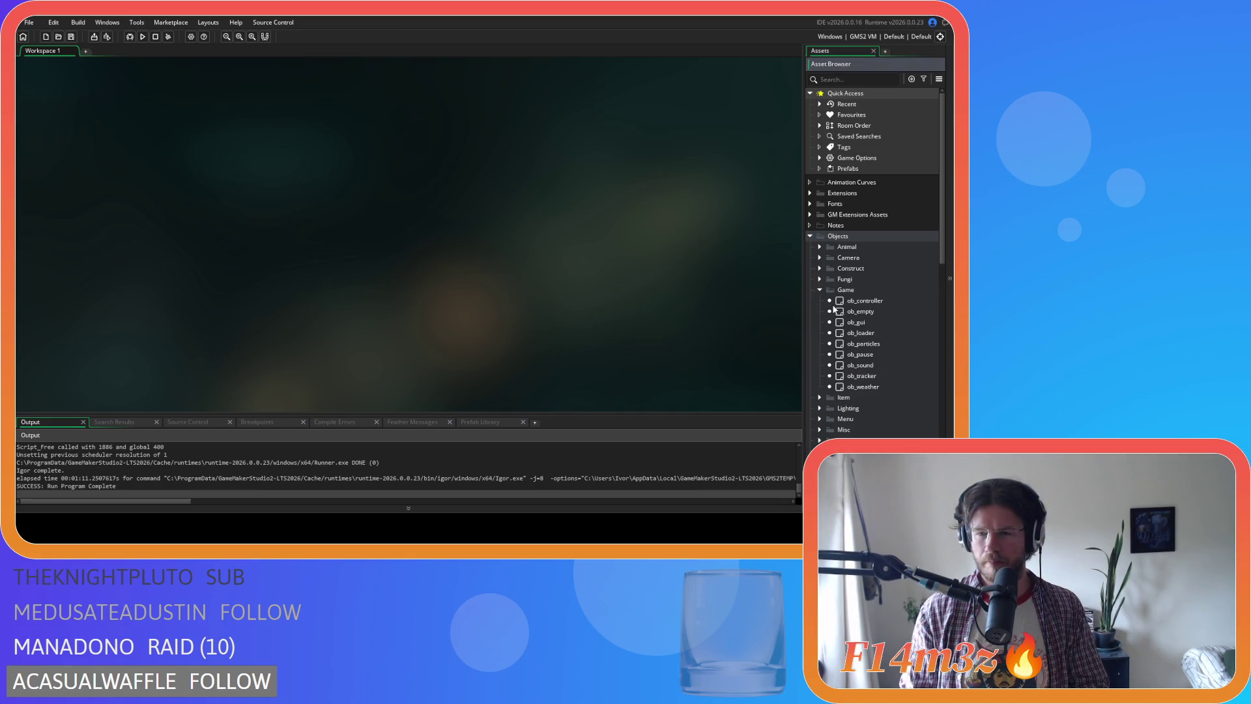
left_click(821, 290)
left_click(821, 268)
double_click(863, 279)
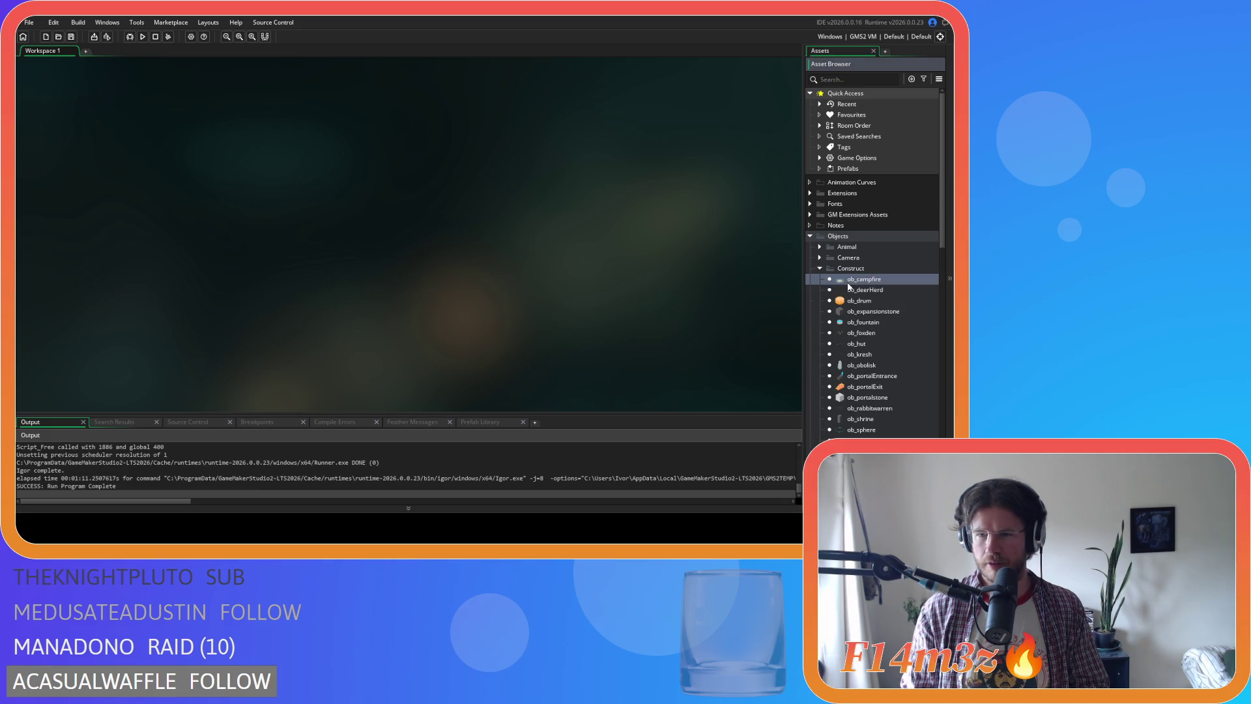
Inspect the part_emitter_region calls and place the cursor at line 41's 8 offset
scroll(659, 244, "down", 5)
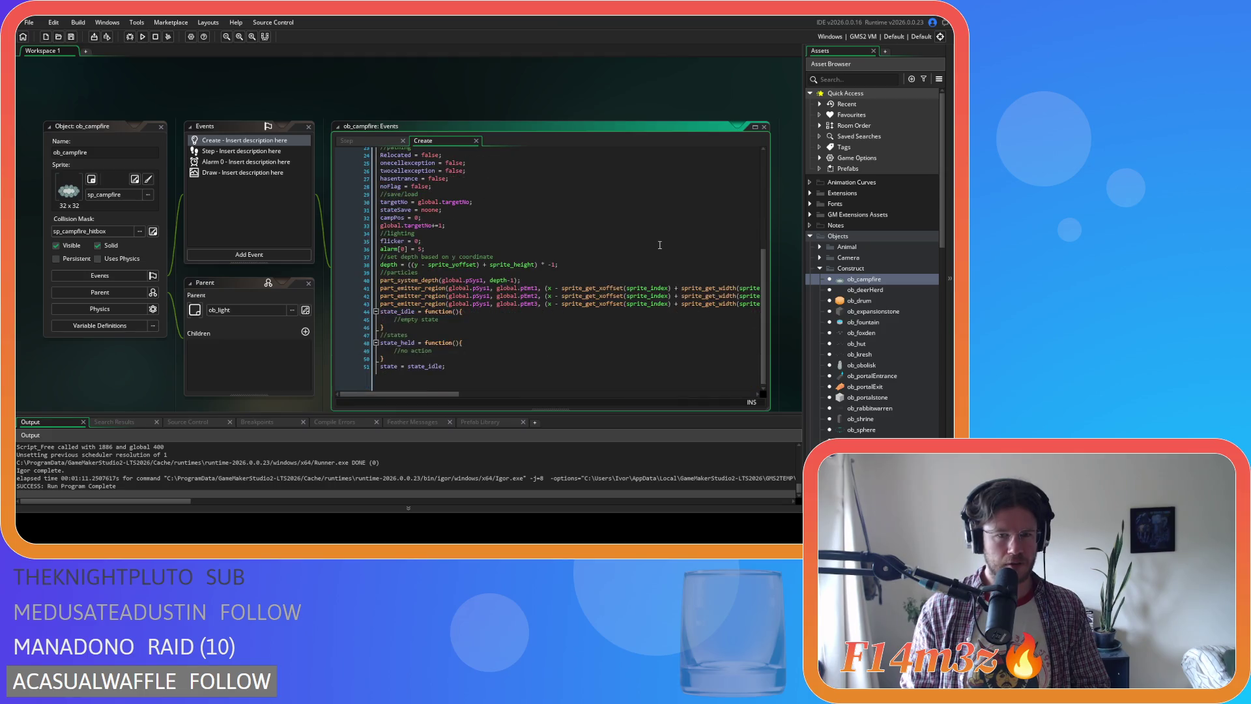
left_click(450, 309)
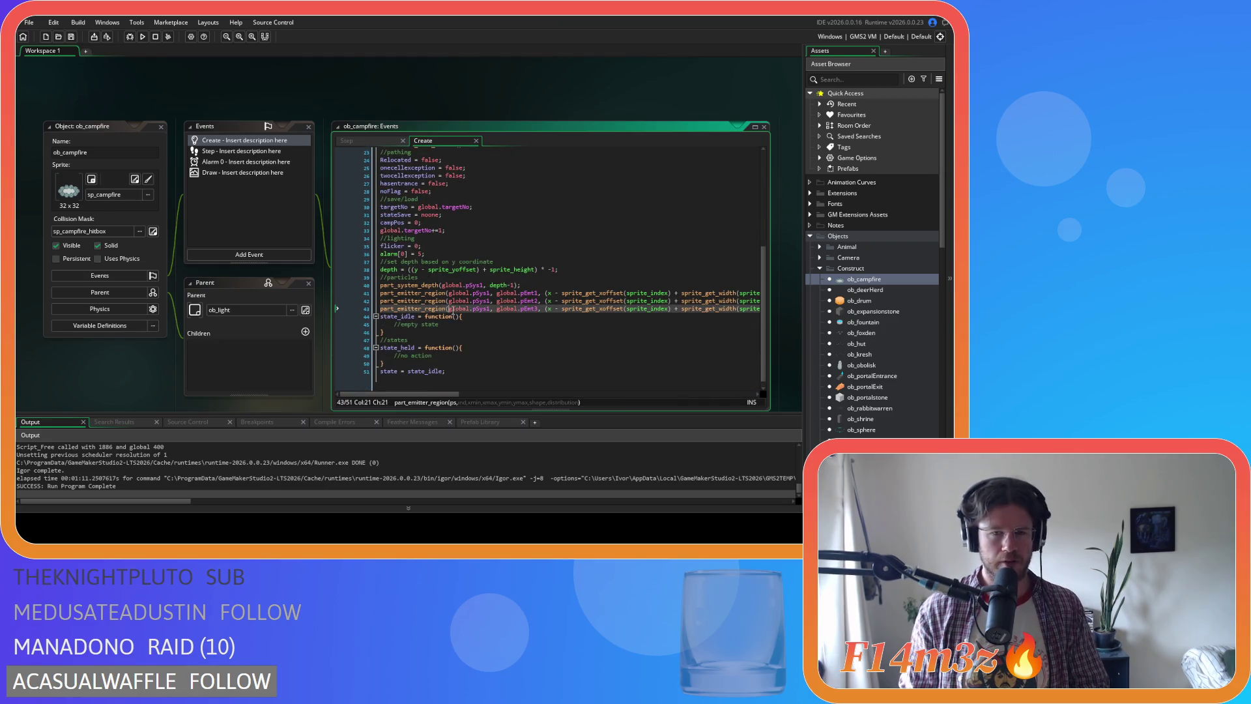
left_click_drag(425, 394, 621, 390)
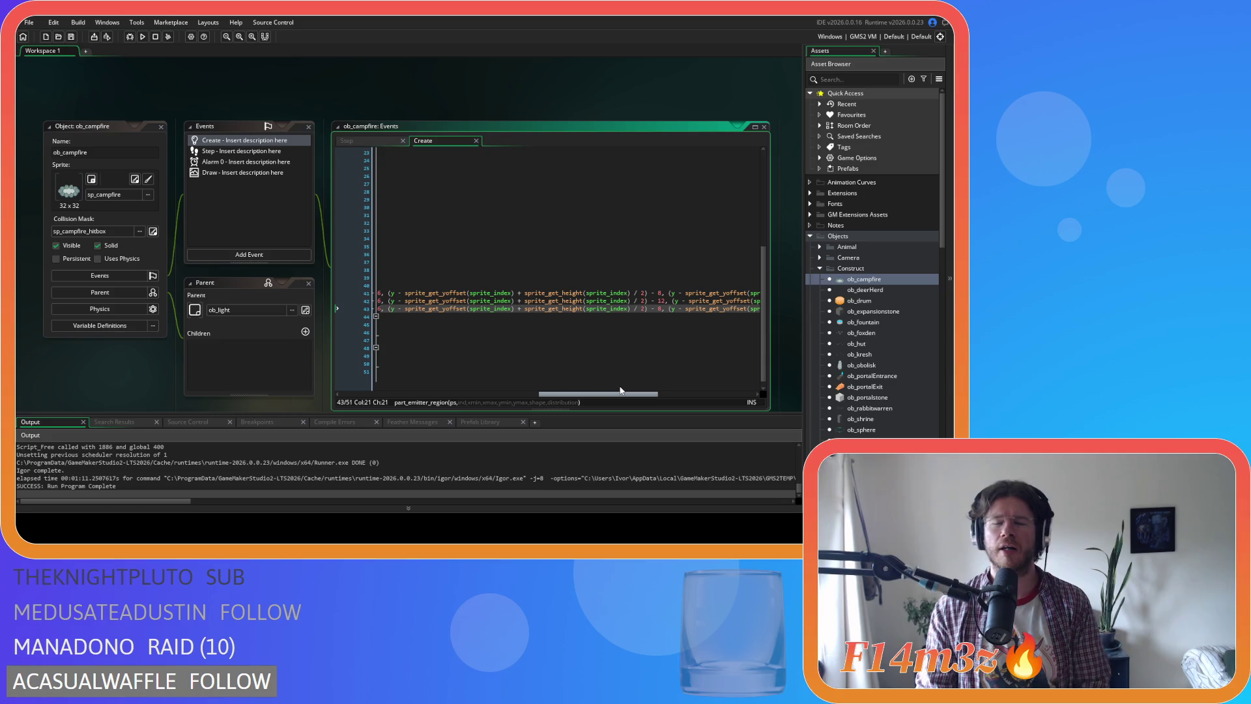
left_click_drag(620, 391, 612, 390)
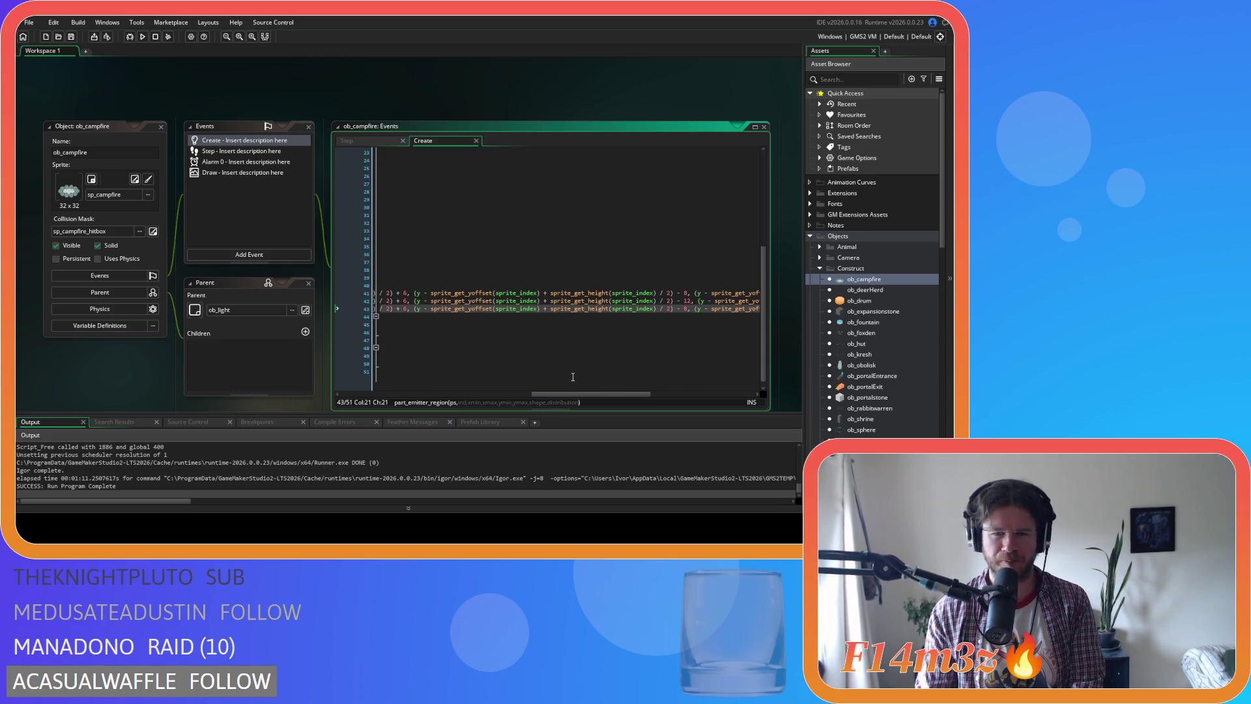
left_click(454, 292)
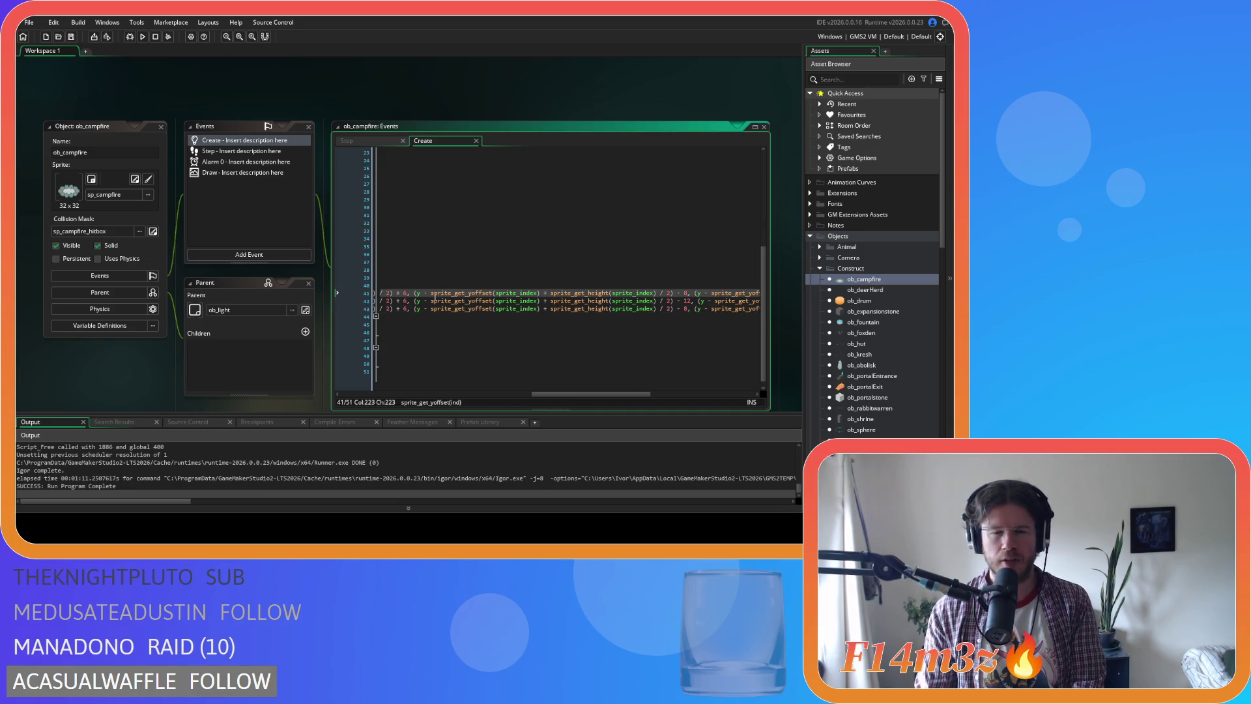
mouse_move(456, 296)
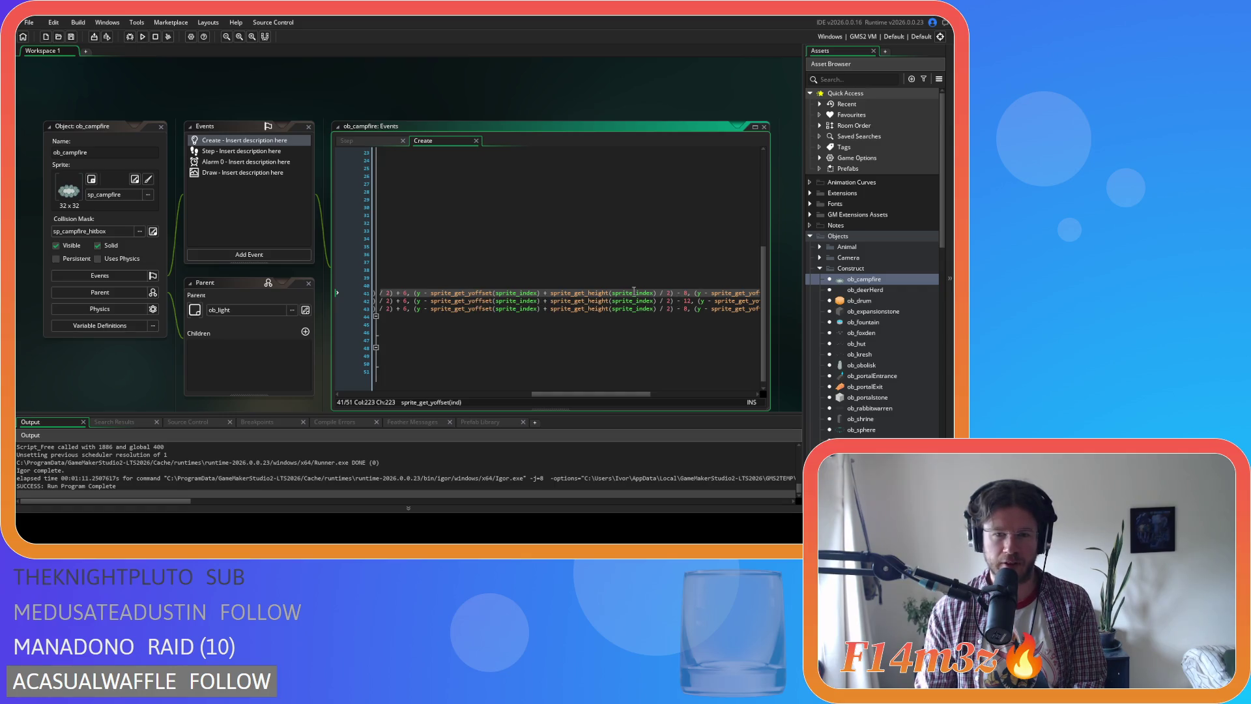
left_click(679, 293)
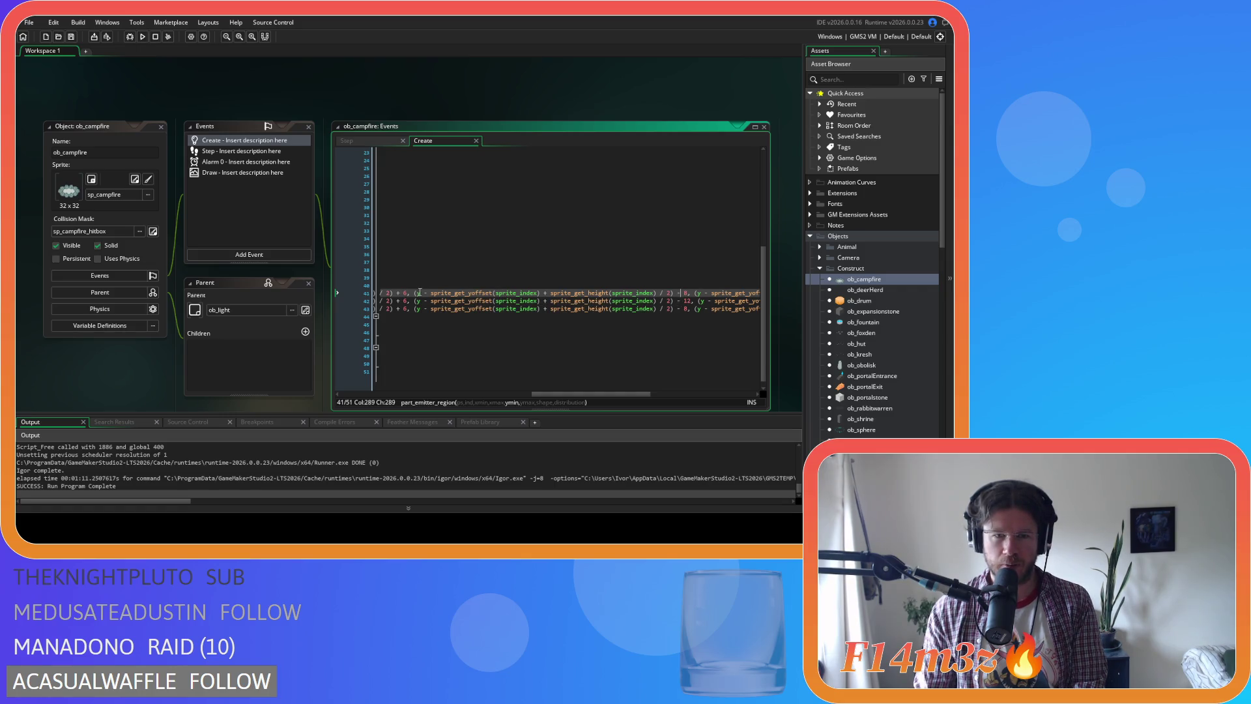